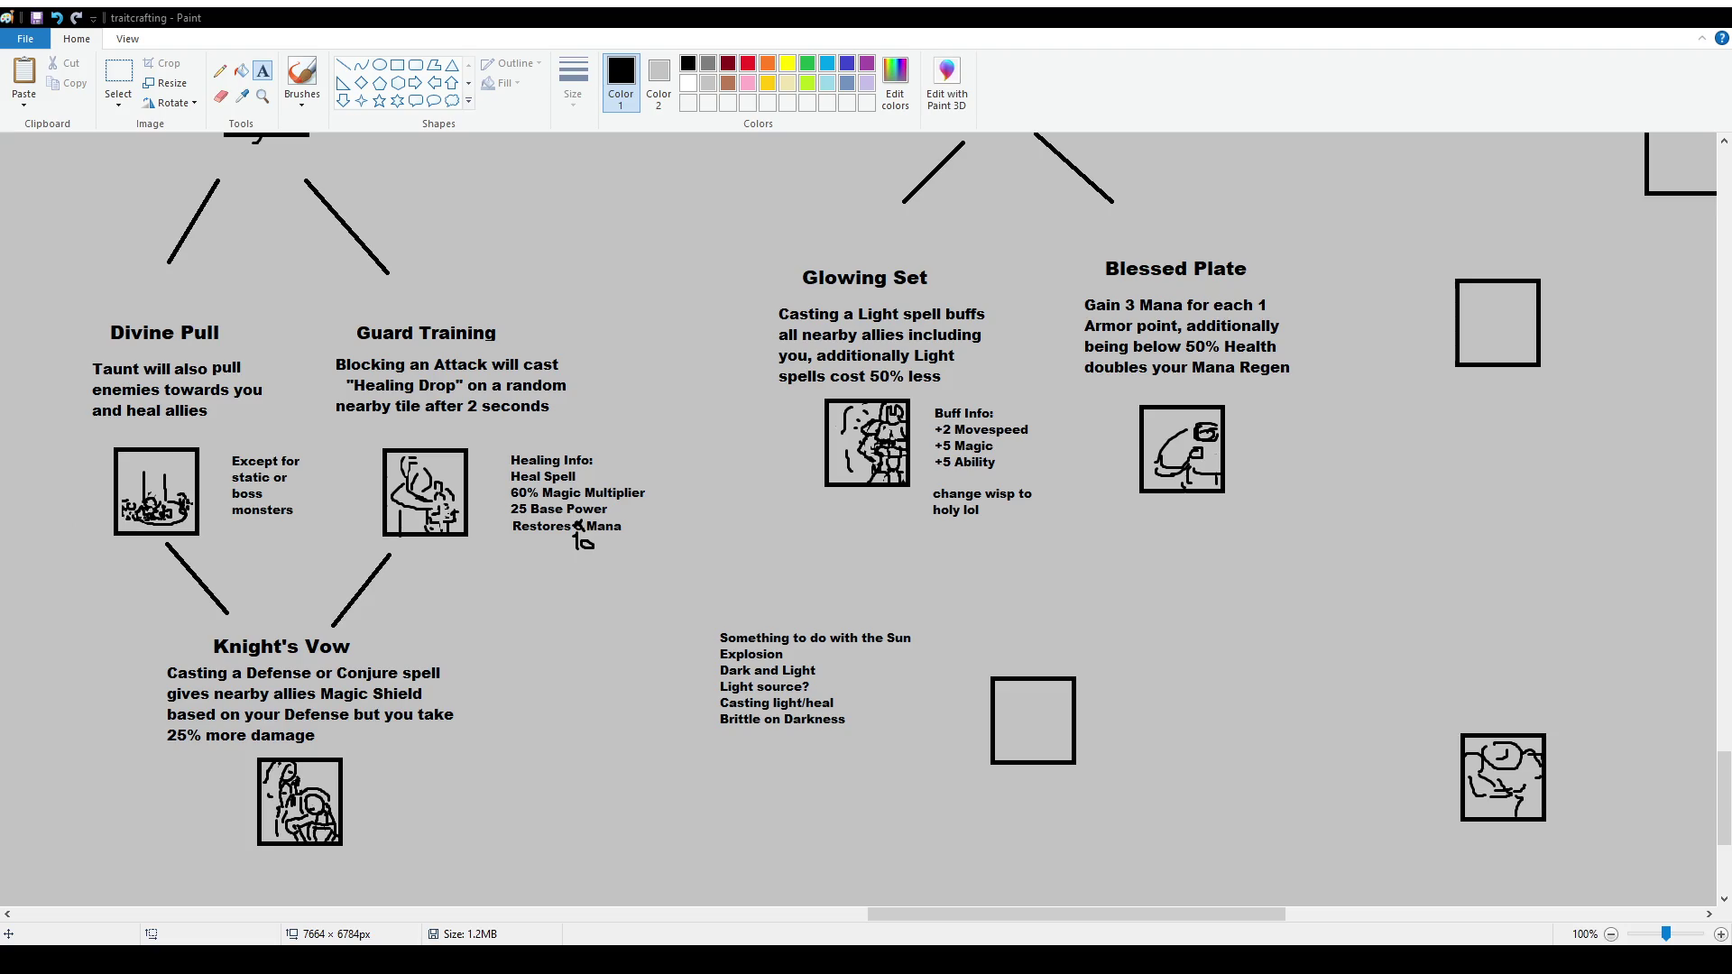
Scroll and pan the canvas to show the Battle Mage, Seer Apparel and Arcane Trickster section
scroll(1190, 496, up, 15)
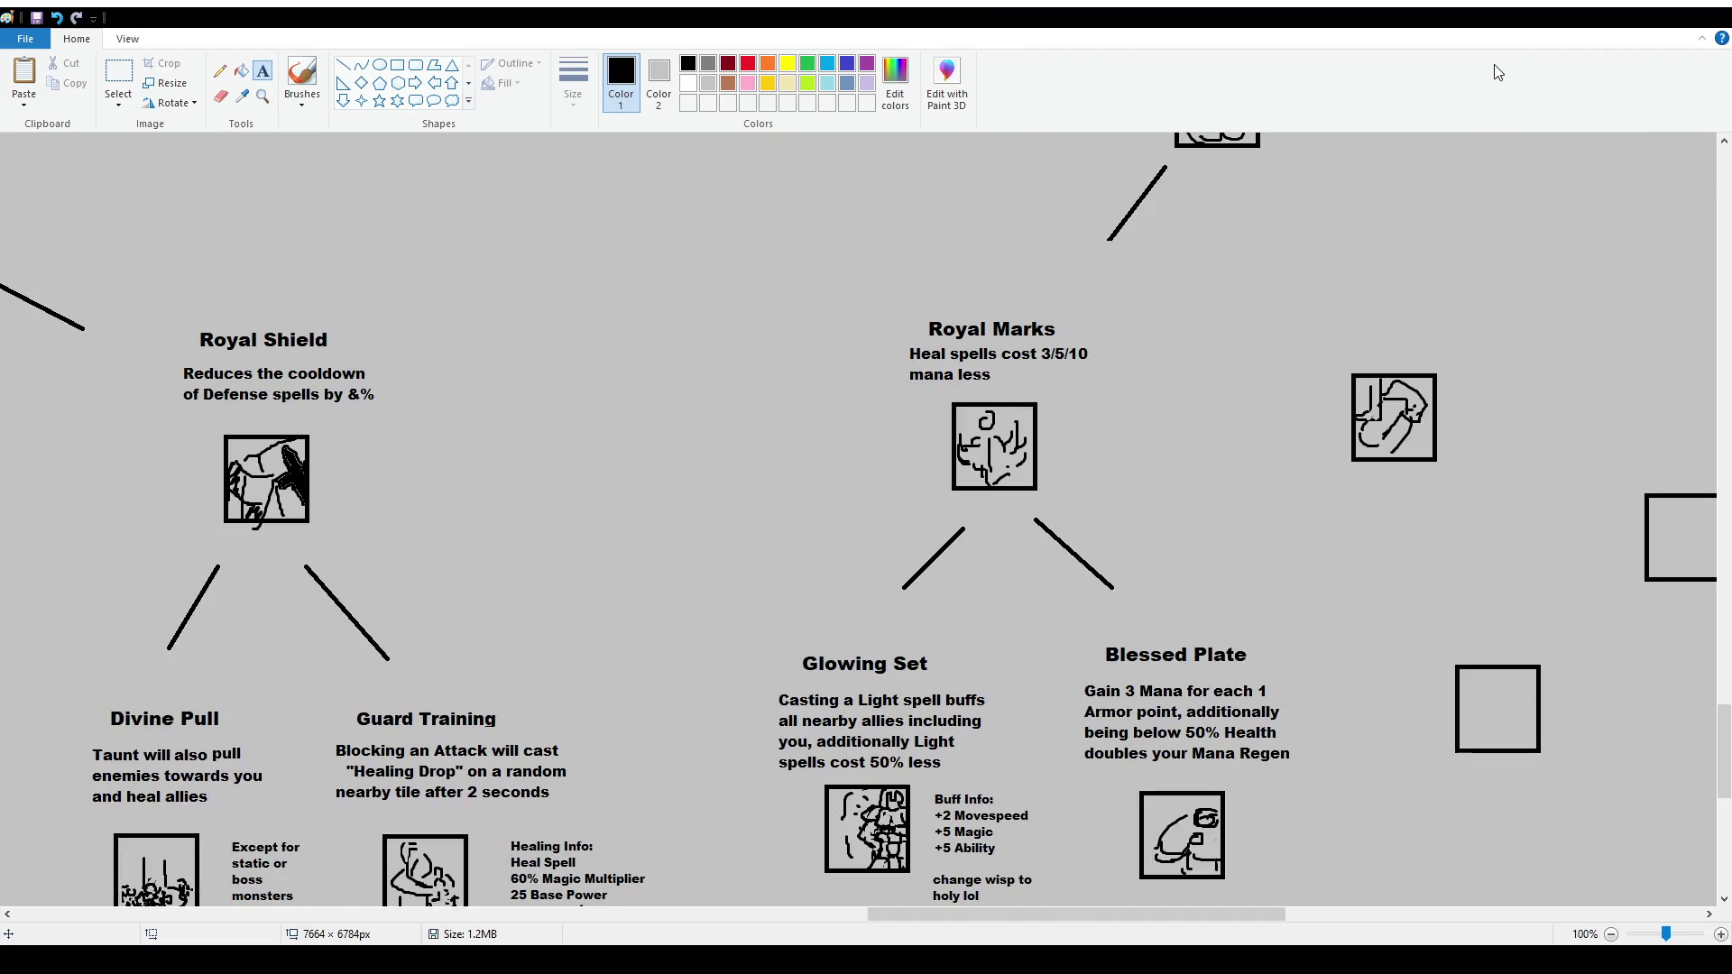
scroll(1190, 495, up, 20)
mouse_move(1042, 913)
mouse_down()
mouse_move(414, 925)
mouse_move(432, 925)
mouse_up()
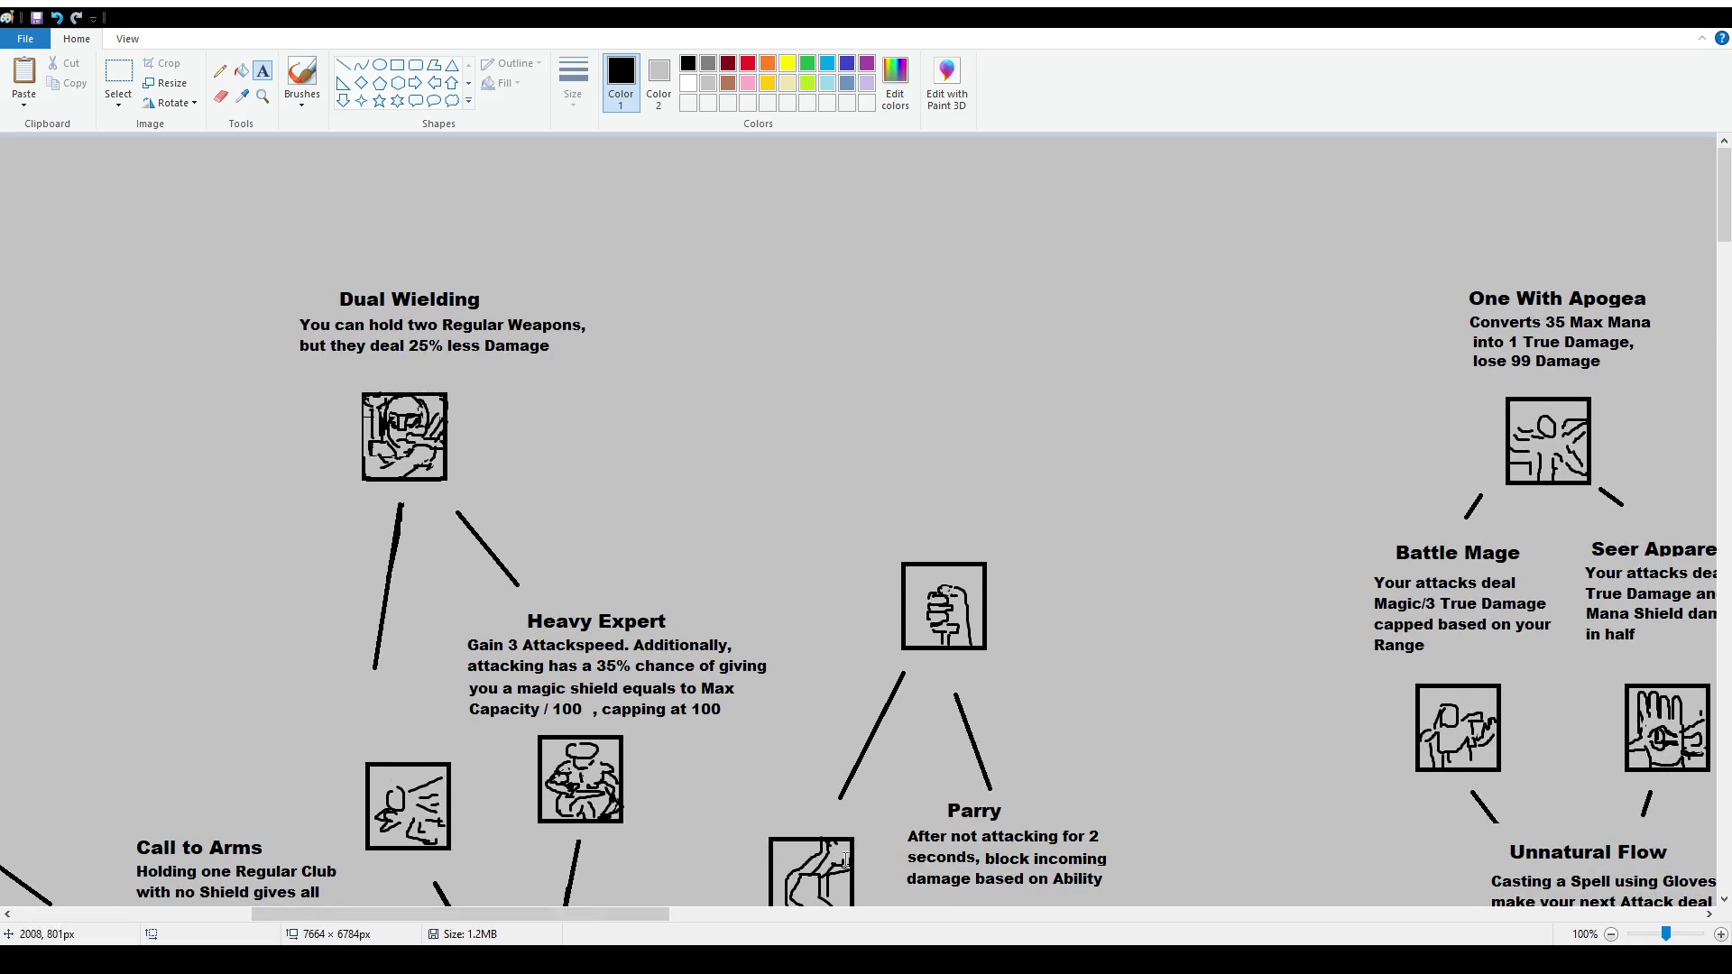
drag(642, 938, 794, 920)
scroll(794, 812, down, 2)
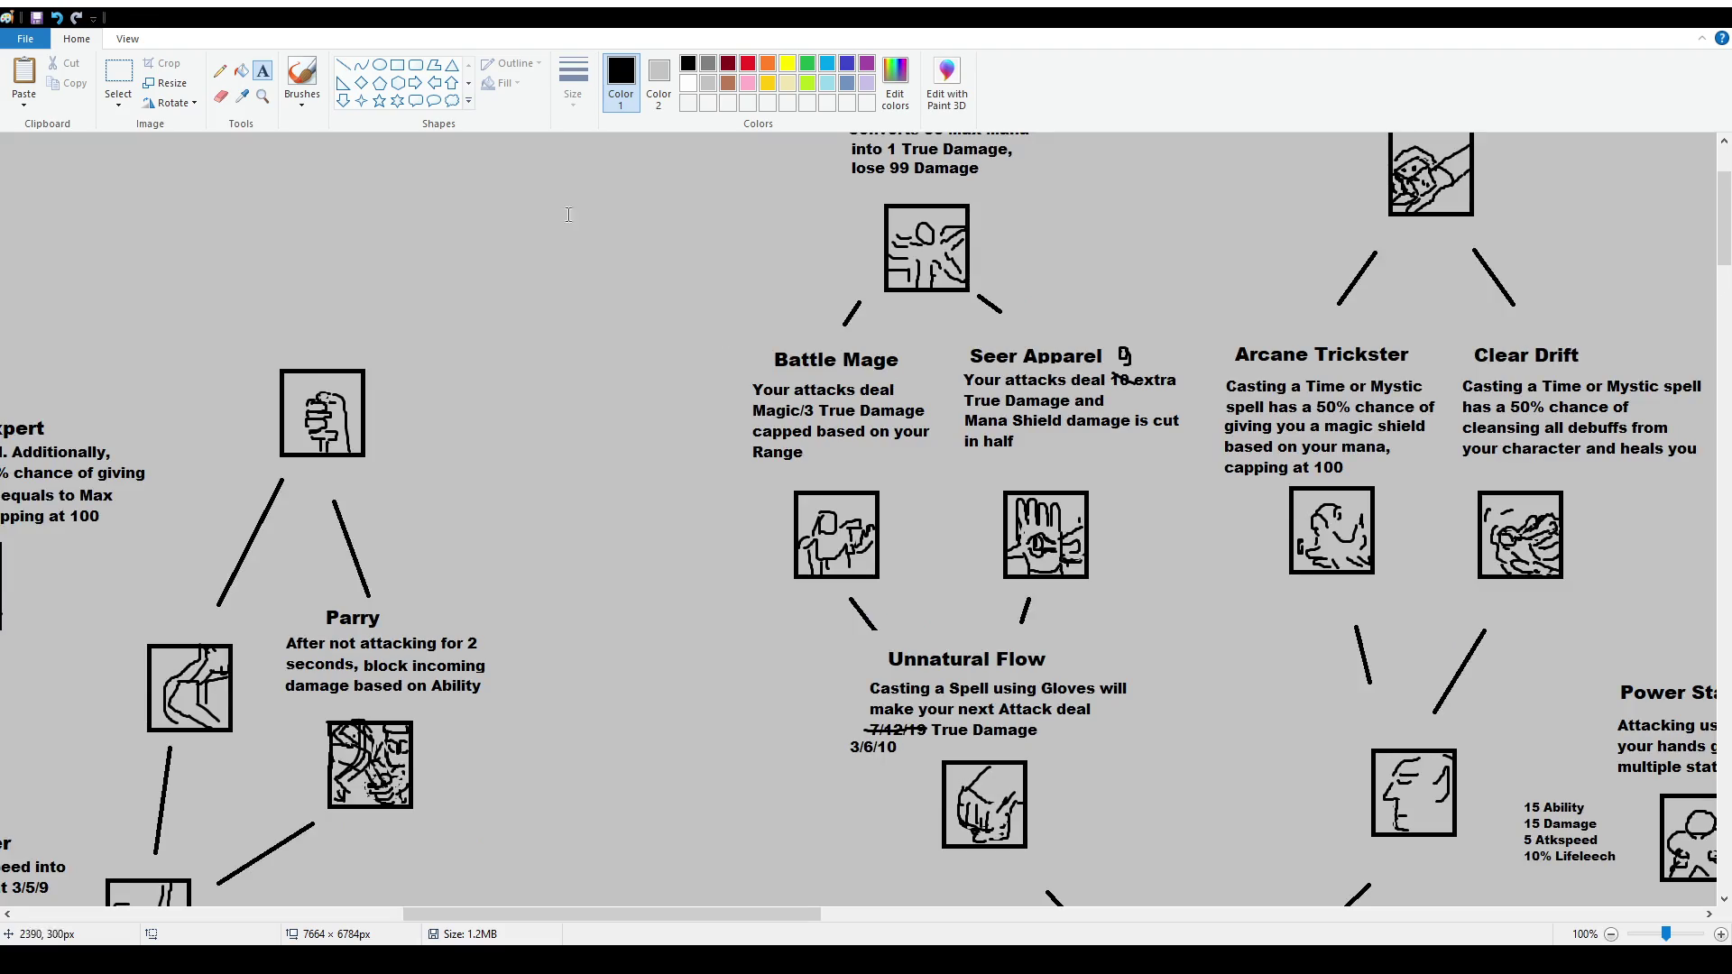
click(302, 77)
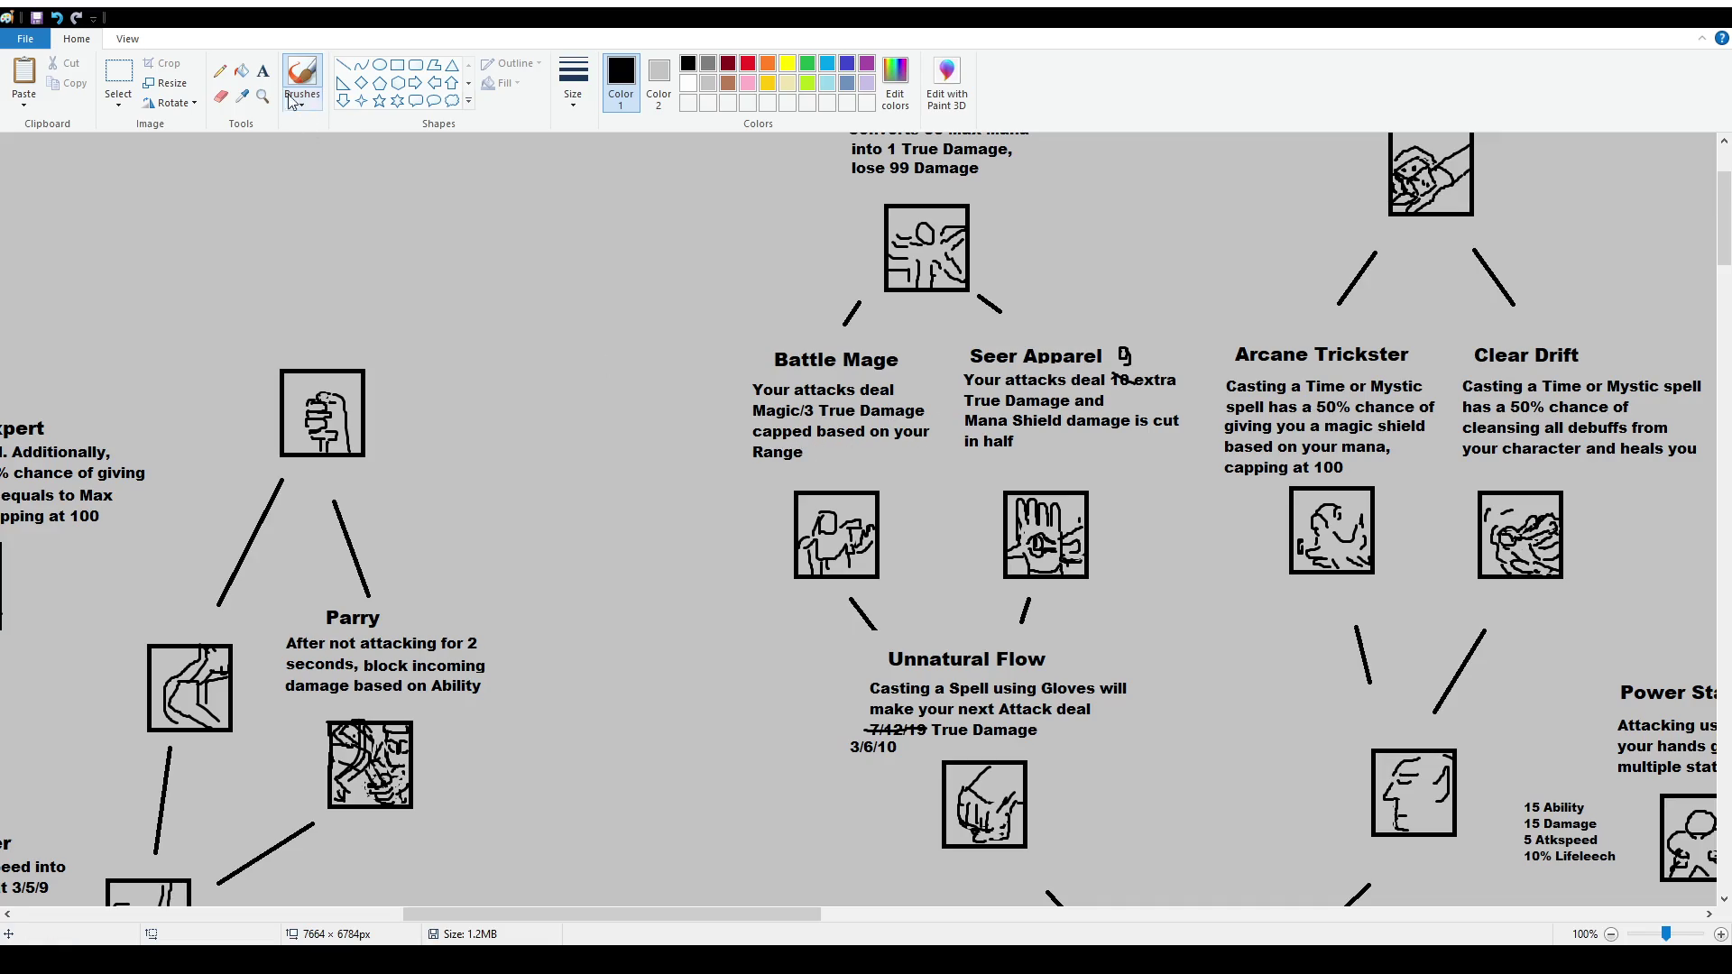
click(262, 72)
Type the two-line note 'Range Formula: 35 - Range with a minimum of 10' and move it beside Battle Mage
drag(566, 382, 698, 478)
text(Range )
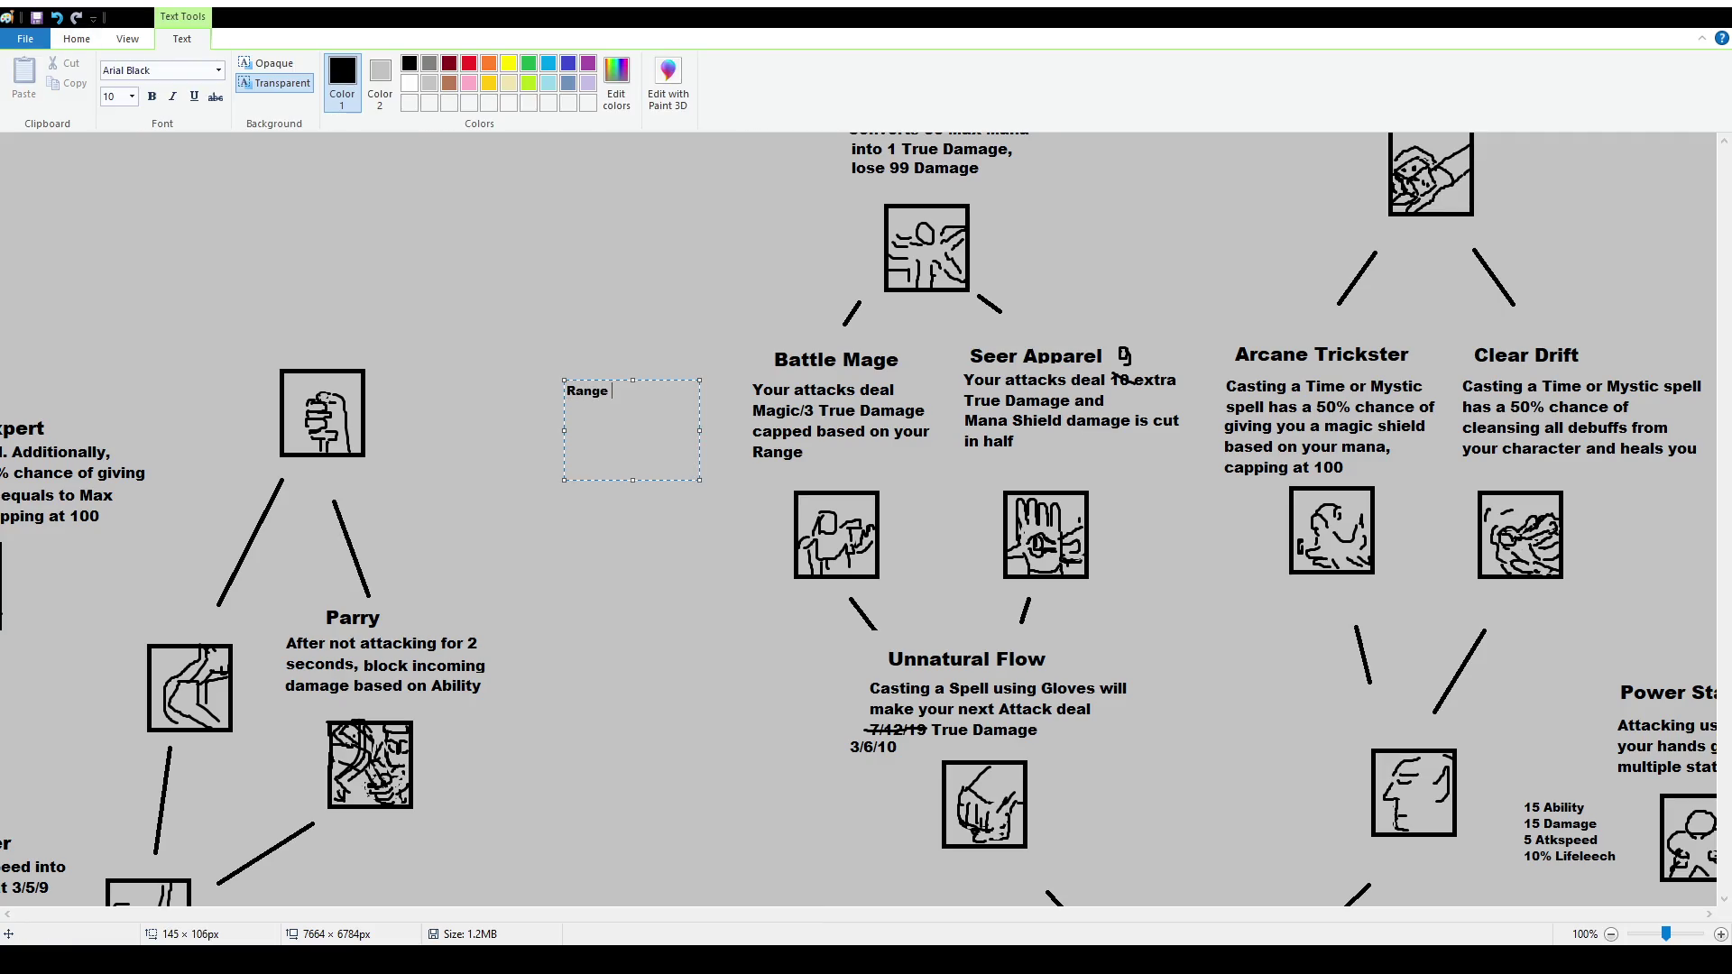
text(Formula:)
key(Return)
text(35 - )
text(Range with a m)
text(inimum of )
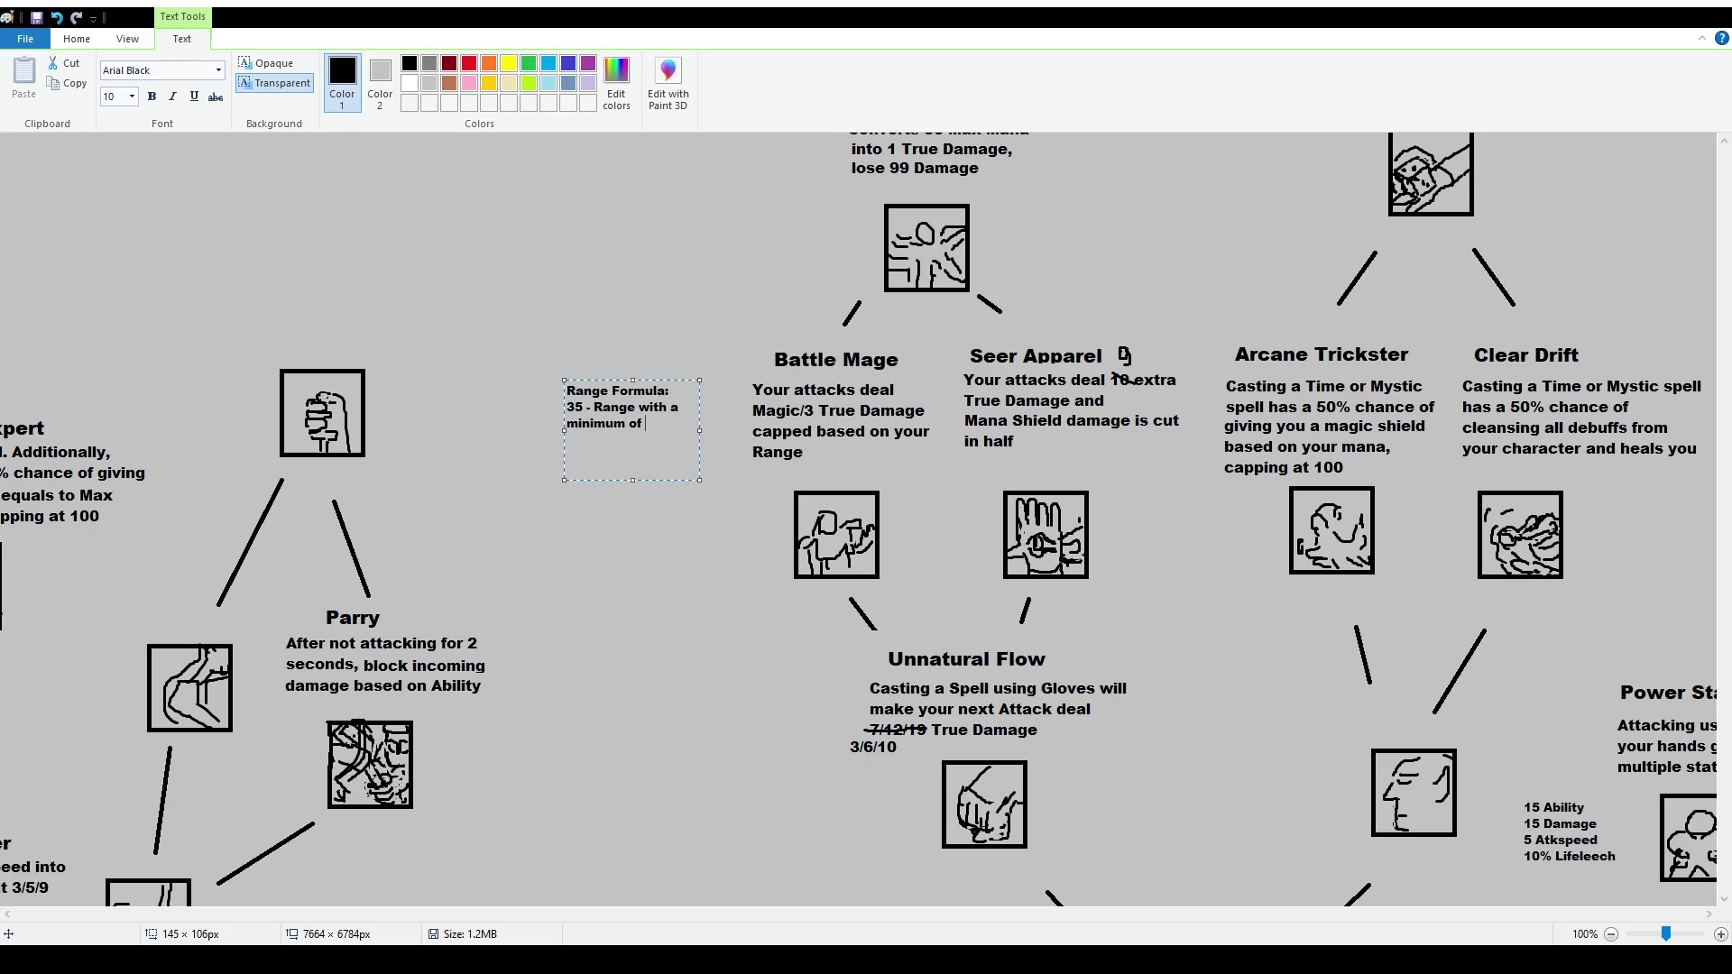
text(10)
double_click(578, 407)
click(639, 356)
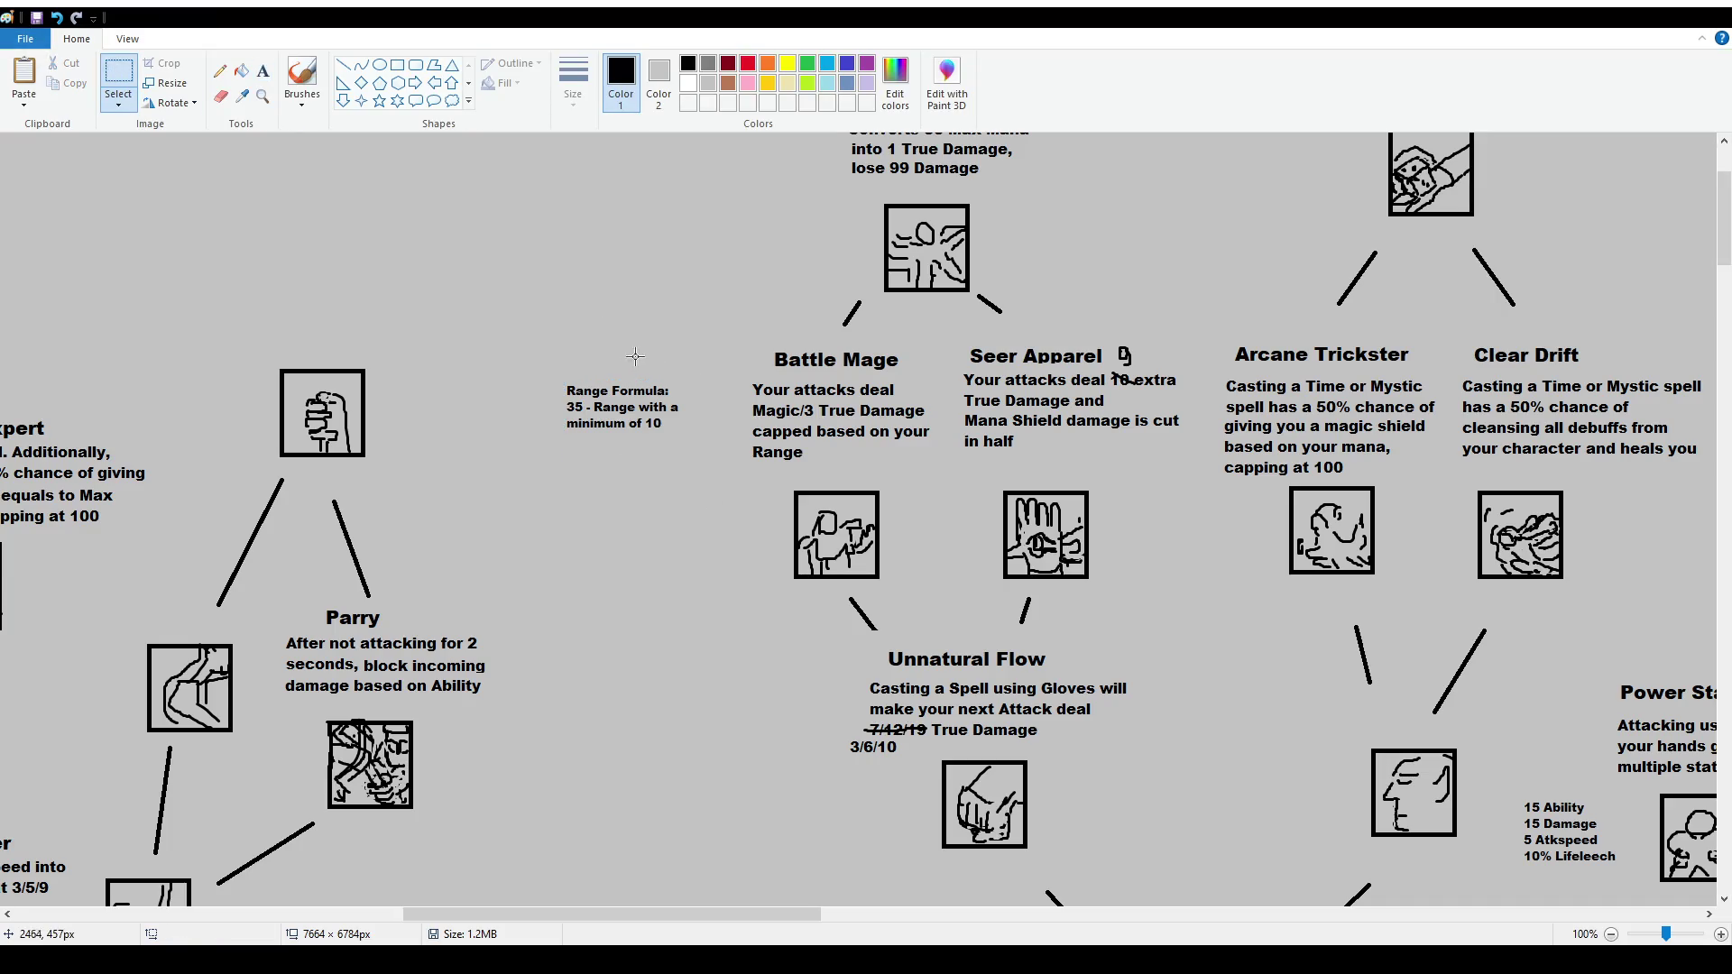
mouse_move(554, 370)
mouse_down()
mouse_move(693, 465)
mouse_move(720, 556)
mouse_up()
click(744, 381)
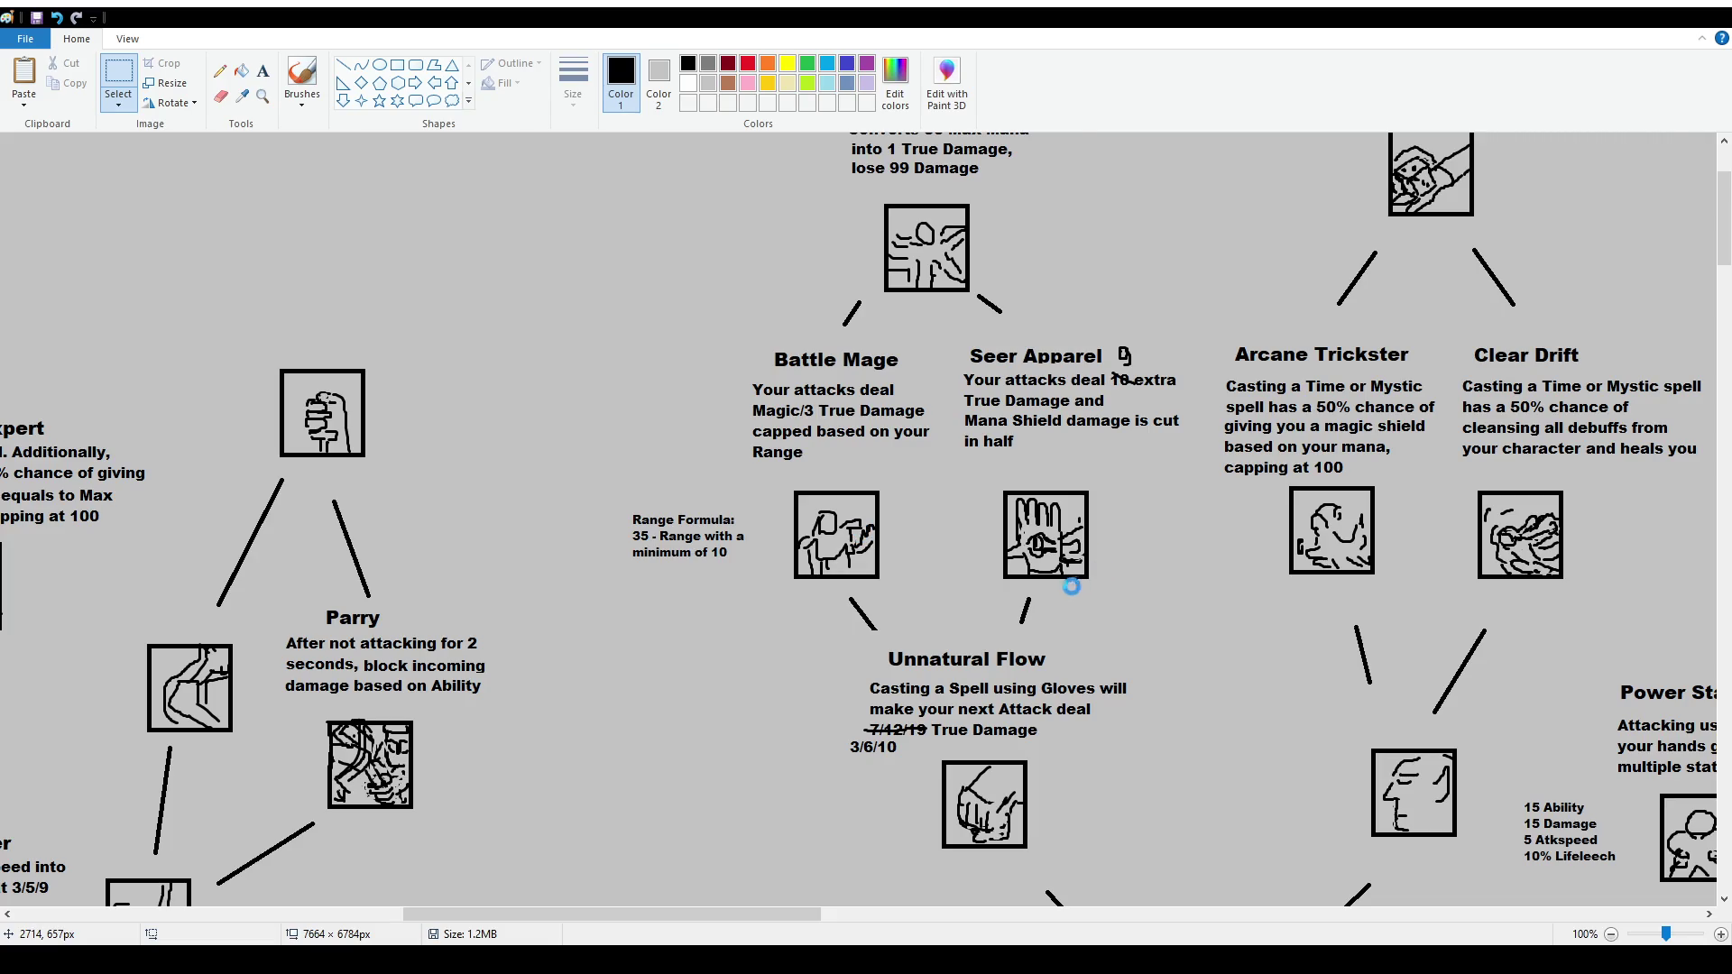
Scroll down and right to the Knight's Vow and Glowing Set area with the Sun brainstorming notes
scroll(1119, 569, down, 20)
scroll(1124, 655, down, 6)
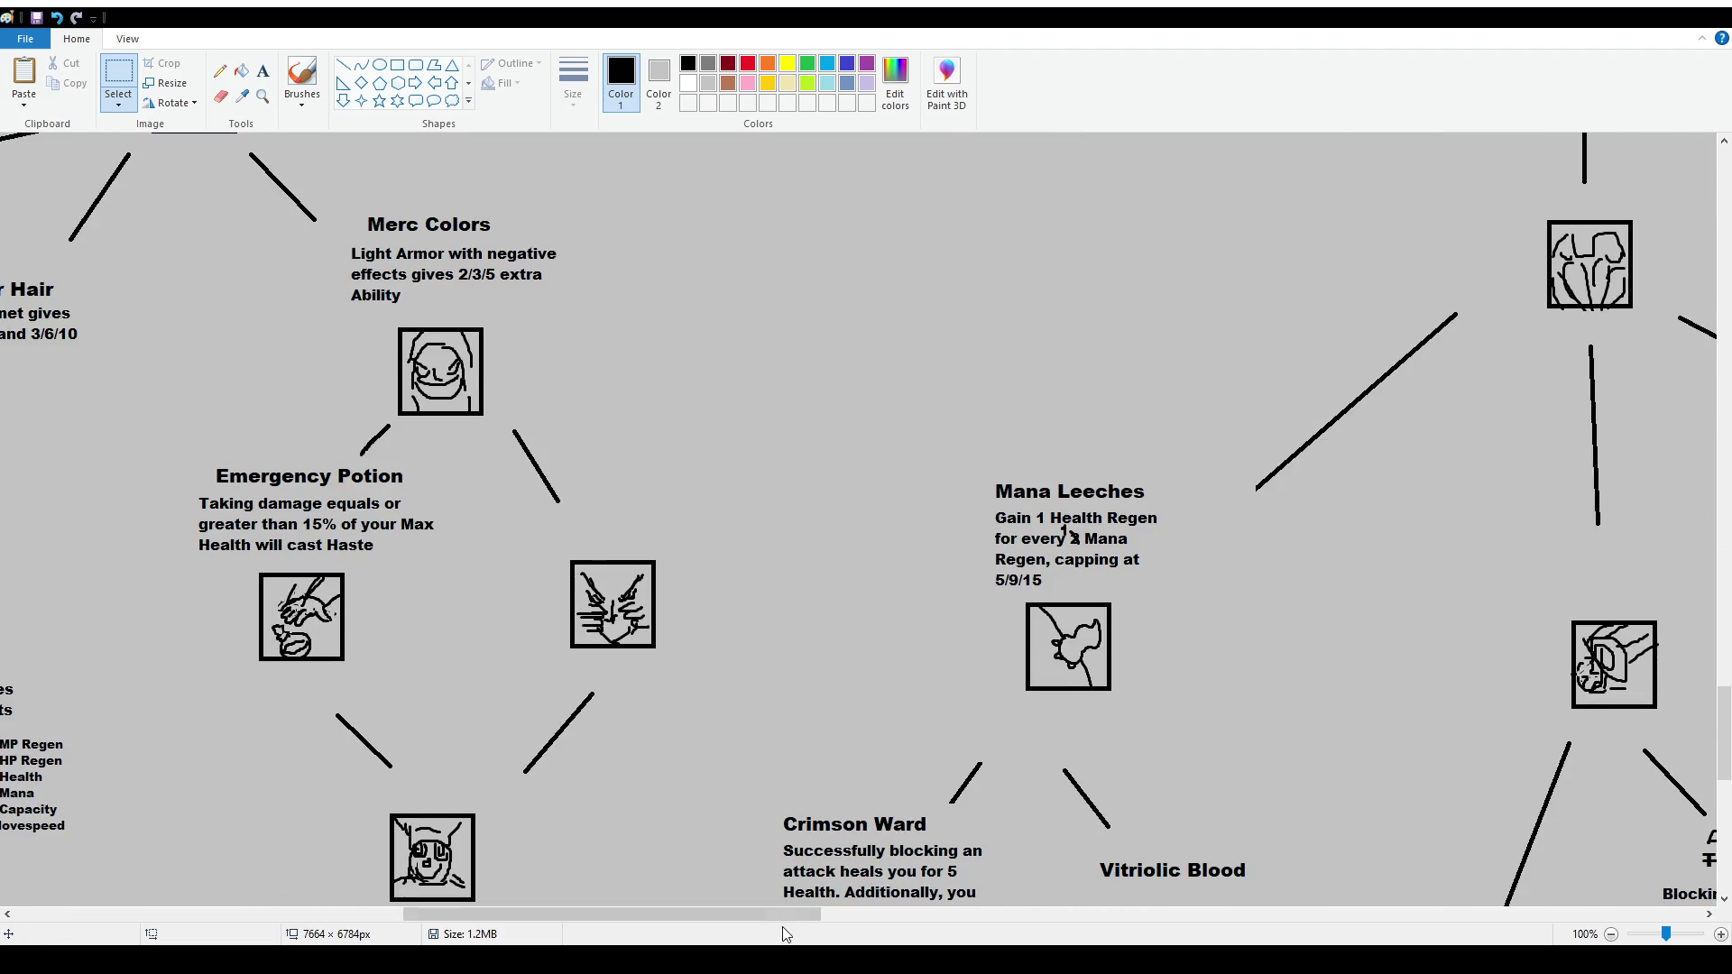
scroll(1164, 649, right, 15)
scroll(1178, 646, down, 3)
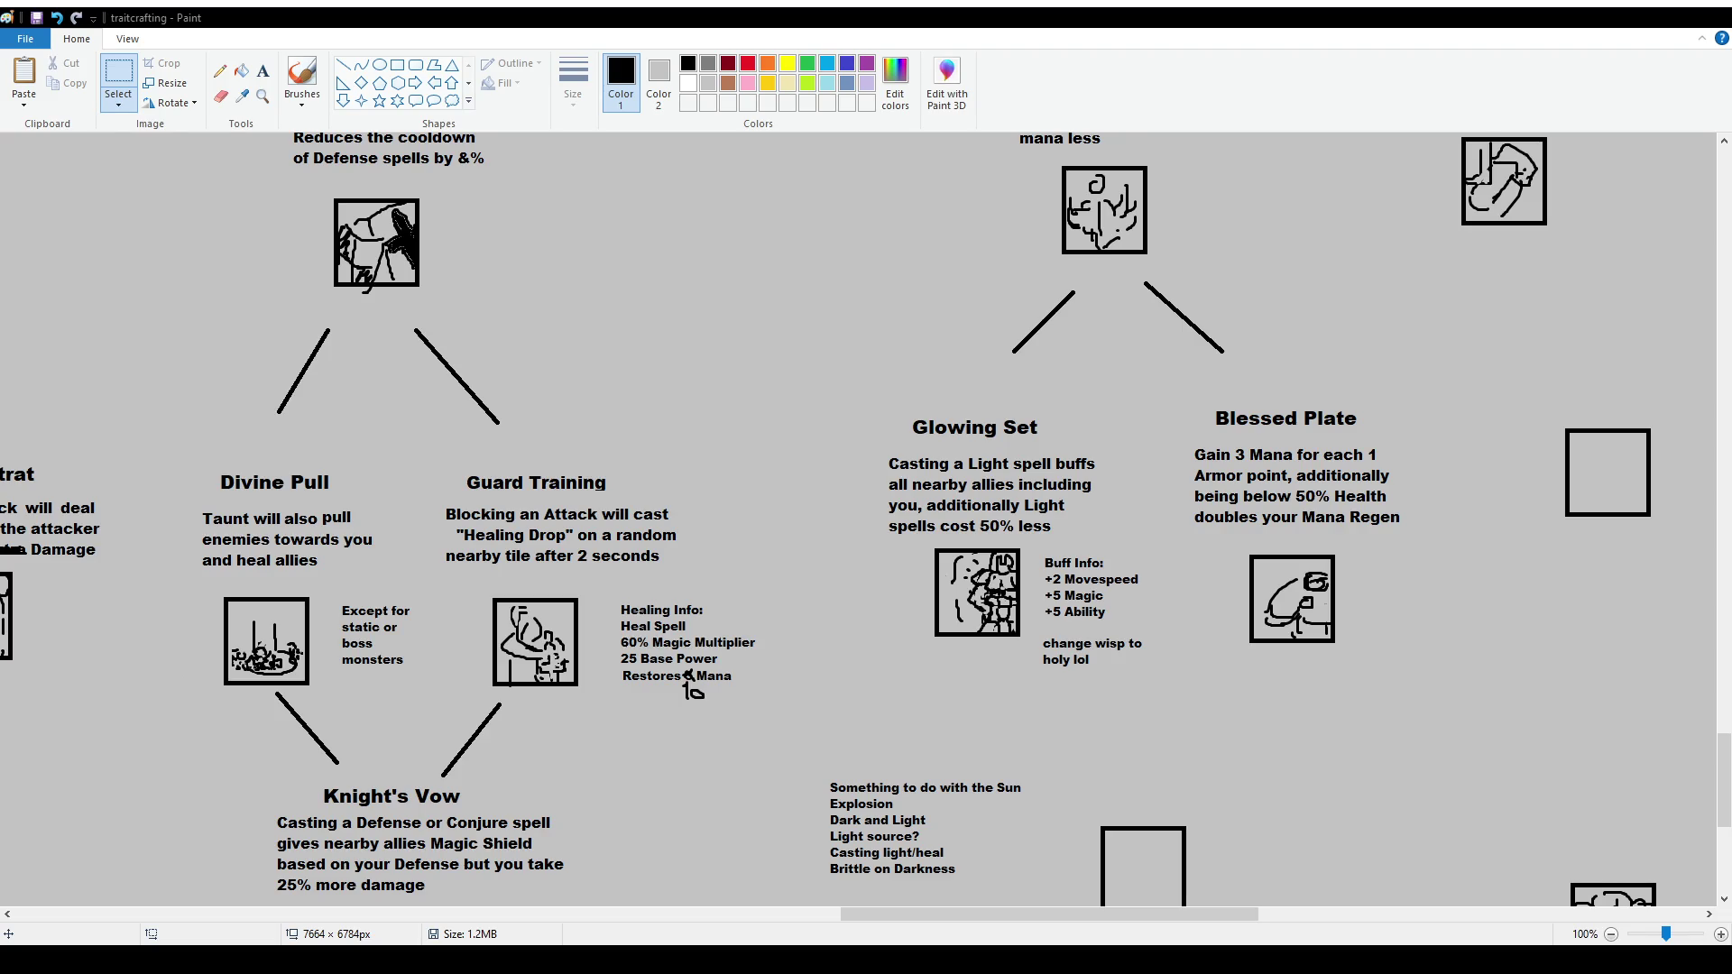
scroll(1063, 700, down, 2)
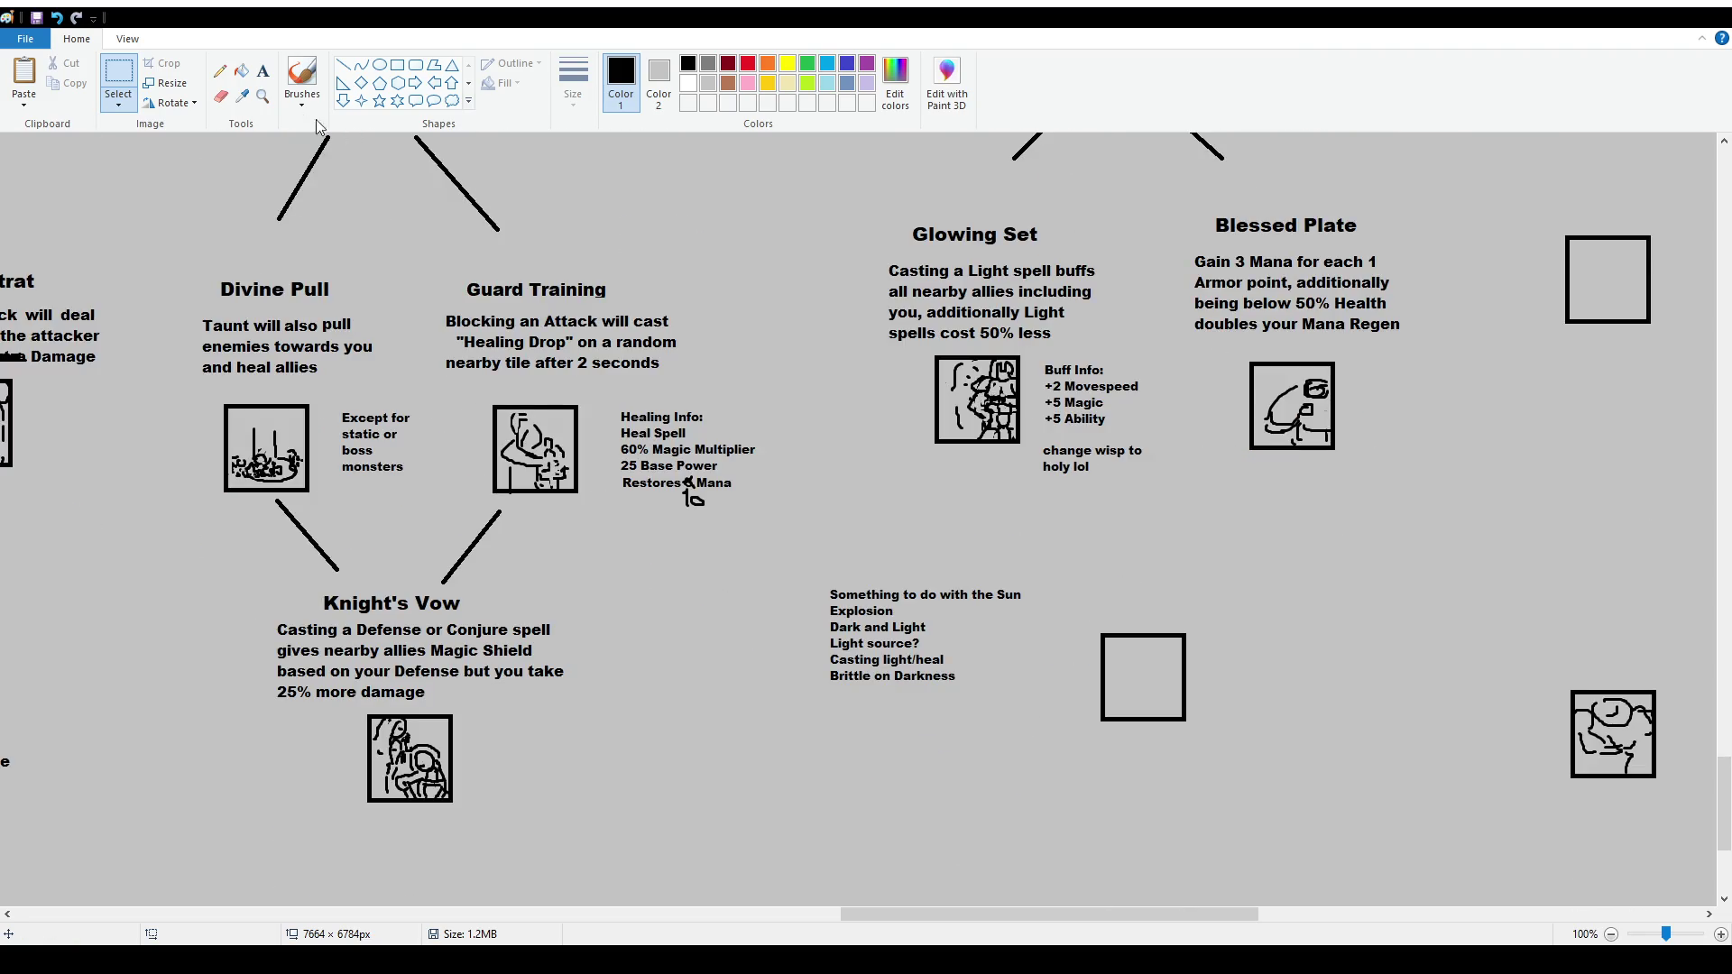
click(262, 71)
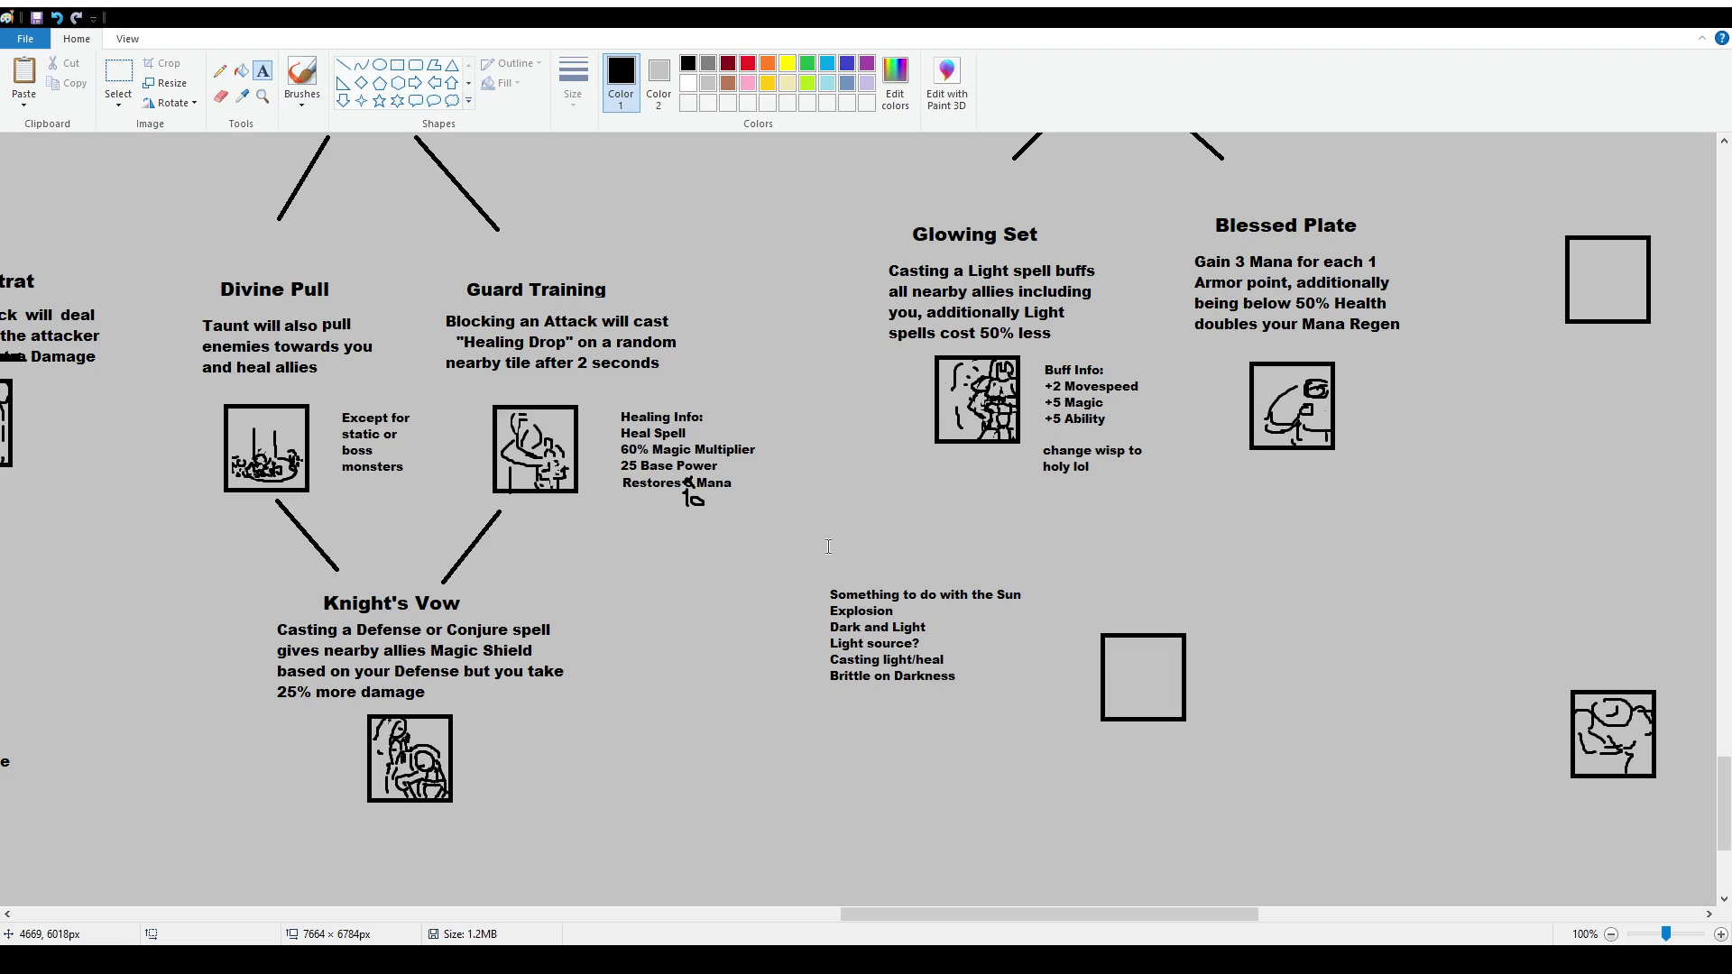
click(322, 72)
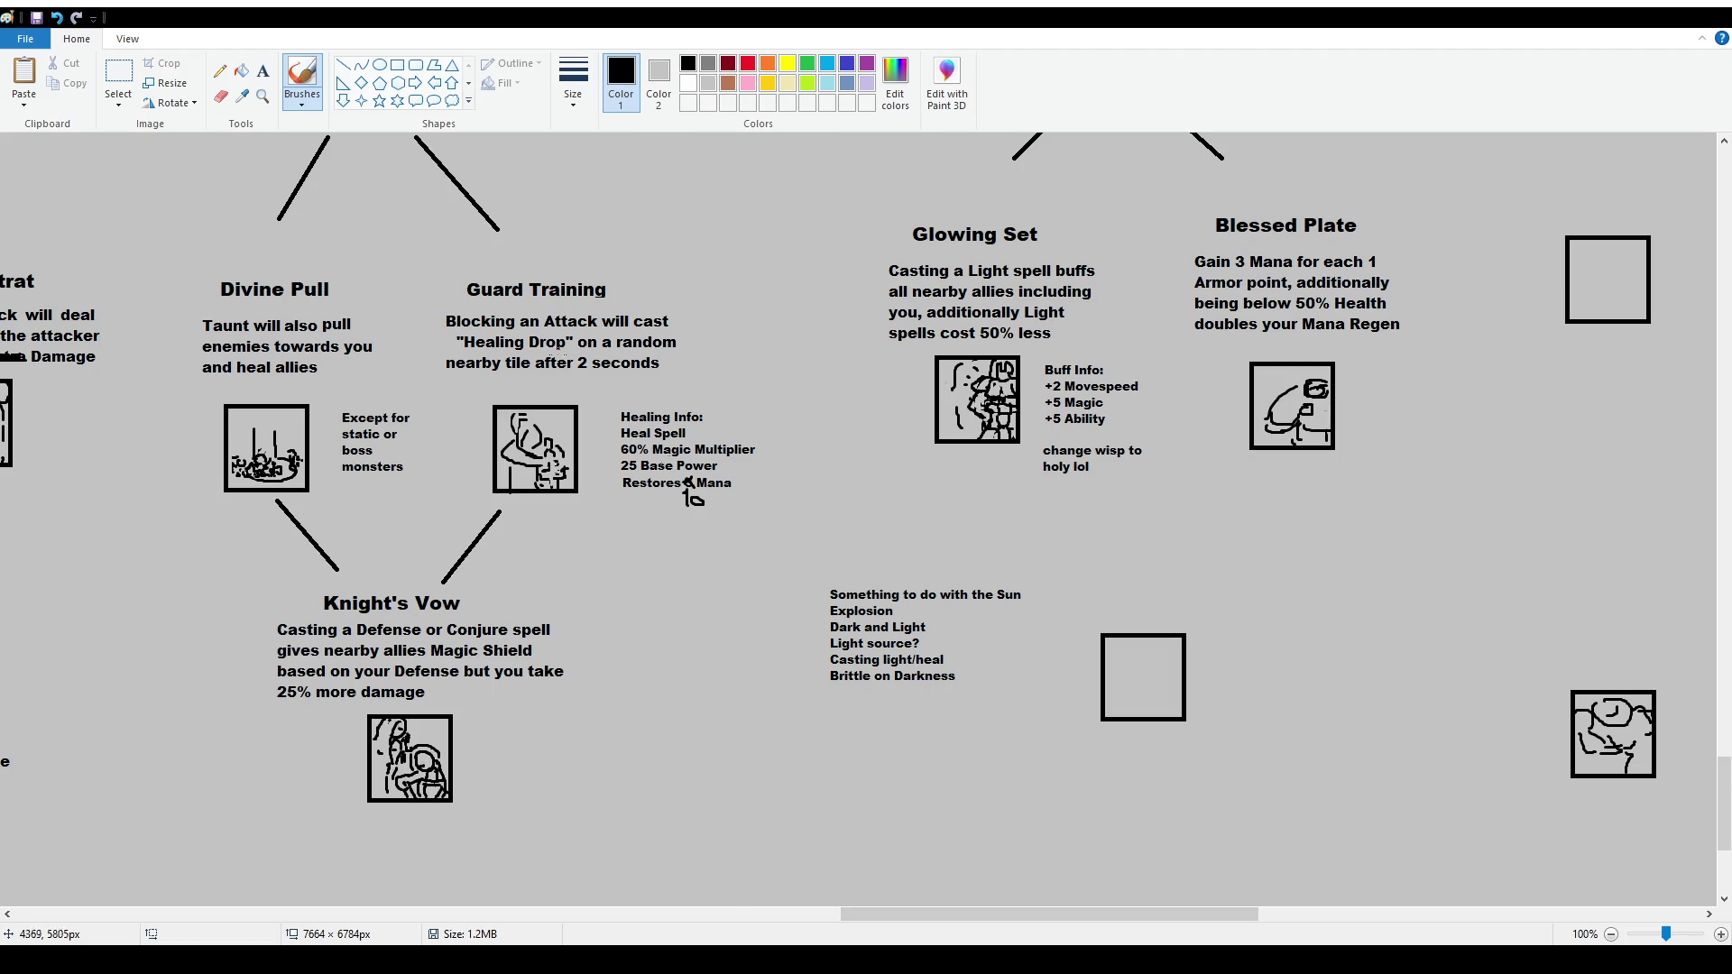
click(118, 82)
Move the Sun notes slightly lower-left and start a size-16 text box above the empty icon box
mouse_move(807, 578)
mouse_down()
mouse_move(1026, 713)
mouse_move(970, 700)
mouse_up()
click(1165, 643)
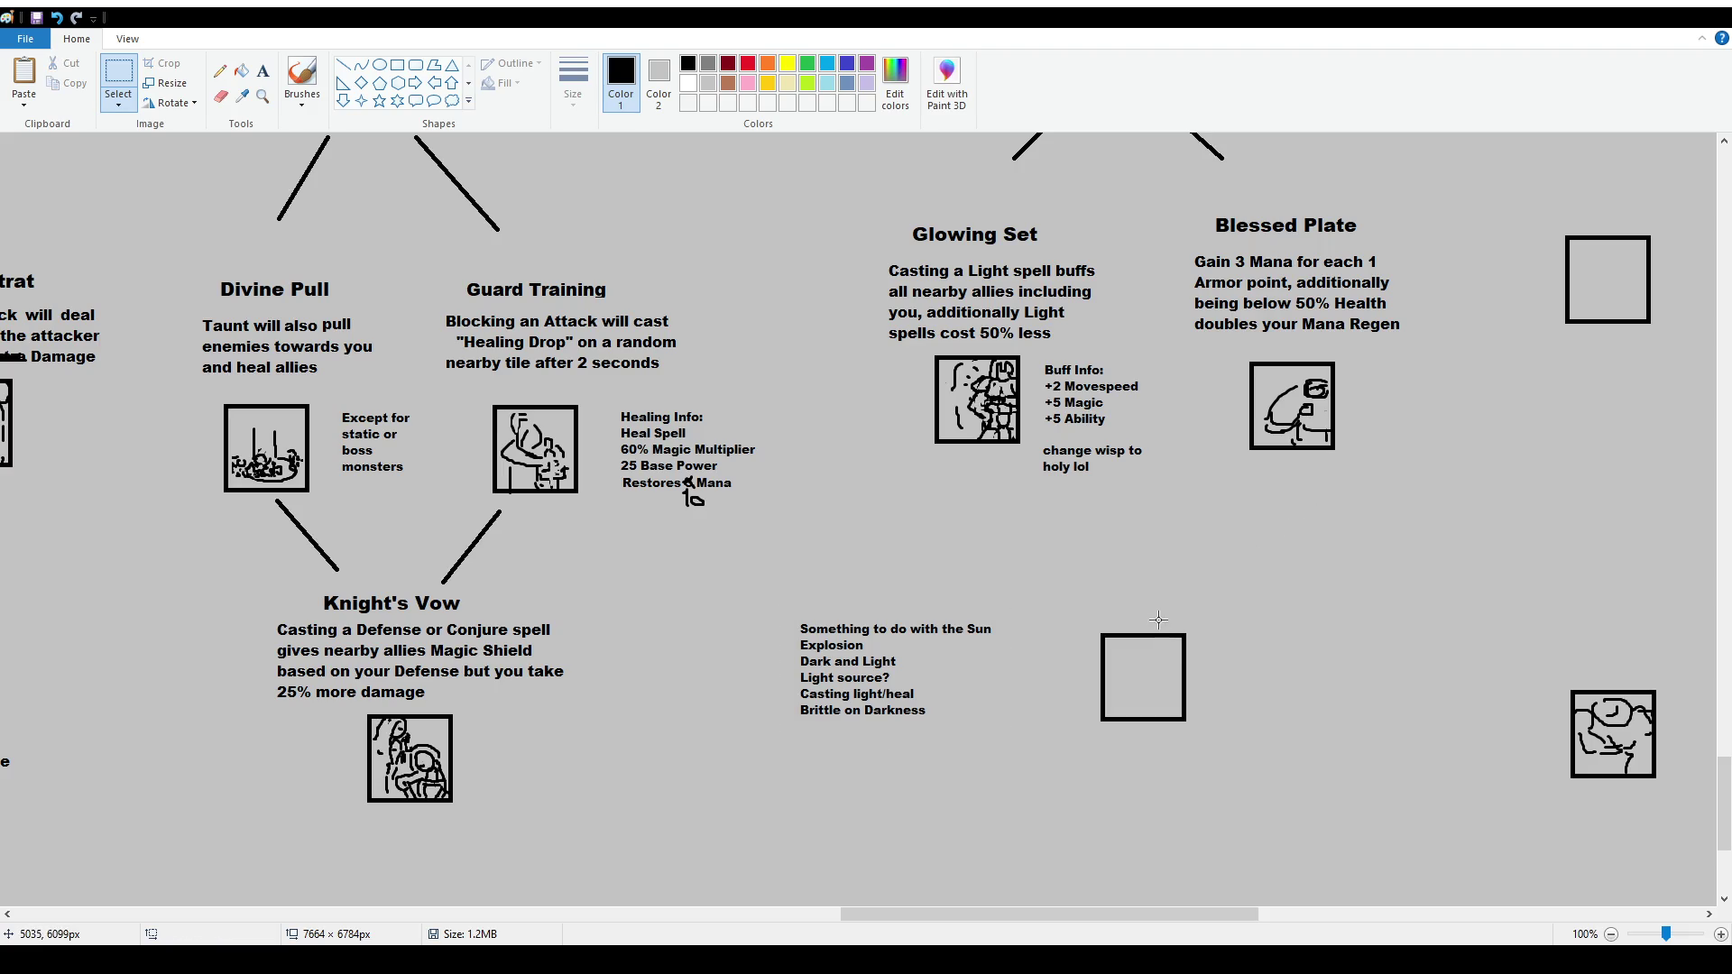
click(263, 71)
drag(1038, 514, 1285, 598)
click(116, 97)
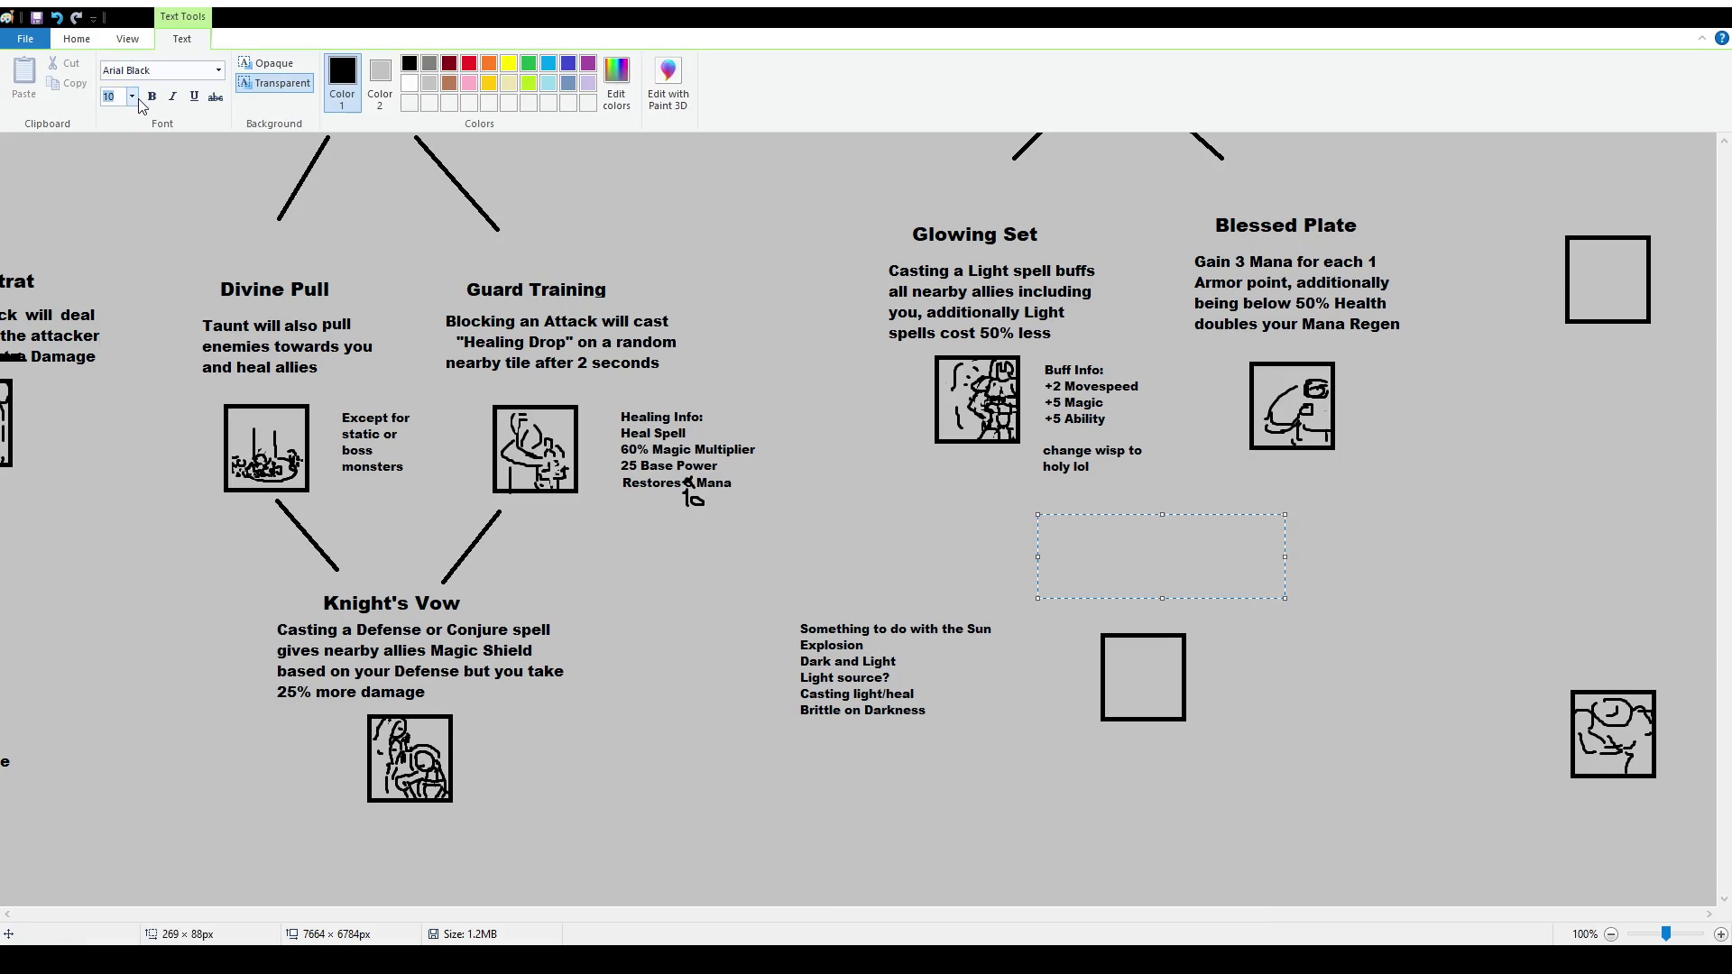
text(16)
key(Return)
Type the heading, revising 'Duty' to 'Sunlight's Burden' and finally to 'Solar Oath'
text(Duty)
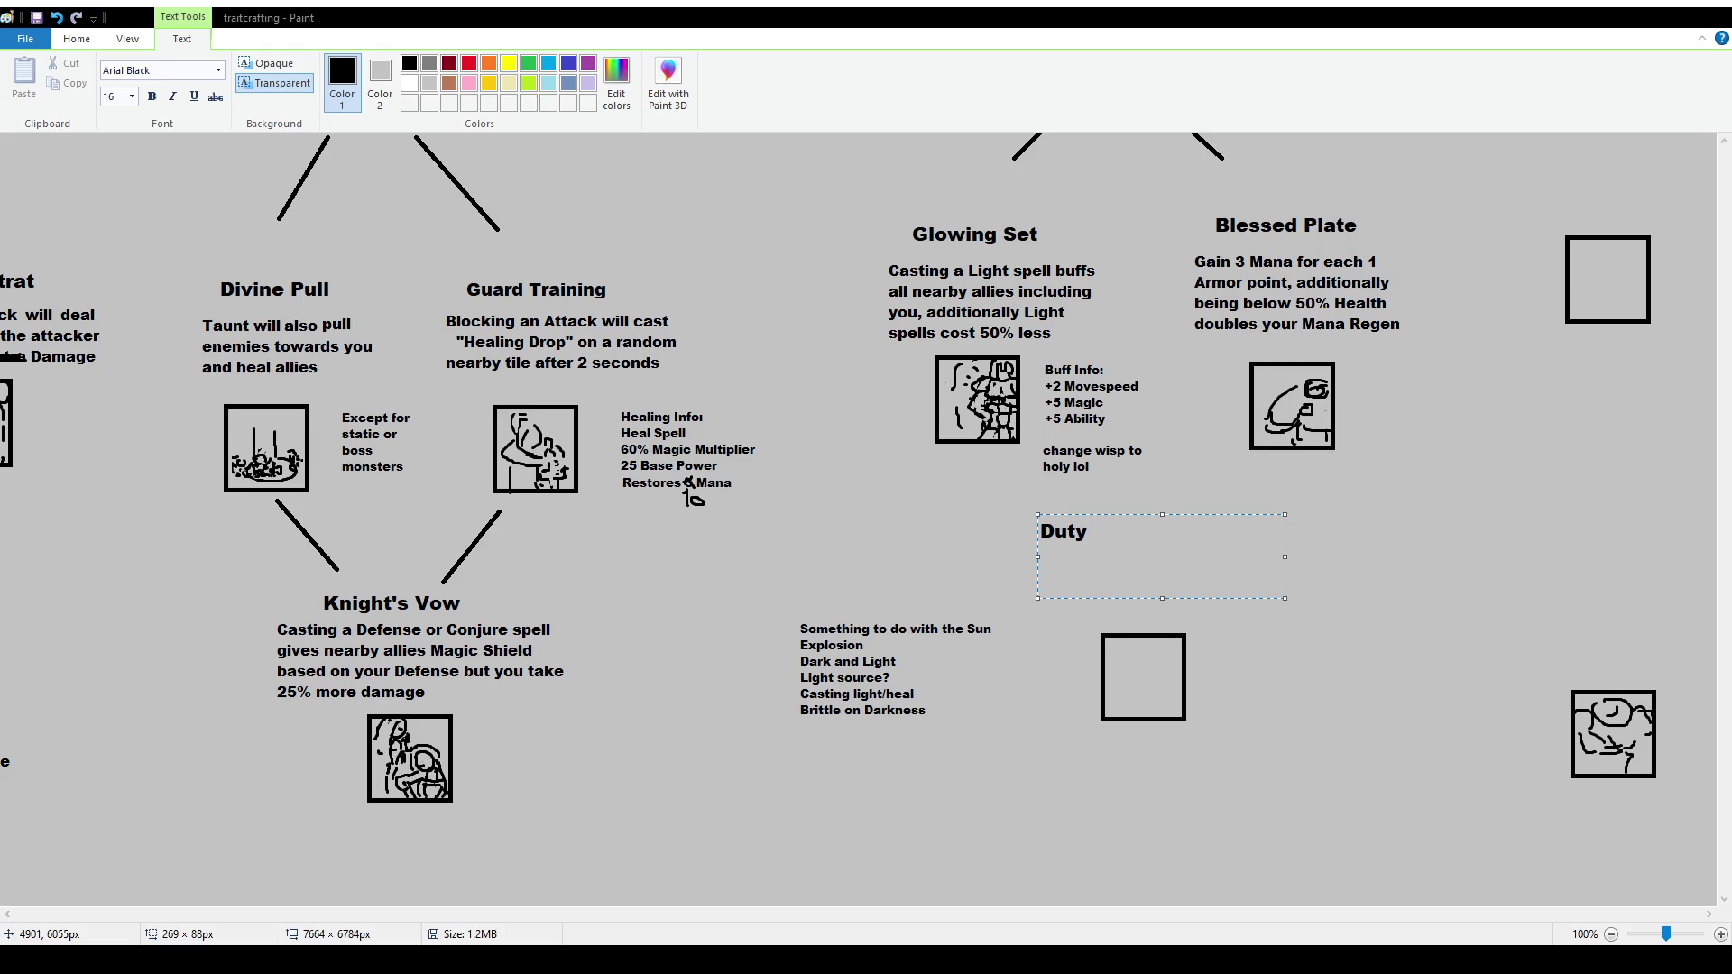
drag(1113, 536, 831, 498)
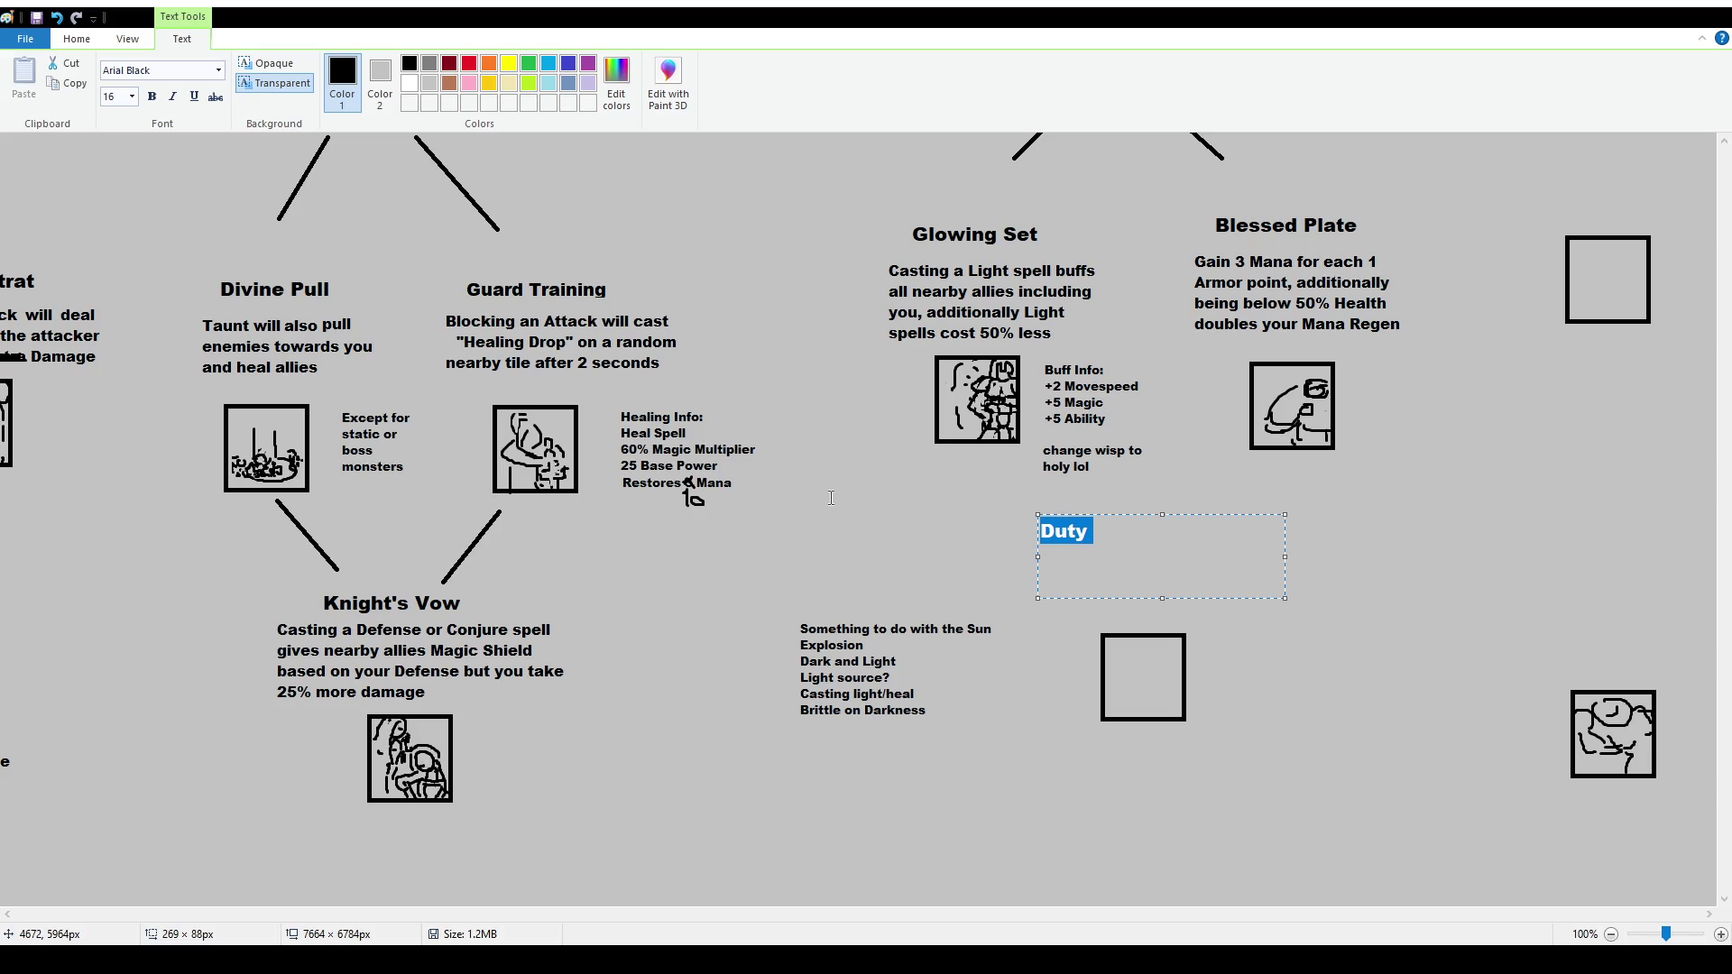
text(Sunlight's Duty)
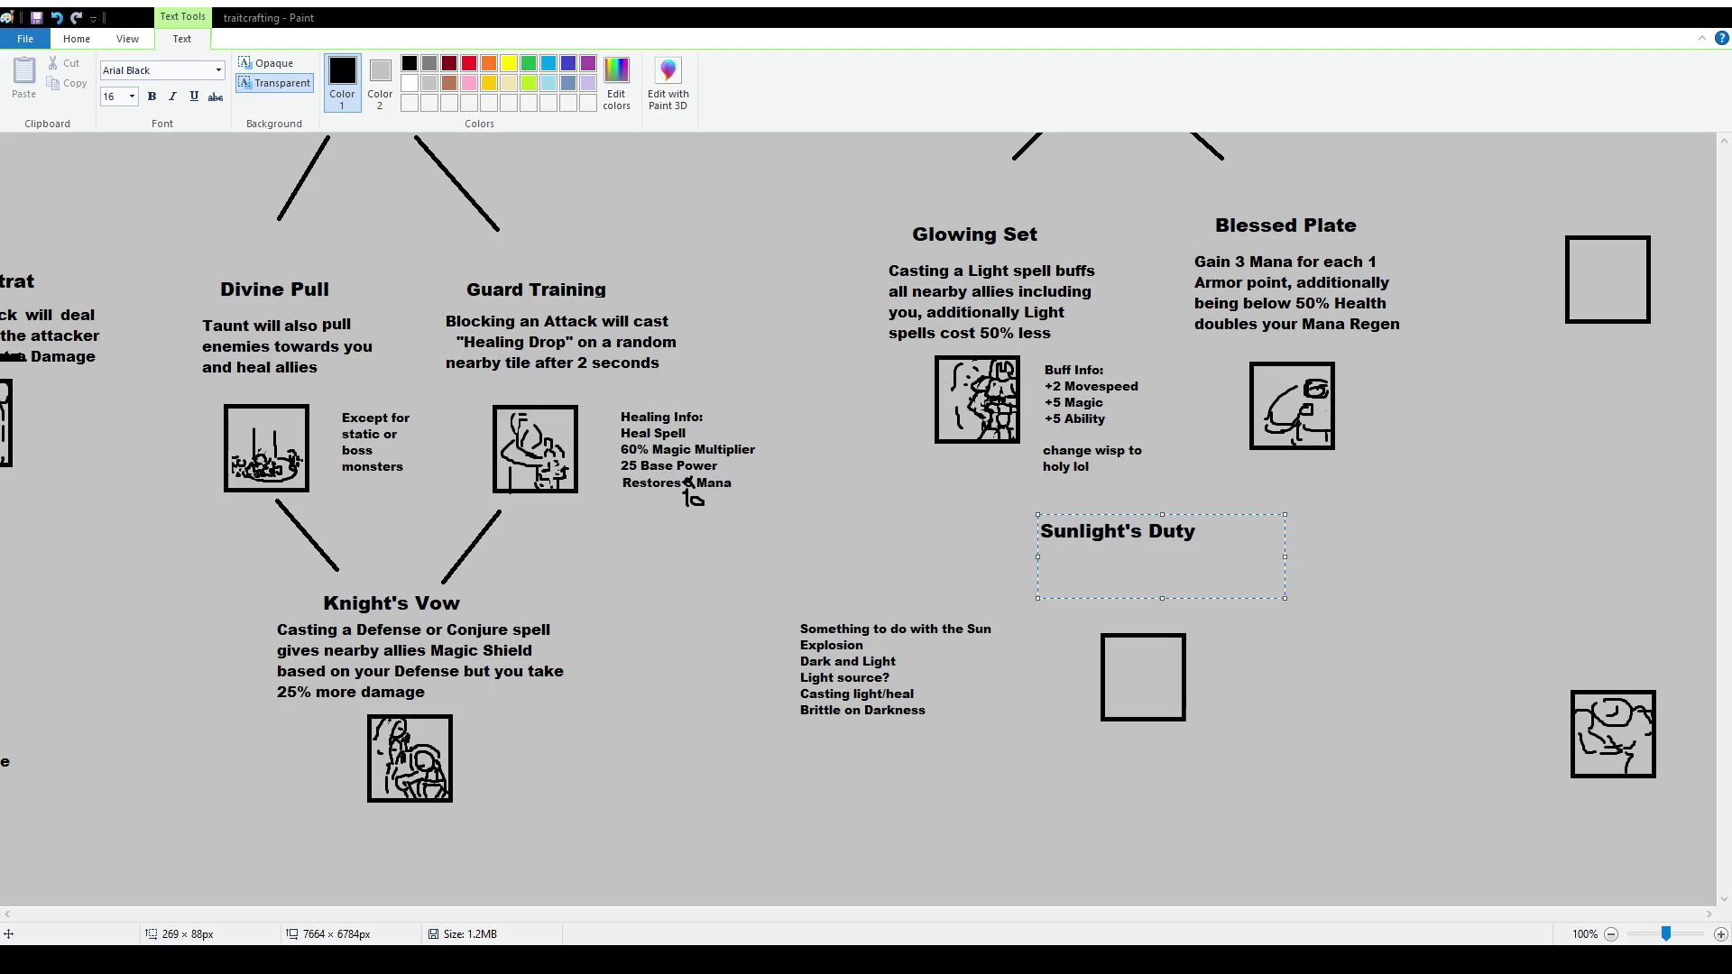
key(ctrl+shift+Left)
text(Burden)
key(ctrl+shift+Left)
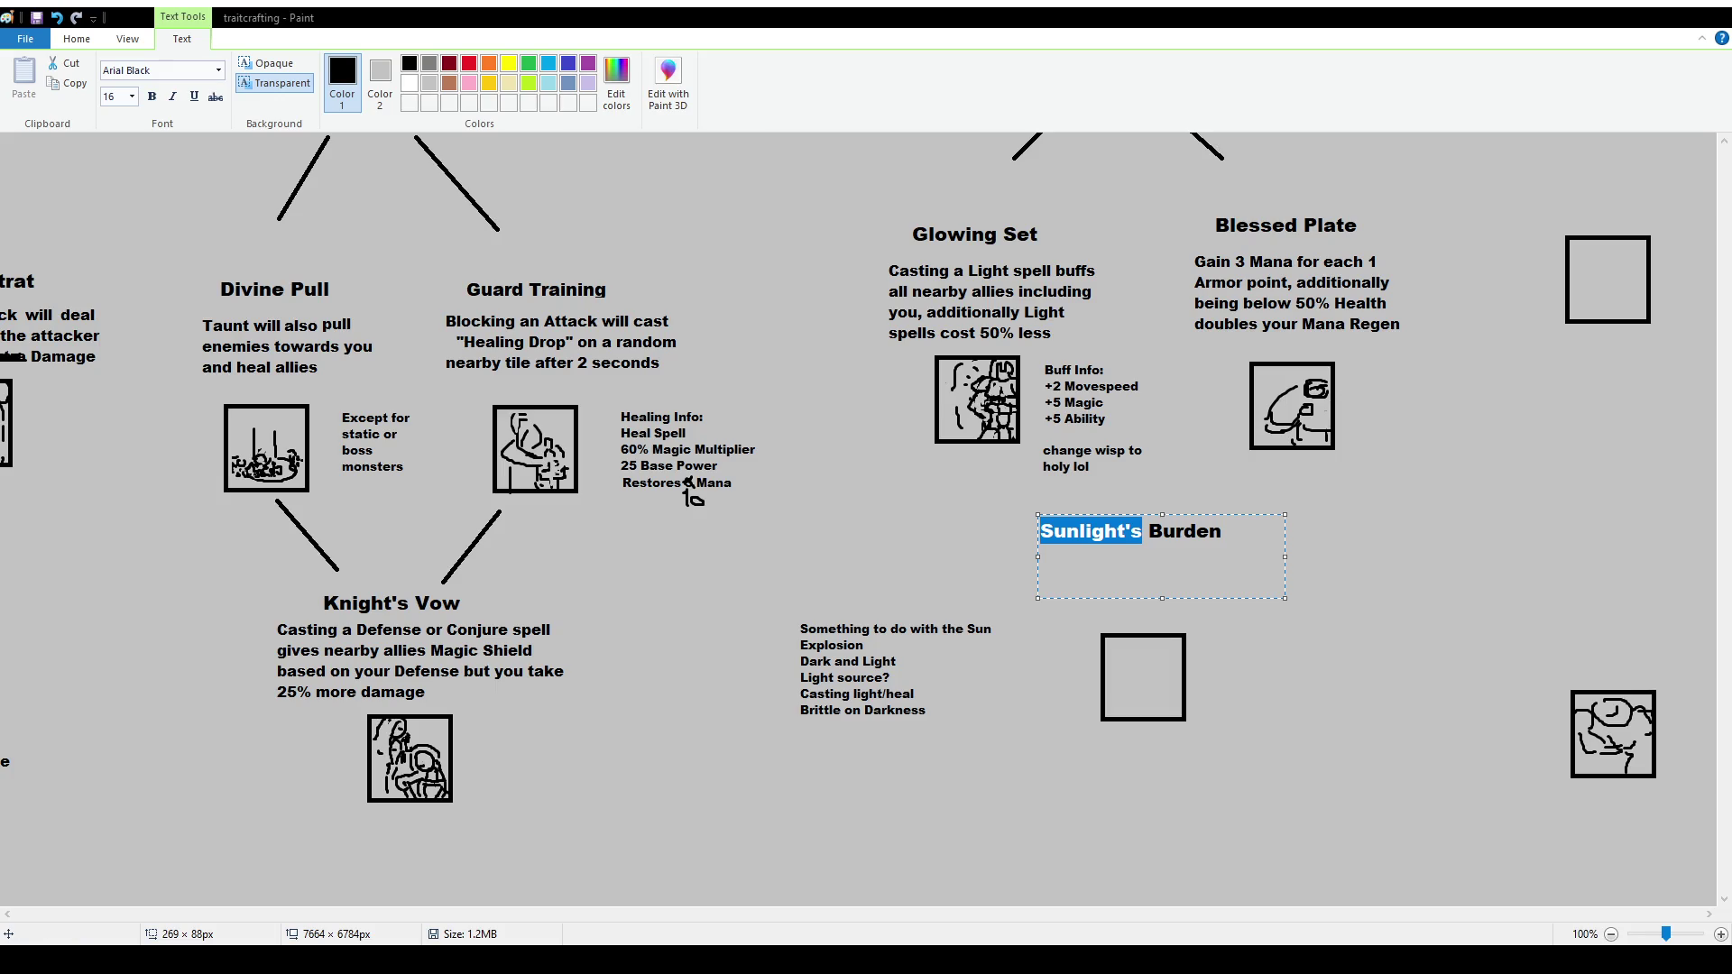
key(Home)
key(shift+End)
text(Solar Oath)
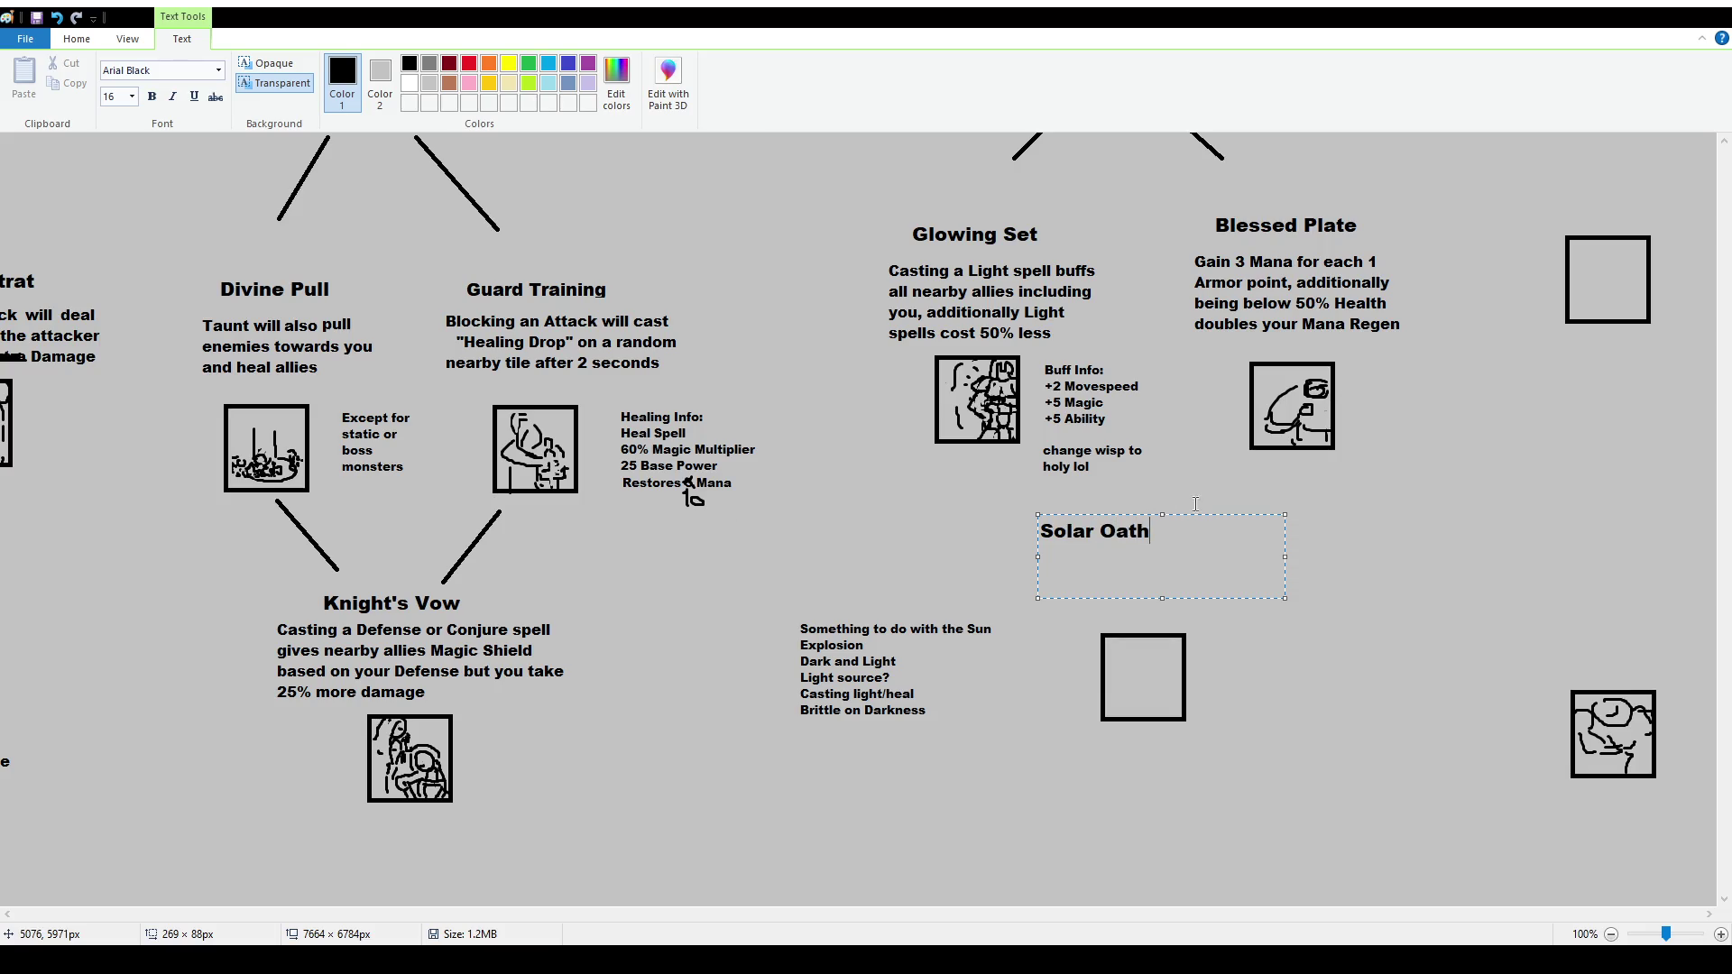
Shift the Solar Oath heading right over the icon box and commit it
drag(1198, 515, 1244, 514)
click(1354, 505)
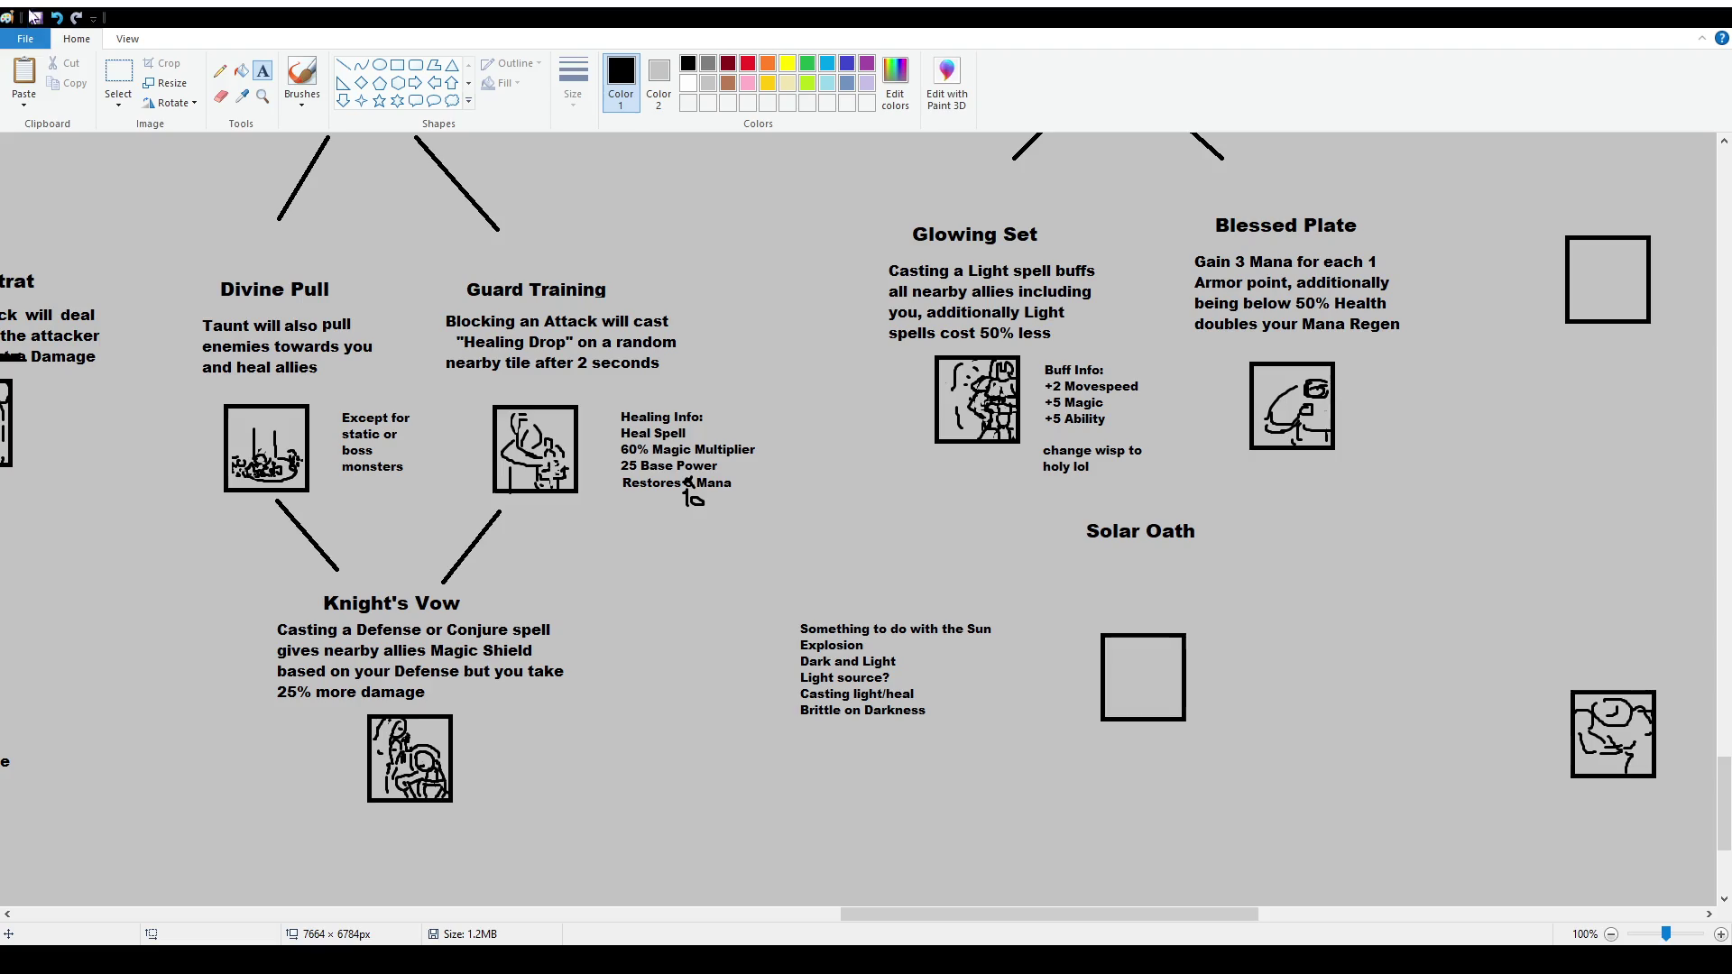
click(118, 77)
Move the empty icon box lower beneath the Solar Oath heading
drag(1049, 517, 1215, 749)
click(262, 71)
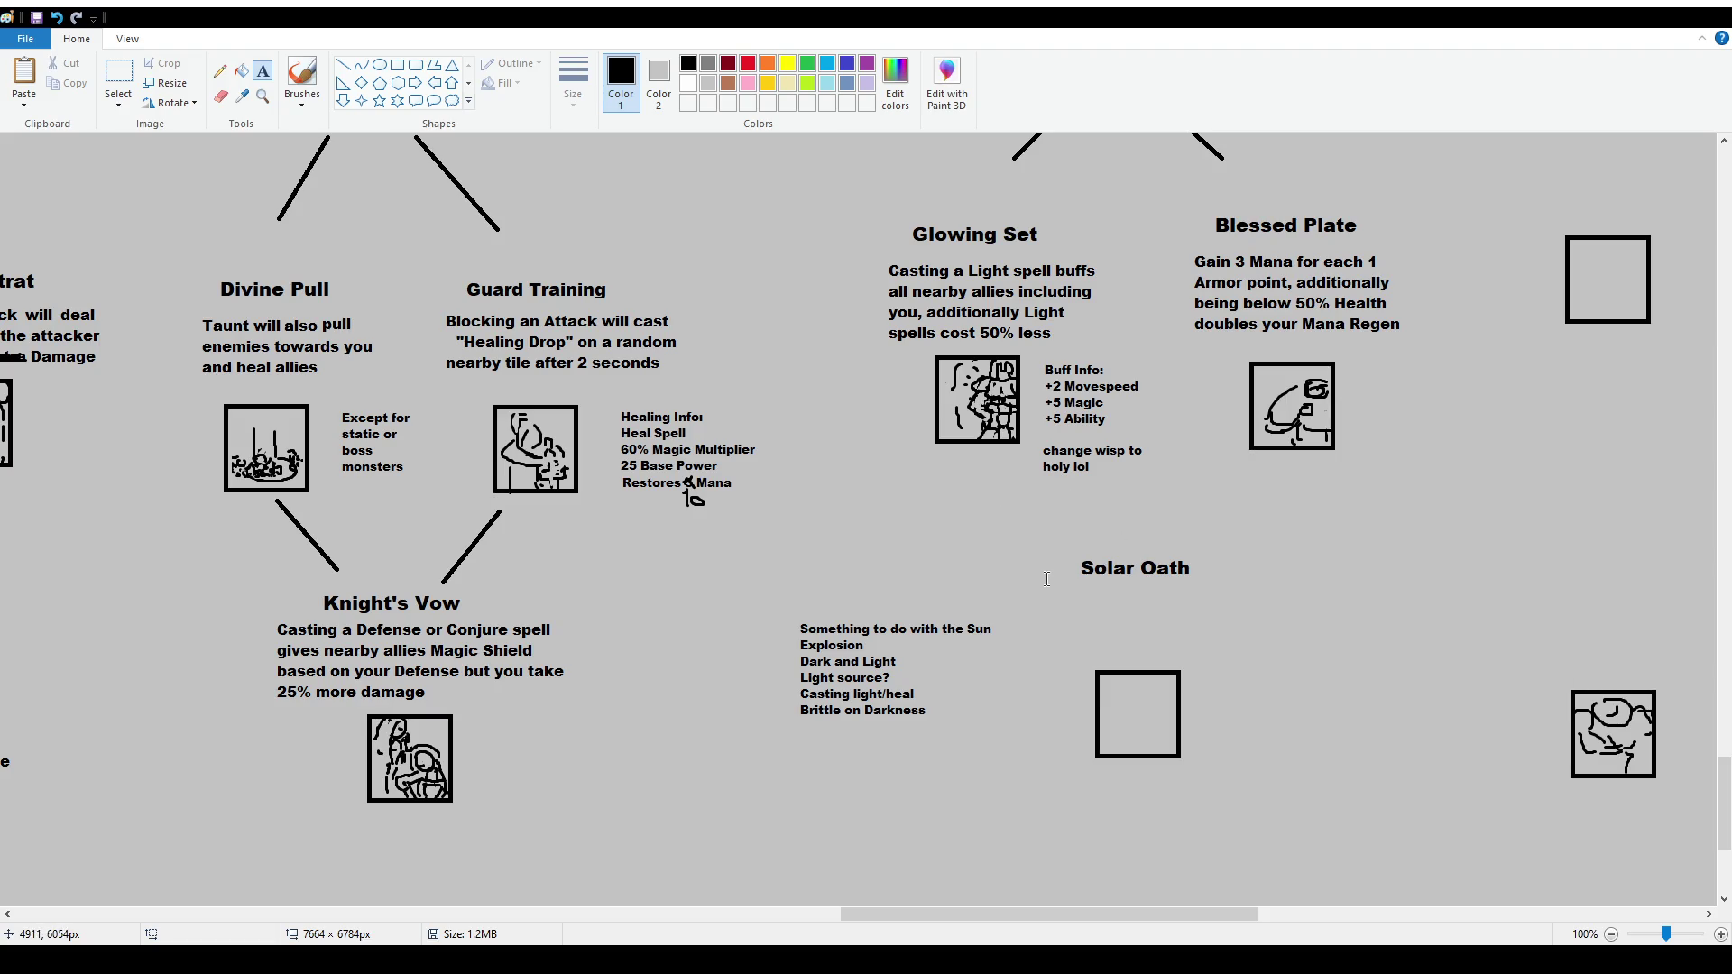
click(118, 76)
drag(1083, 651, 1261, 809)
drag(1204, 738, 1204, 776)
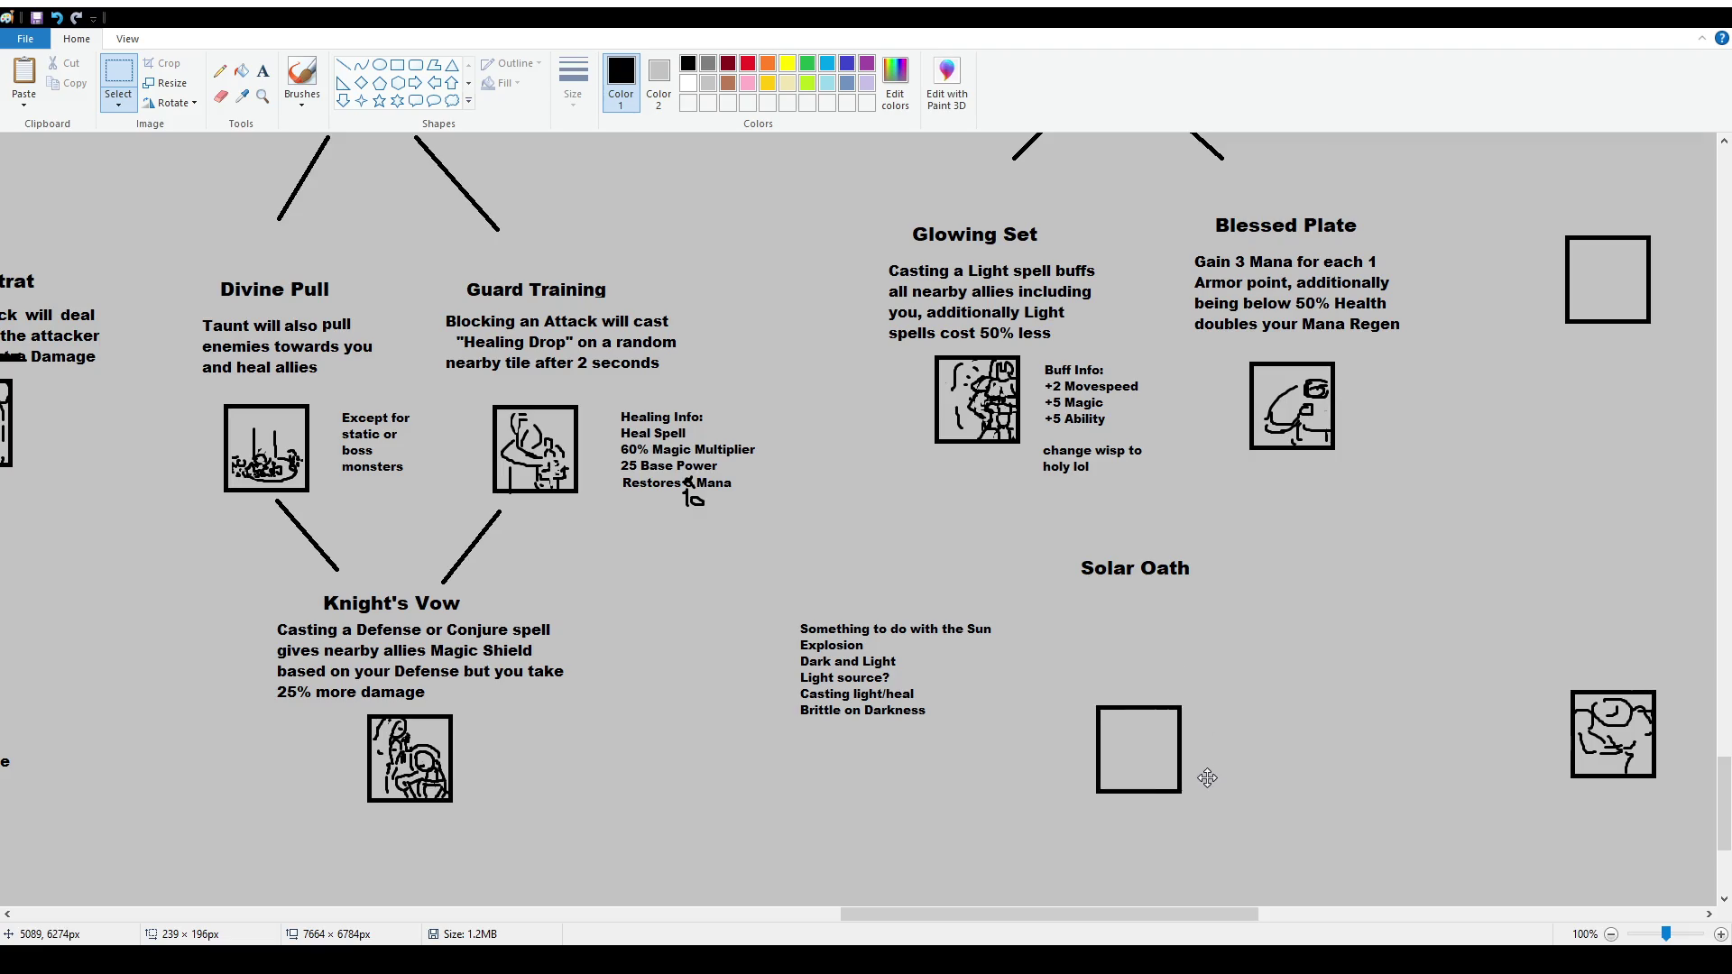
Draw a size-12 text area under Solar Oath and draft 'While at 35% Health or Above and with a Full Light'
click(262, 70)
drag(1033, 589, 1314, 707)
click(132, 96)
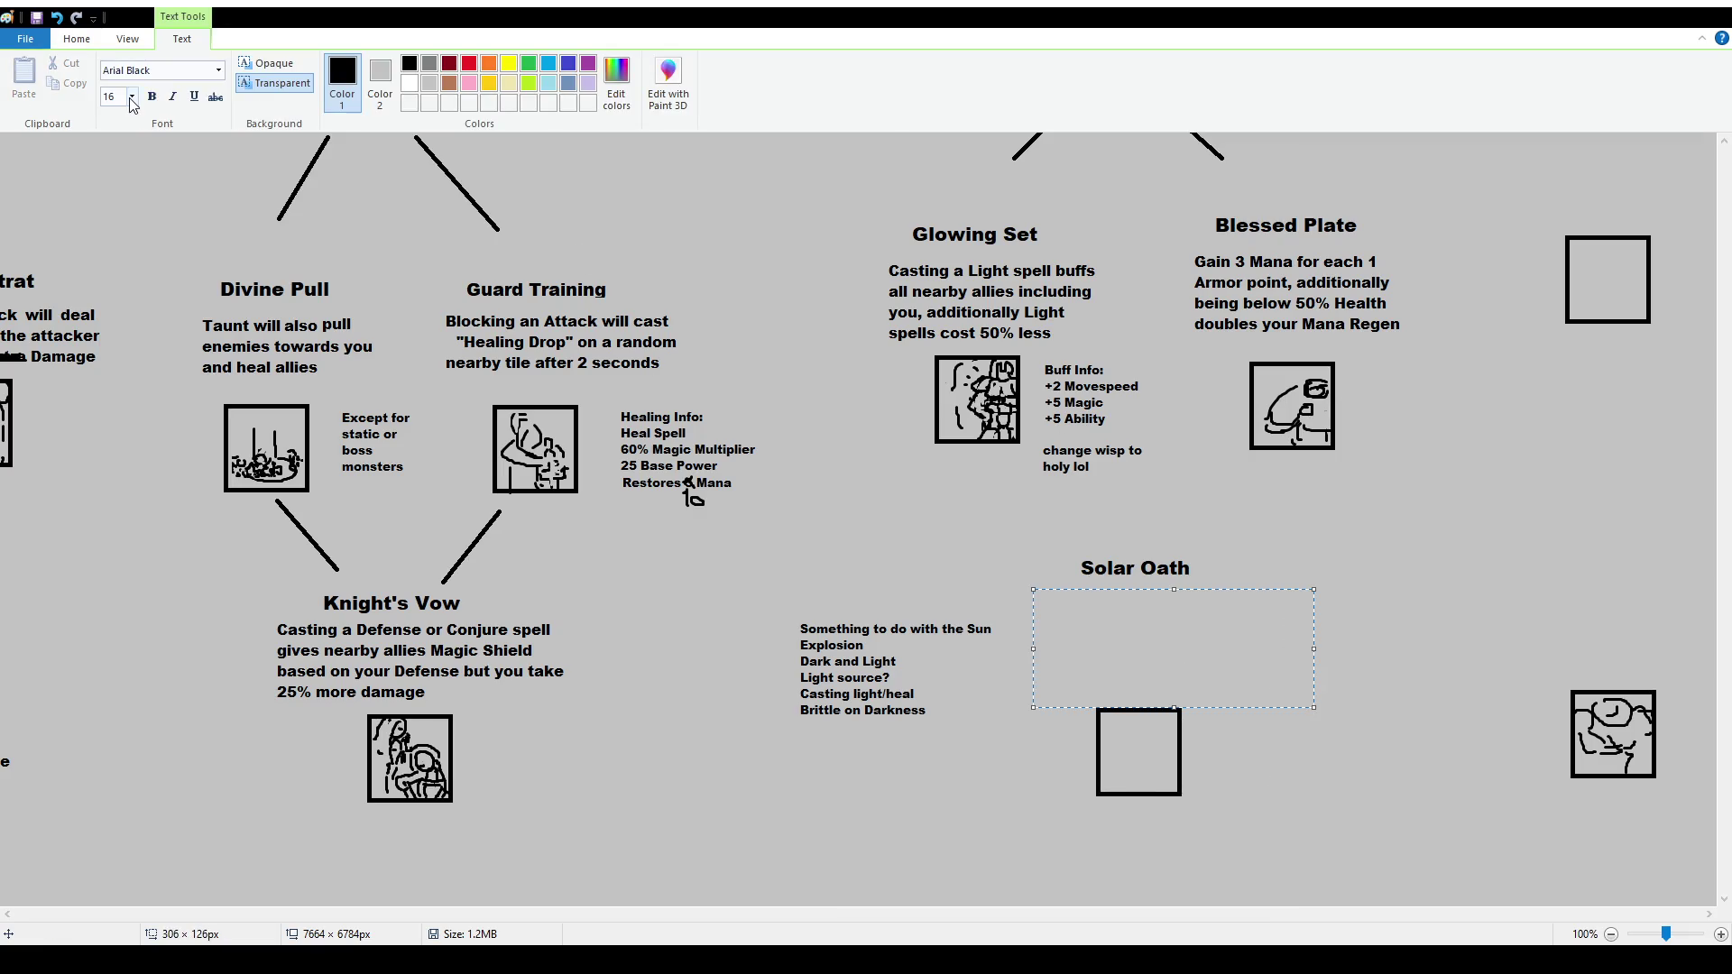
click(126, 177)
text(While at )
text(35)
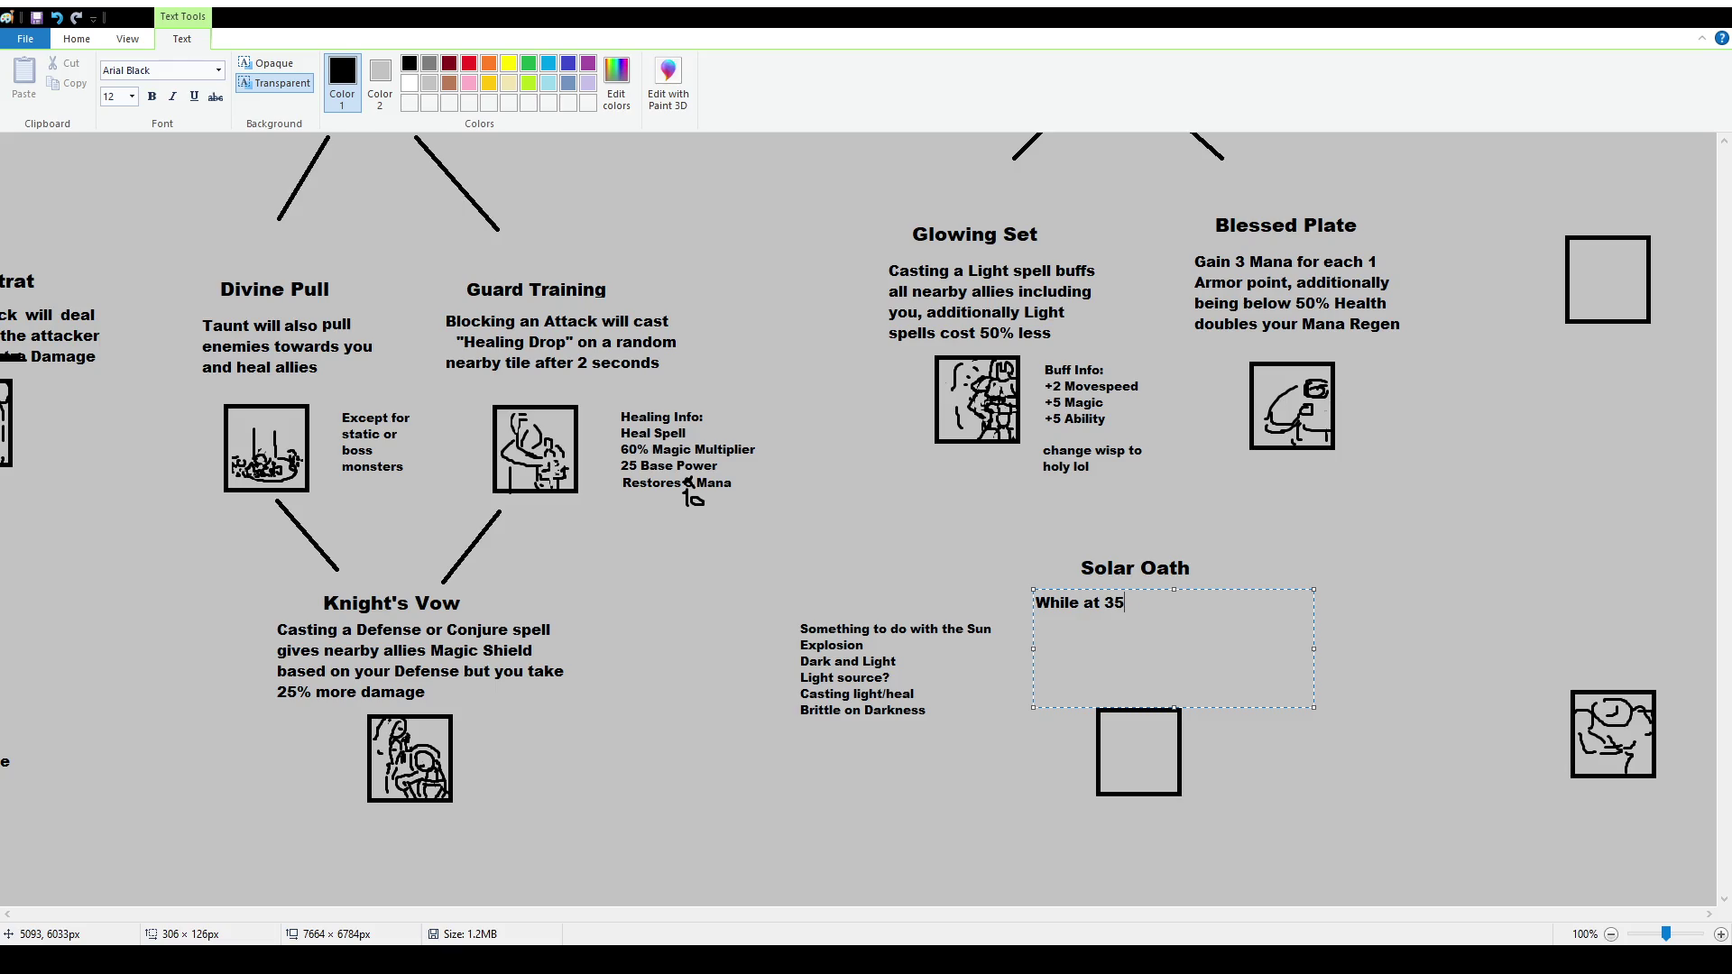
text(% Health or Above)
text( and with a Full Light,)
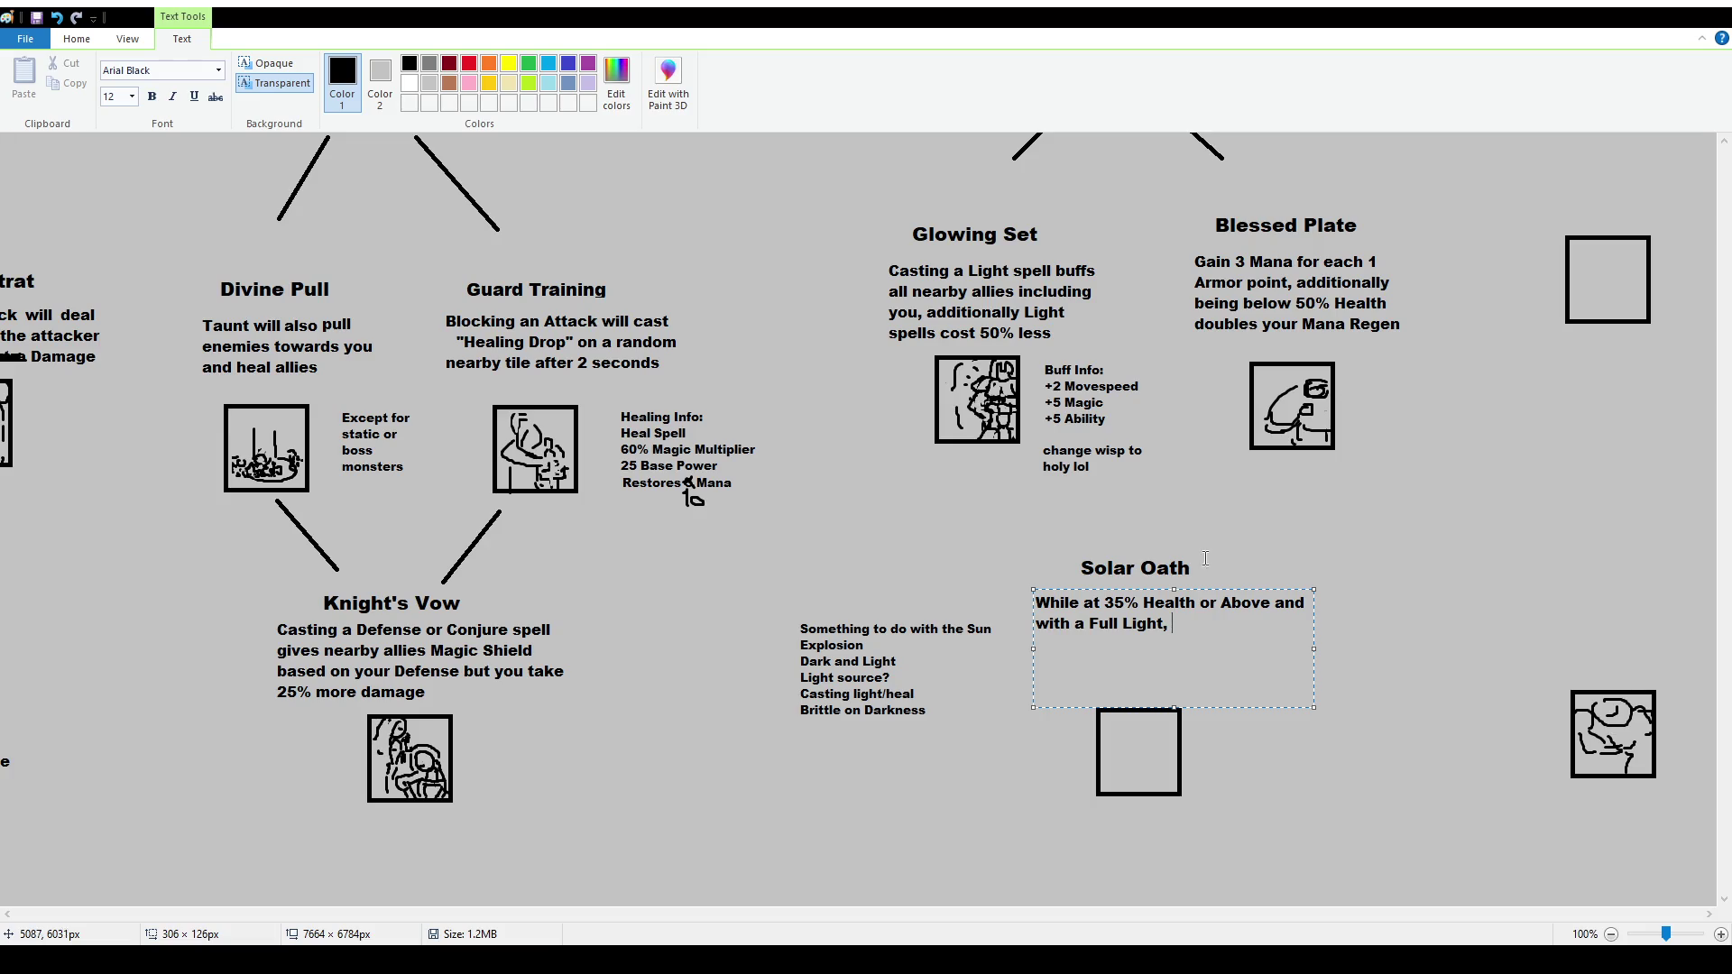
Rewrite it: maintaining full light gains stat buffs, otherwise damage has 35% chance of casting Sun's Wrath
mouse_move(1218, 603)
mouse_down()
mouse_move(1080, 602)
mouse_move(1216, 645)
mouse_up()
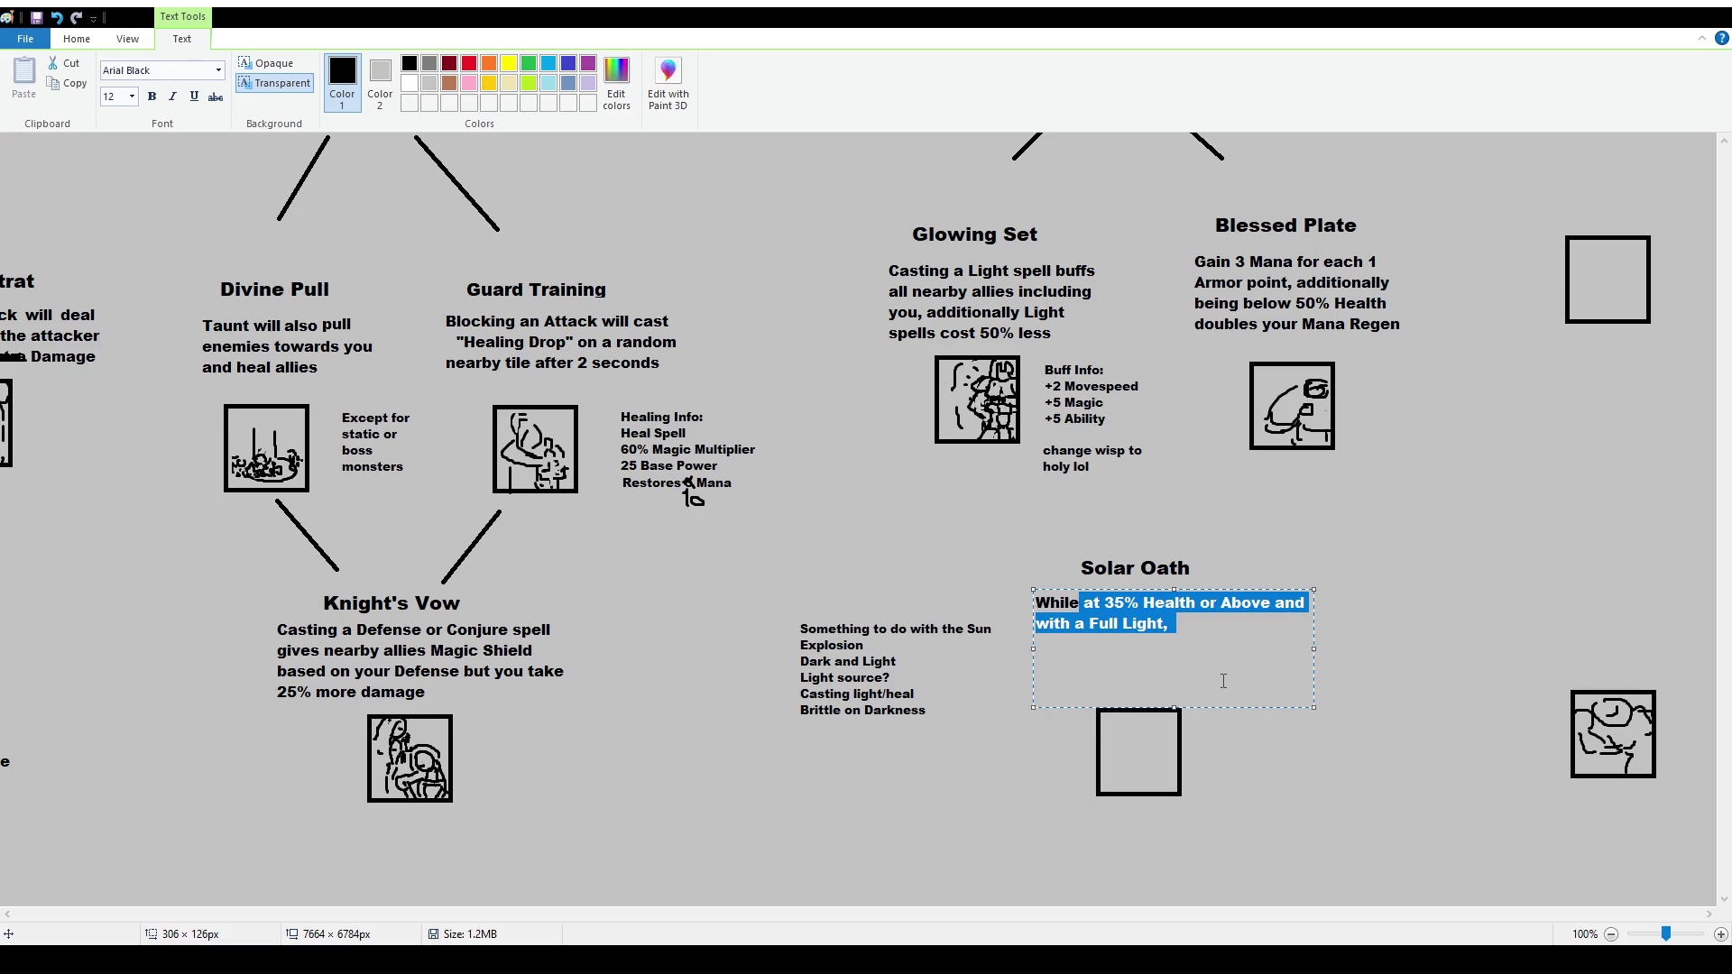
key(ctrl+a)
text(If you)
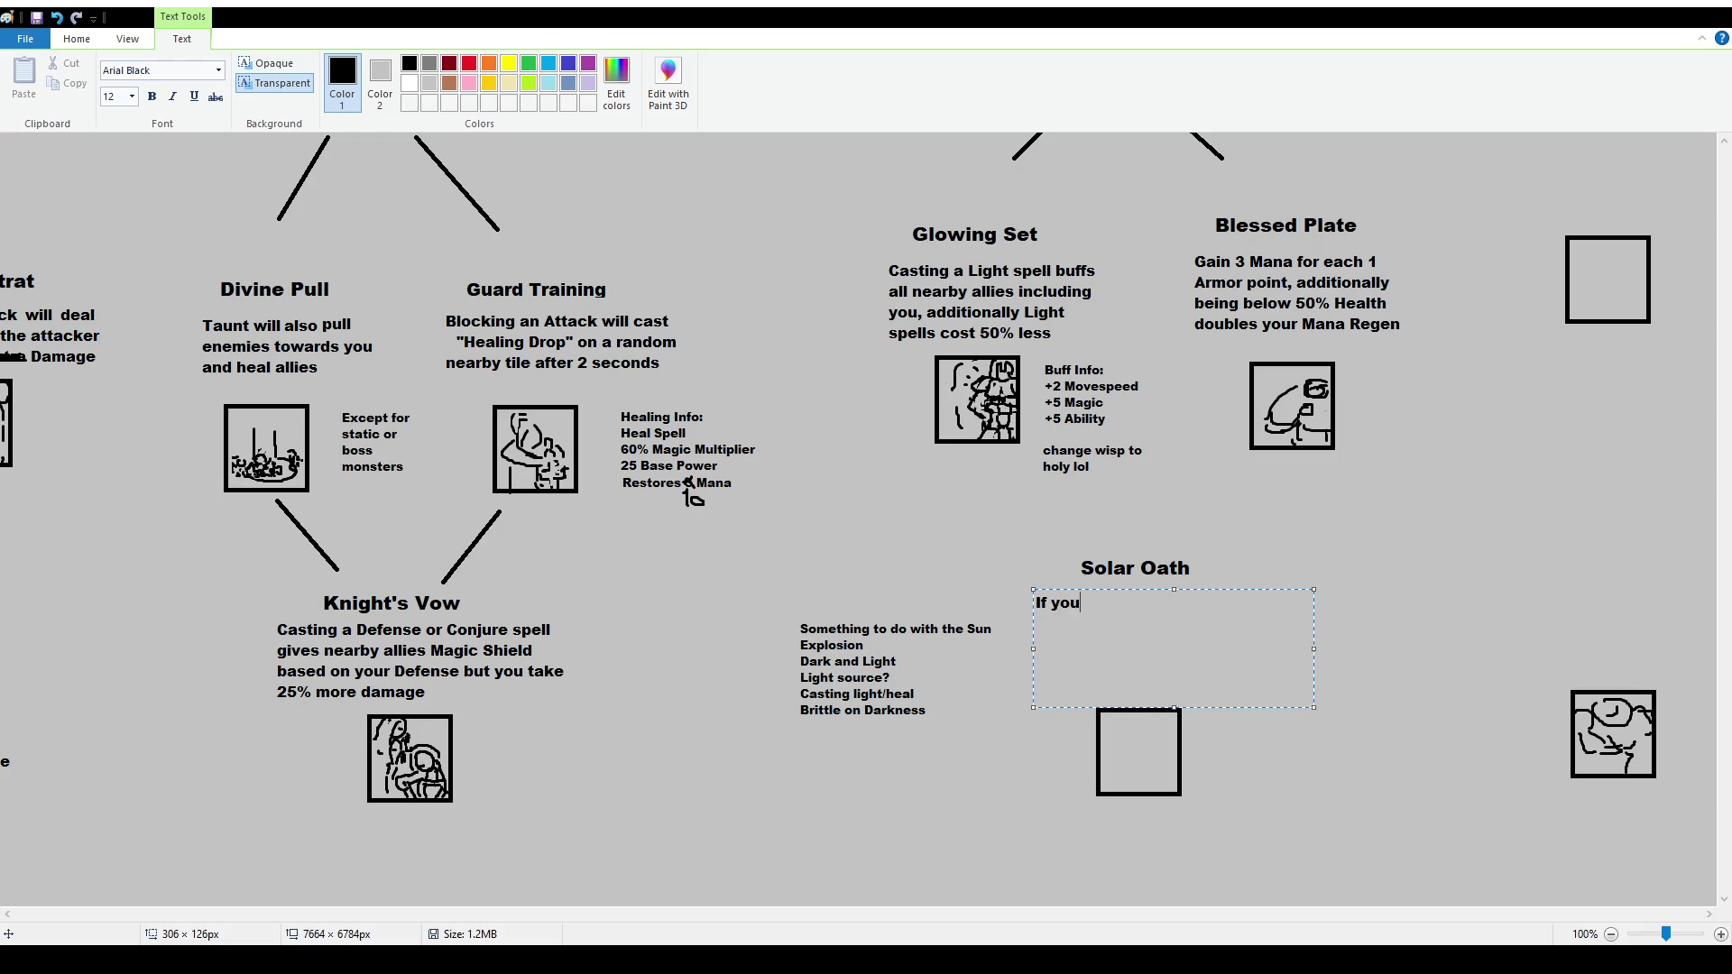
text( maintain a full light,)
text( gain)
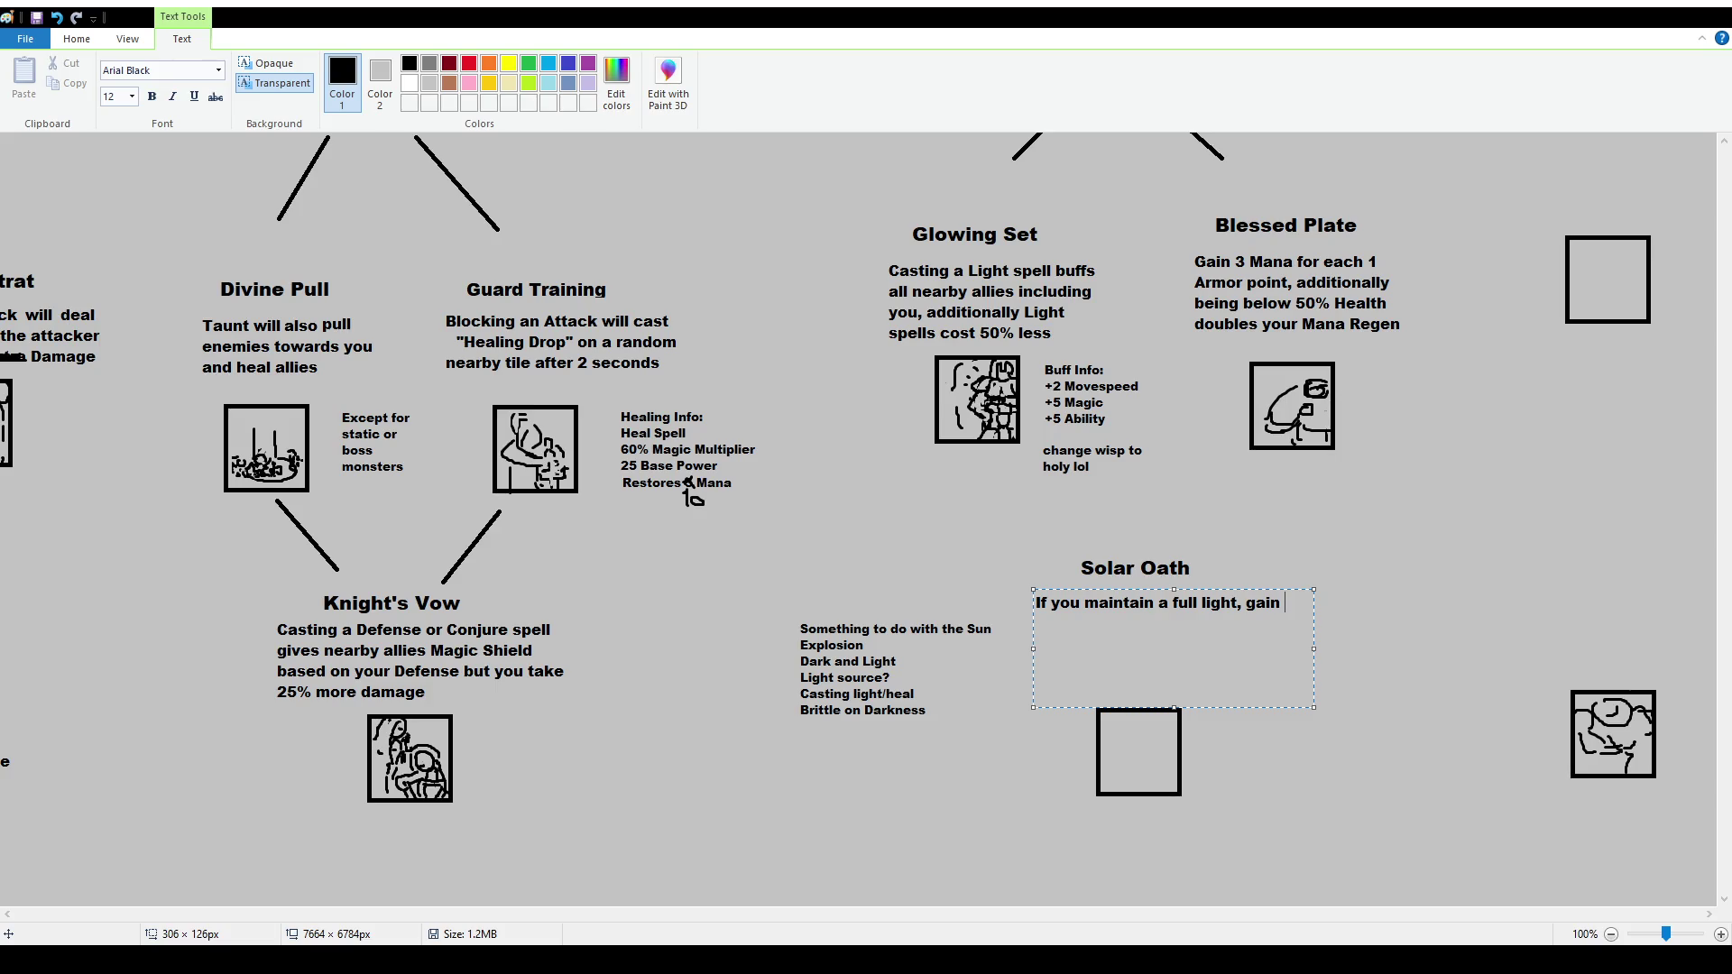
text(stat biffs)
key(BackSpace)
key(BackSpace)
key(BackSpace)
text(uffs)
text(, otherwise,)
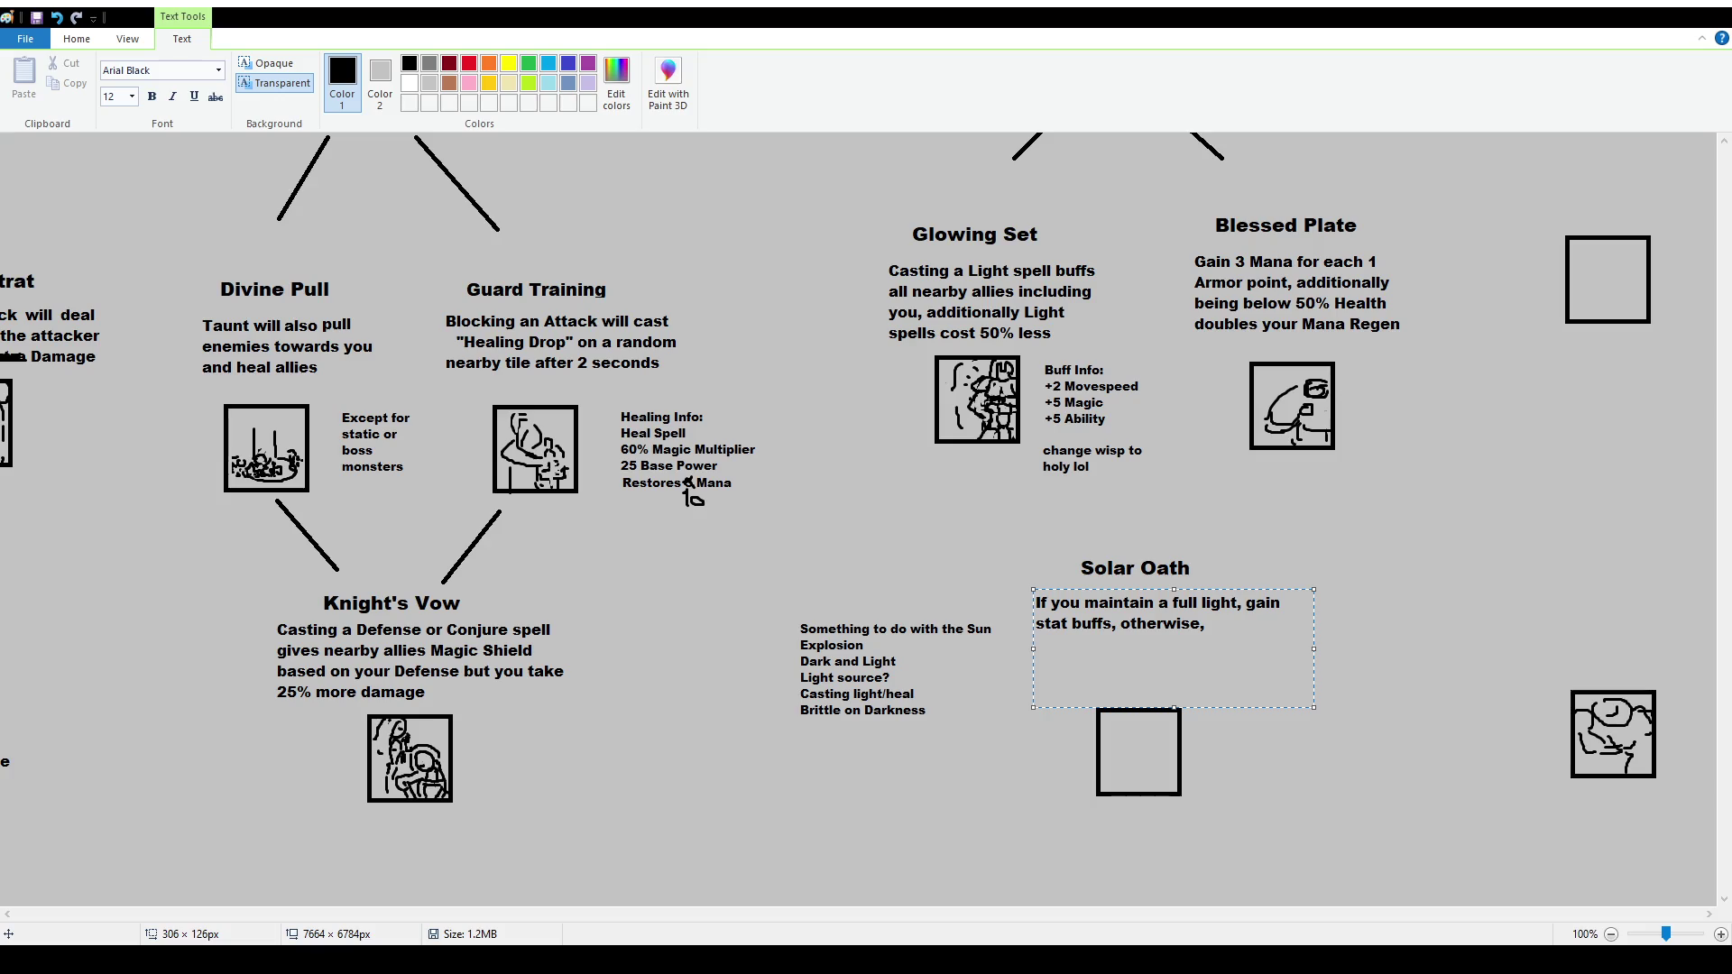
text(taking damage )
text(has)
text(35%)
key(BackSpace)
key(BackSpace)
key(BackSpace)
text(35% chance )
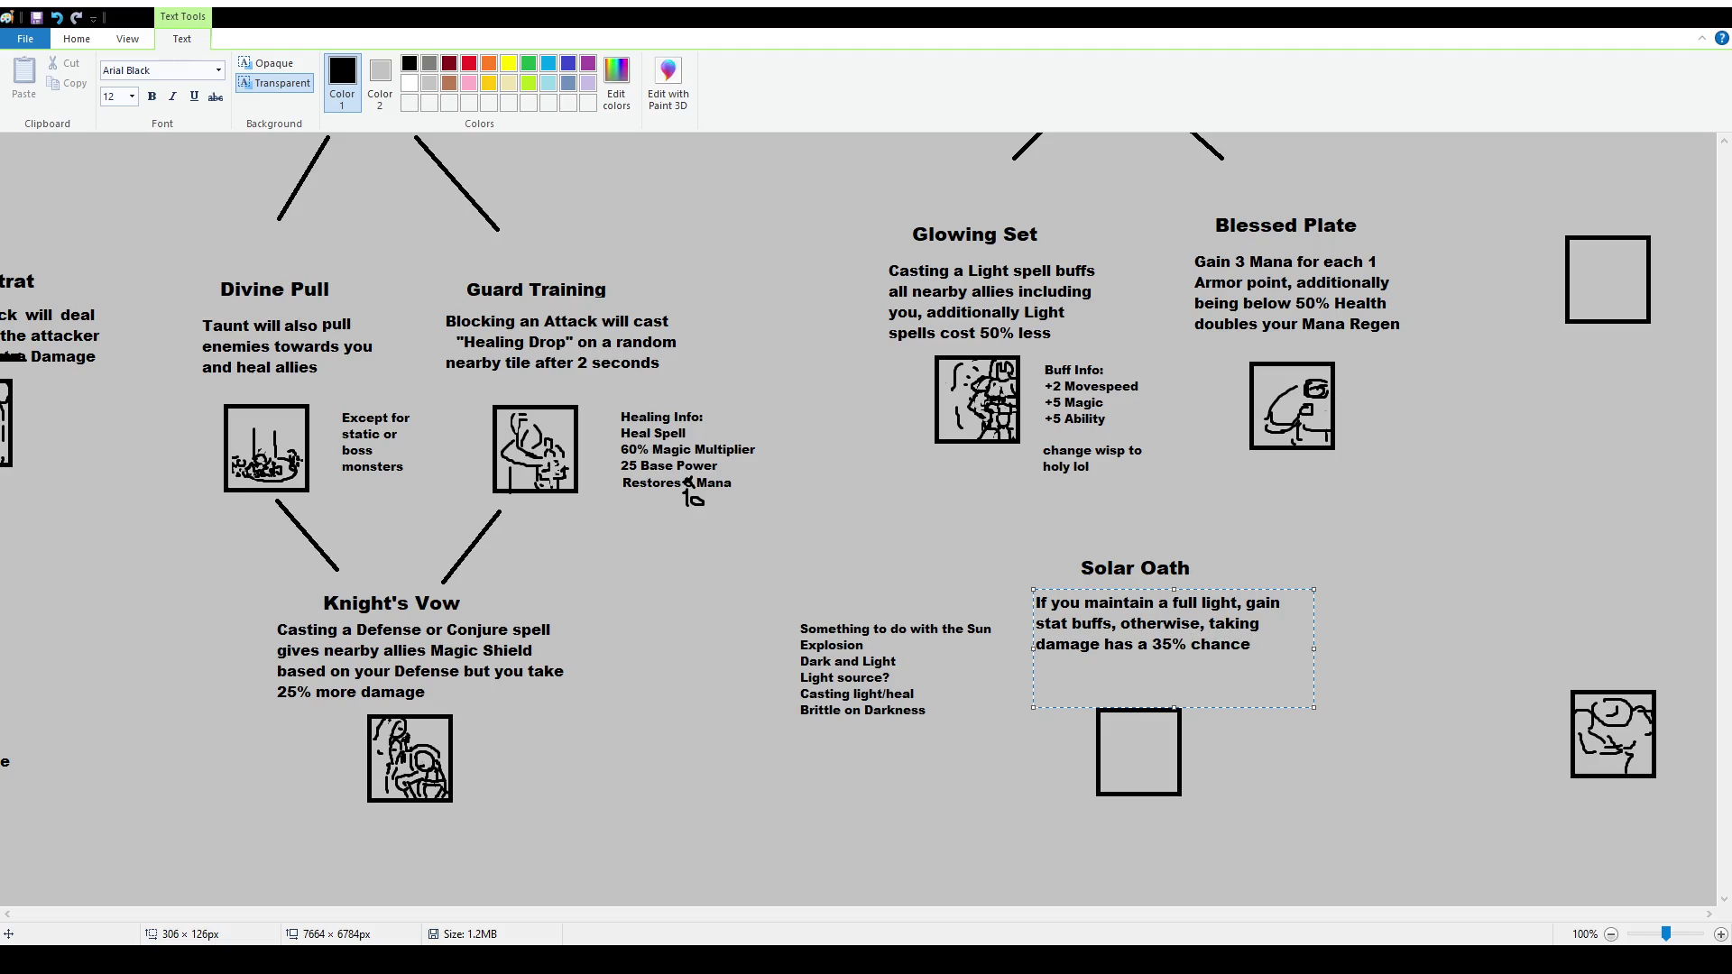
text(of casting)
text( Sun's Wrath)
text(")
Put Sun's Wrath in quotes, append 'on your location', narrow the text box, and commit it
key(shift+Left)
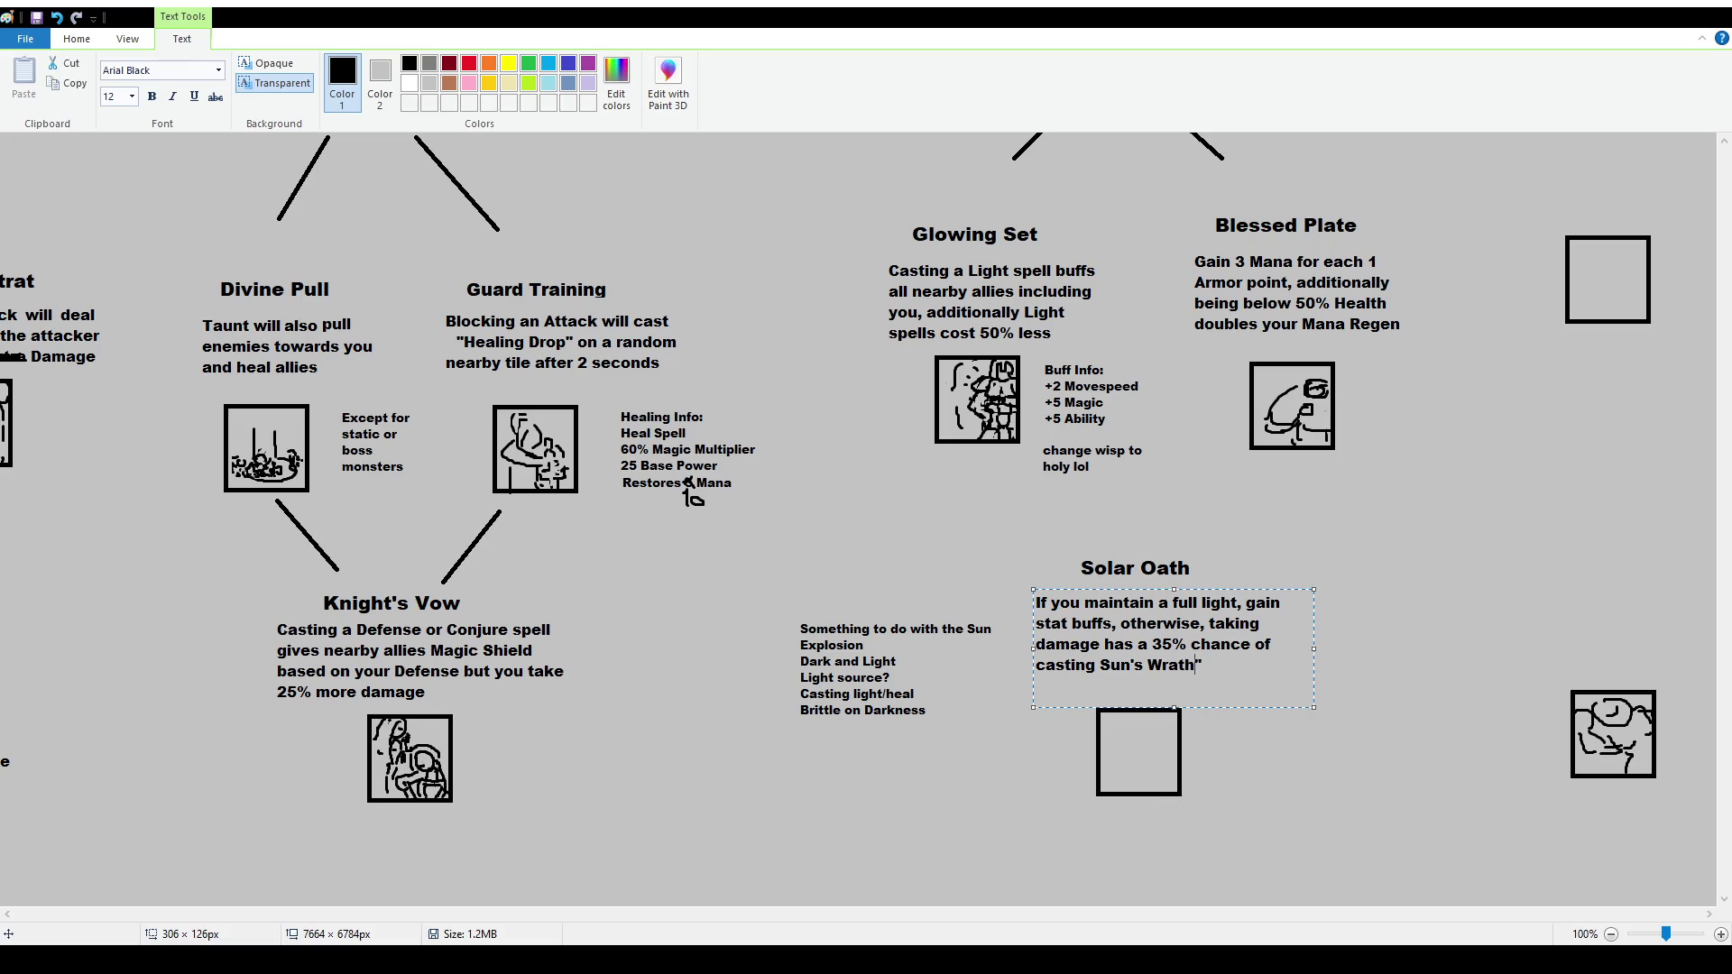
text(")
key(End)
text(on )
text(you)
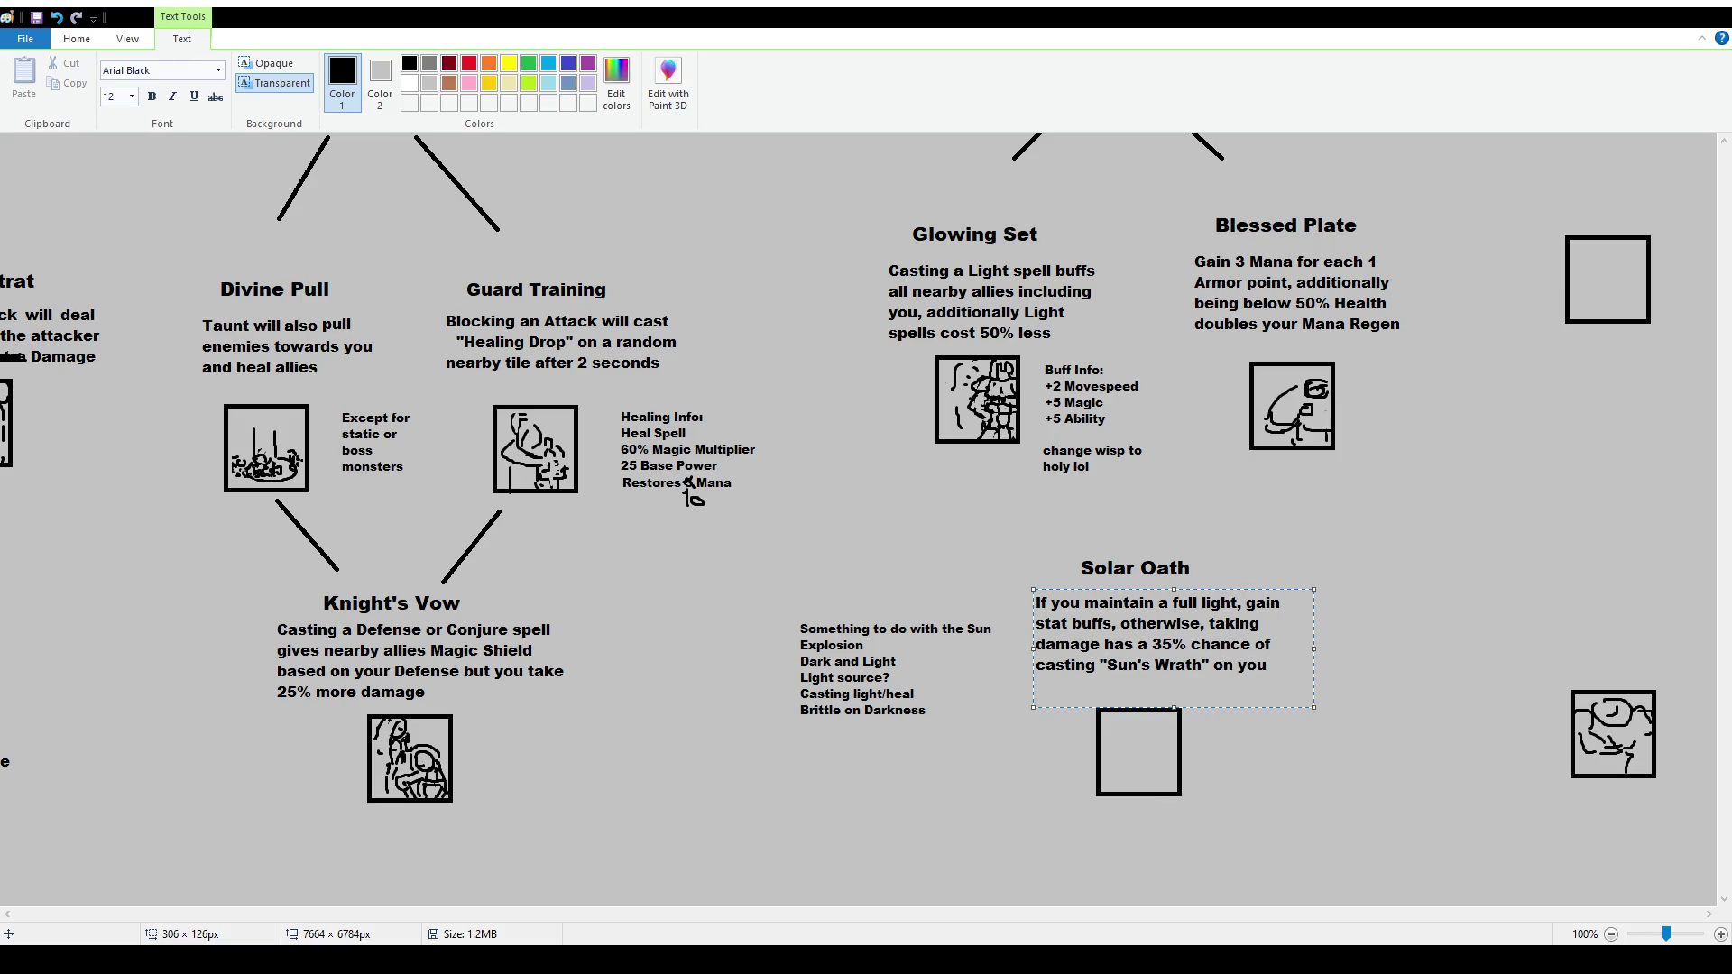
text(r location)
drag(1314, 644, 1293, 654)
click(1090, 693)
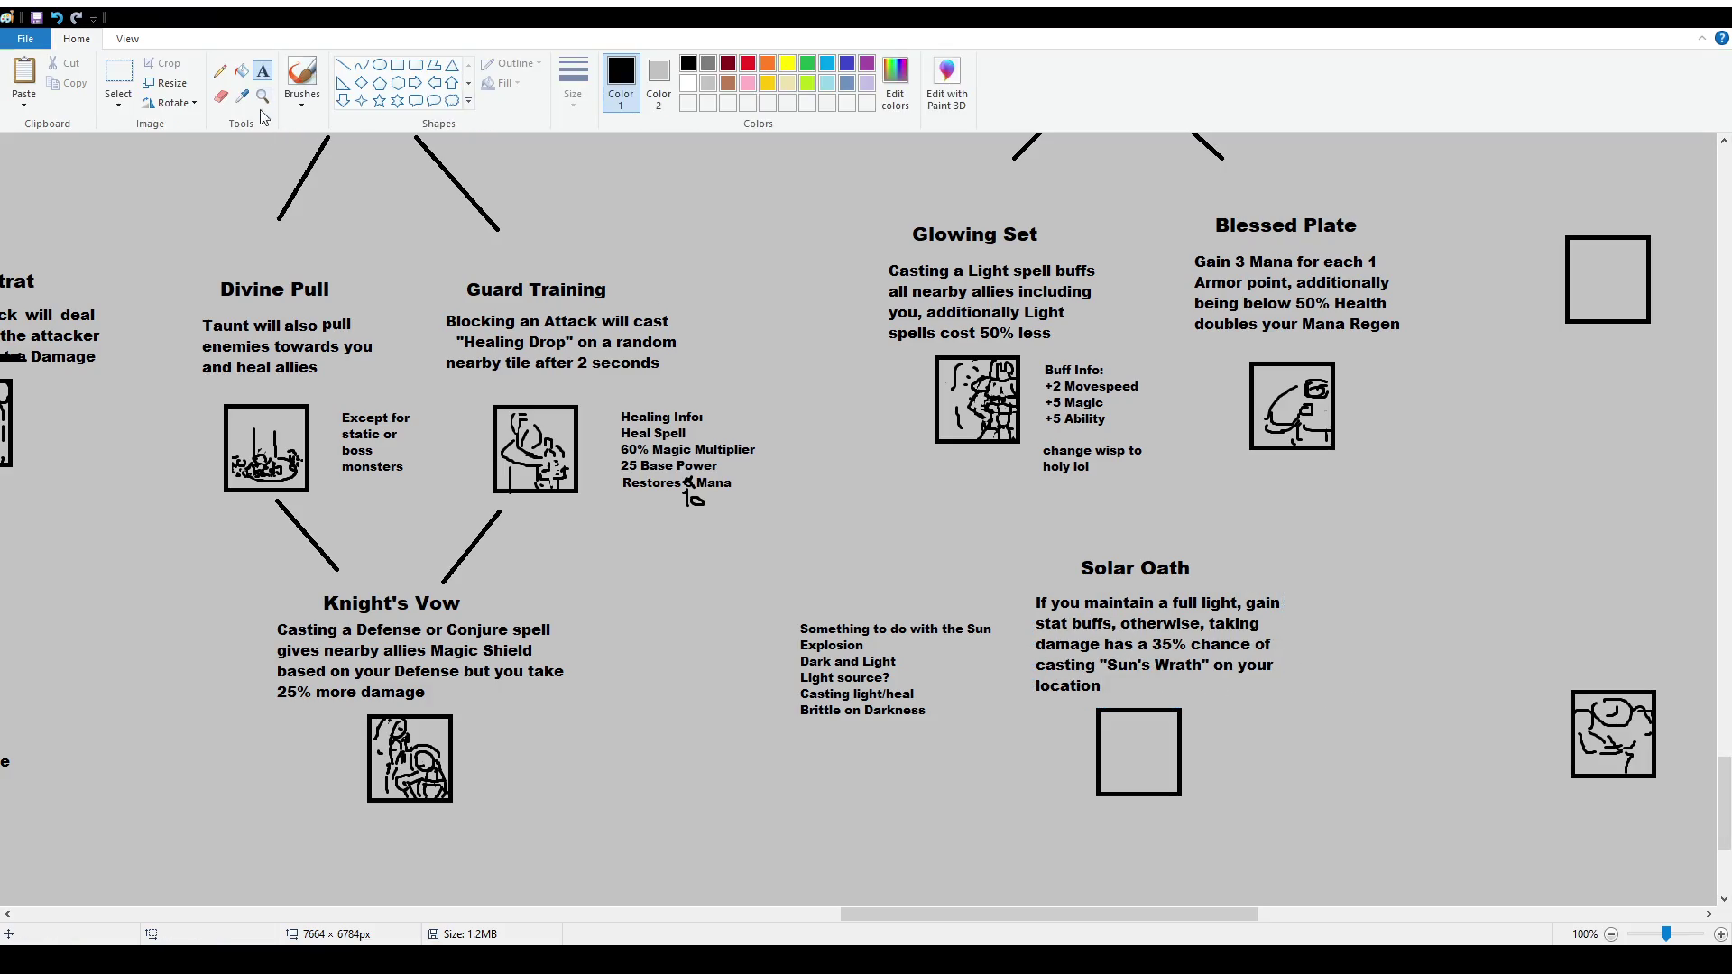
Draw a text box right of the icon and type the heading 'Sun's Wrath Info:'
scroll(1090, 693, down, 4)
drag(1235, 520, 1401, 656)
scroll(128, 97, up, 2)
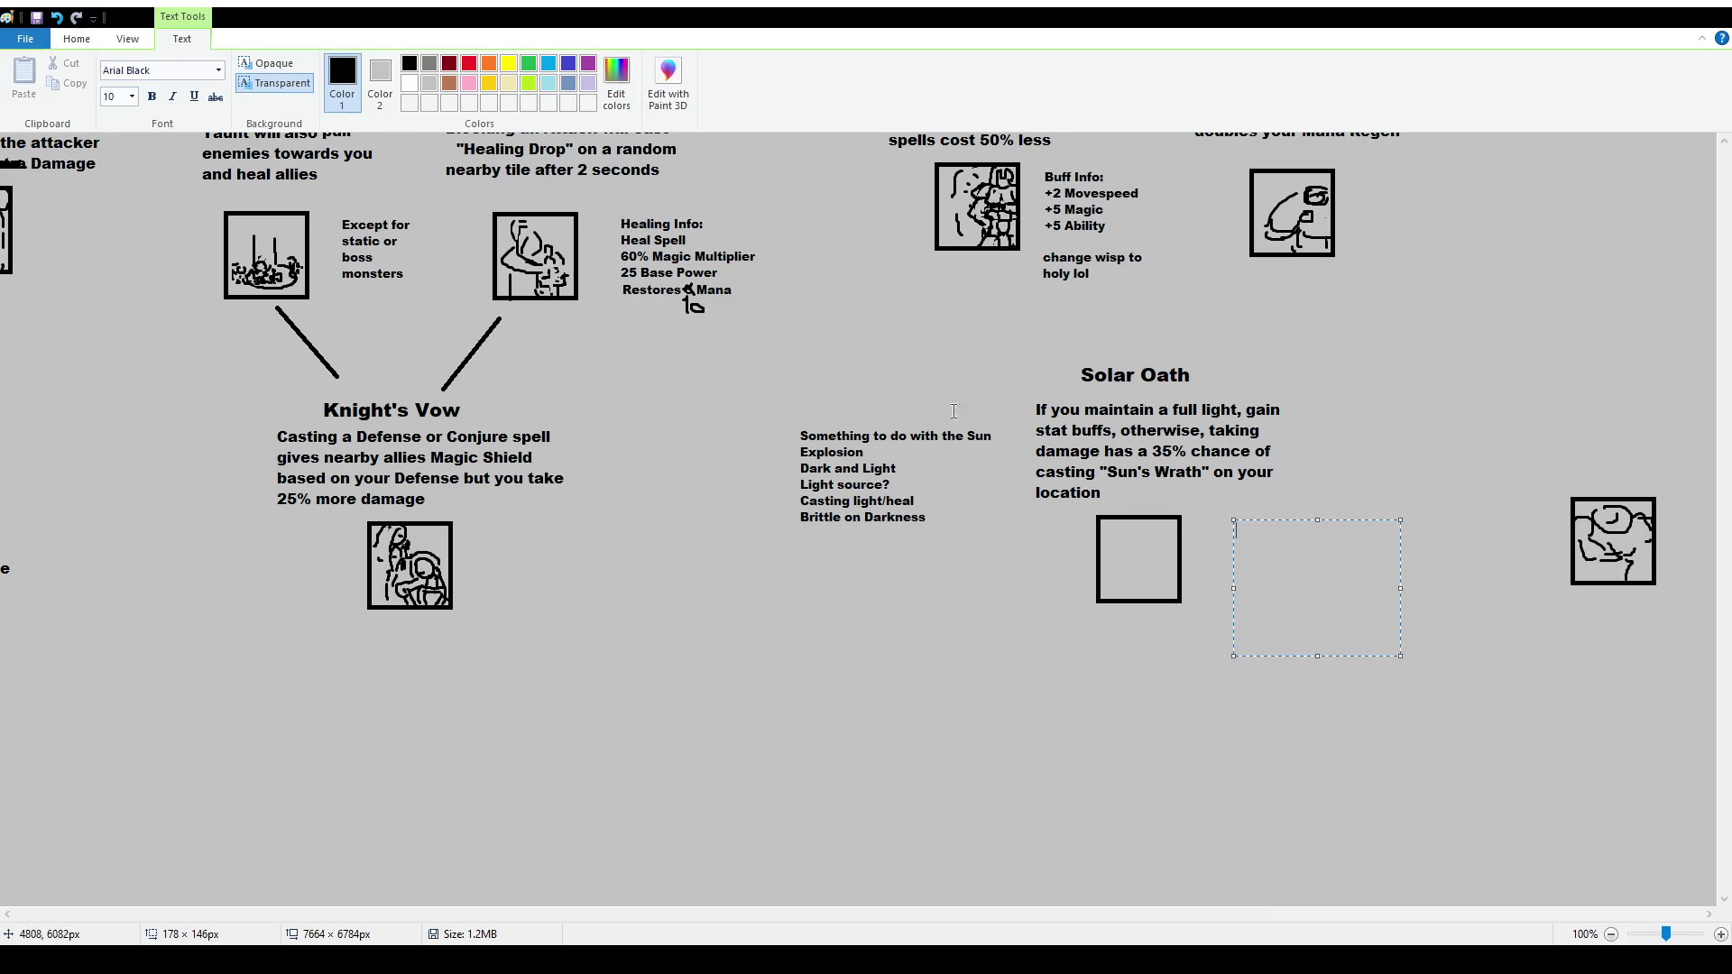
text(Sun's Wrath)
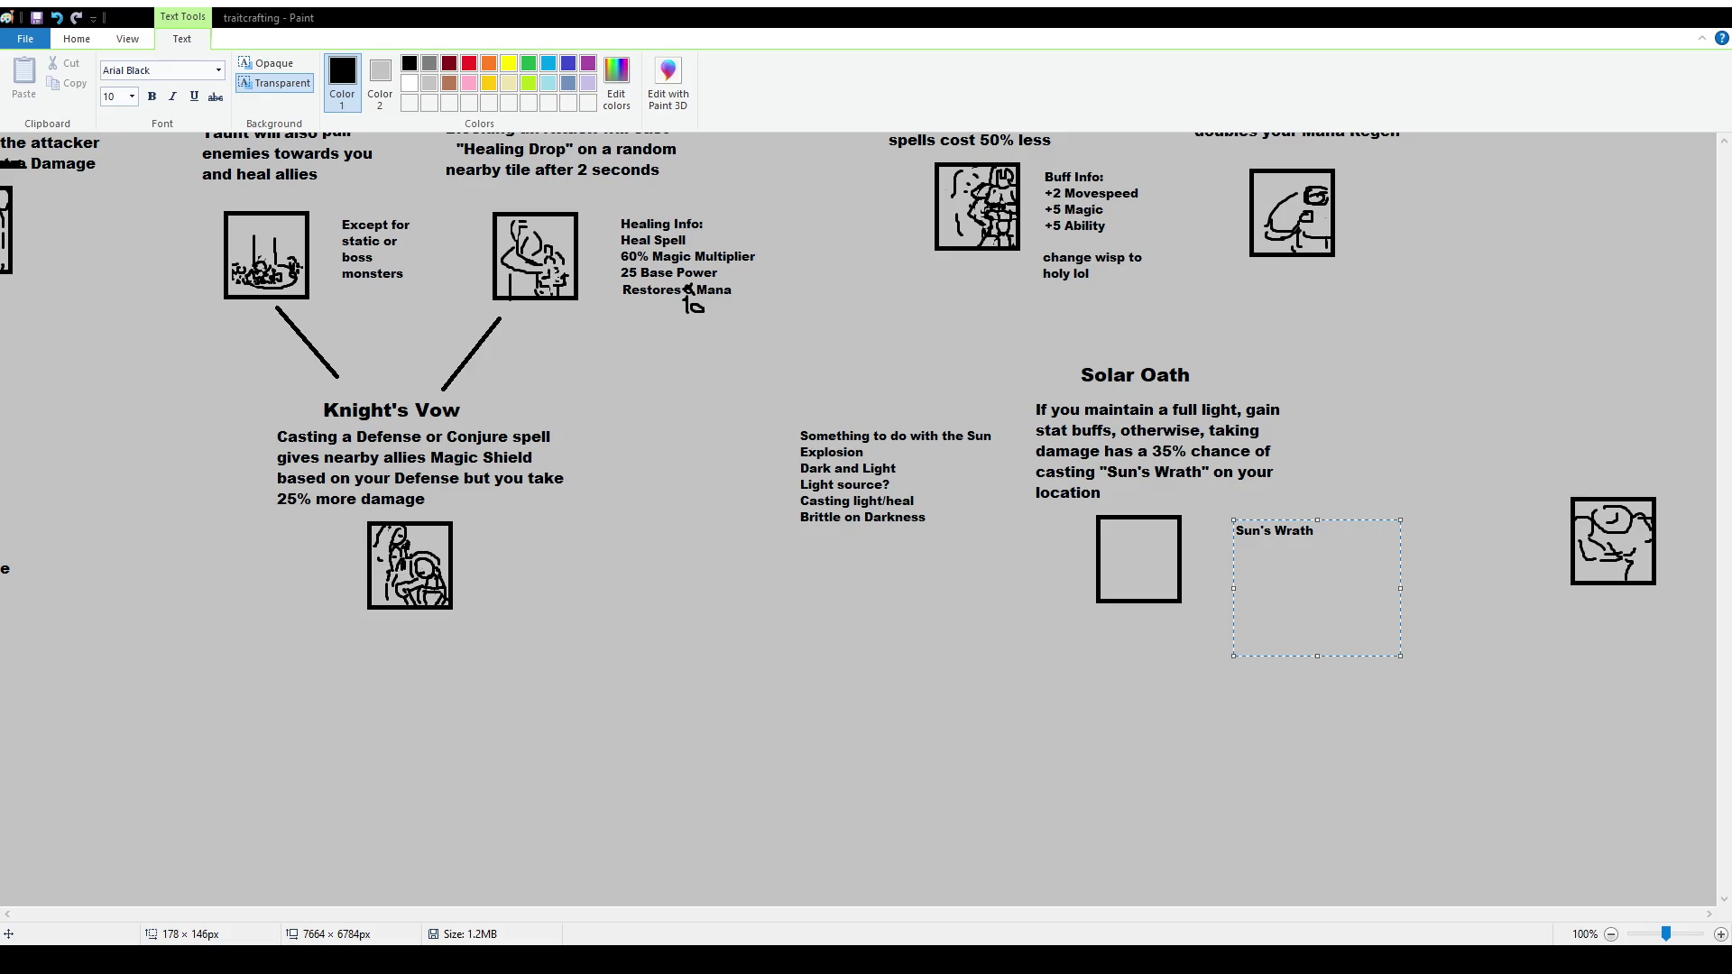
text( Info:)
key(Return)
Add 'Damages everyone in an area with flat damage ranging from 10 to 25, you take 10 times this damage' and commit
text(Damages everyone )
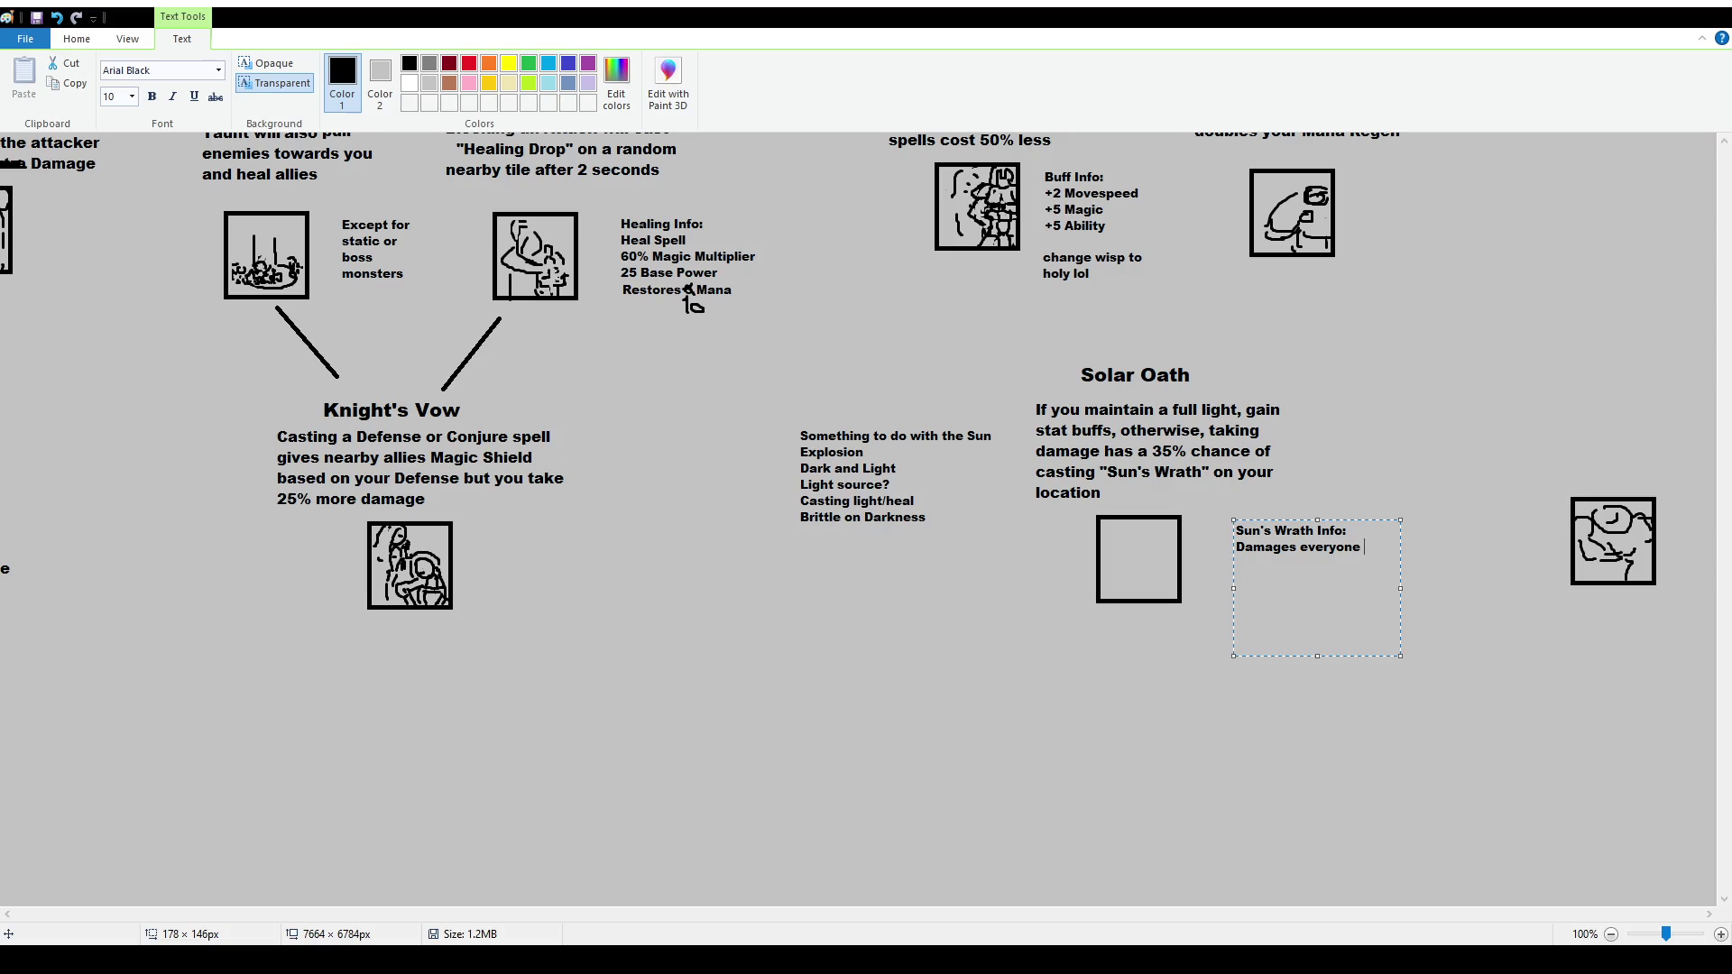
text(in an area)
text(with flat damage )
text(range from)
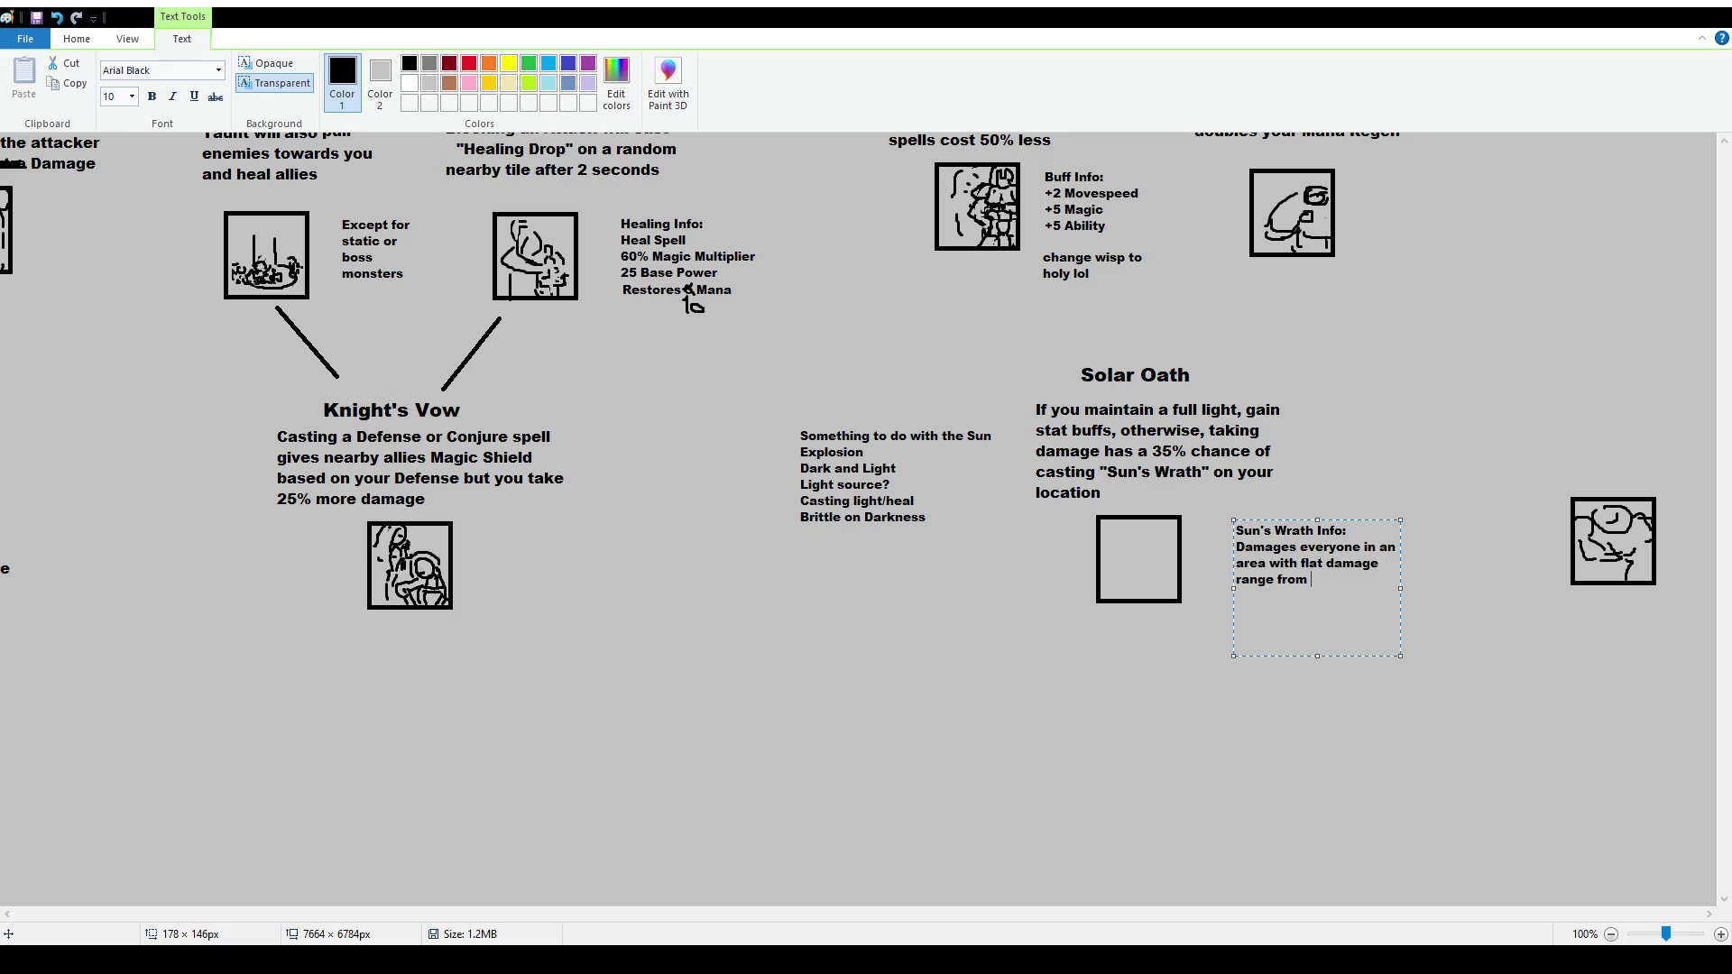
key(BackSpace)
key(BackSpace)
key(BackSpace)
text(ing from)
text(10)
text( to 25)
text(you take )
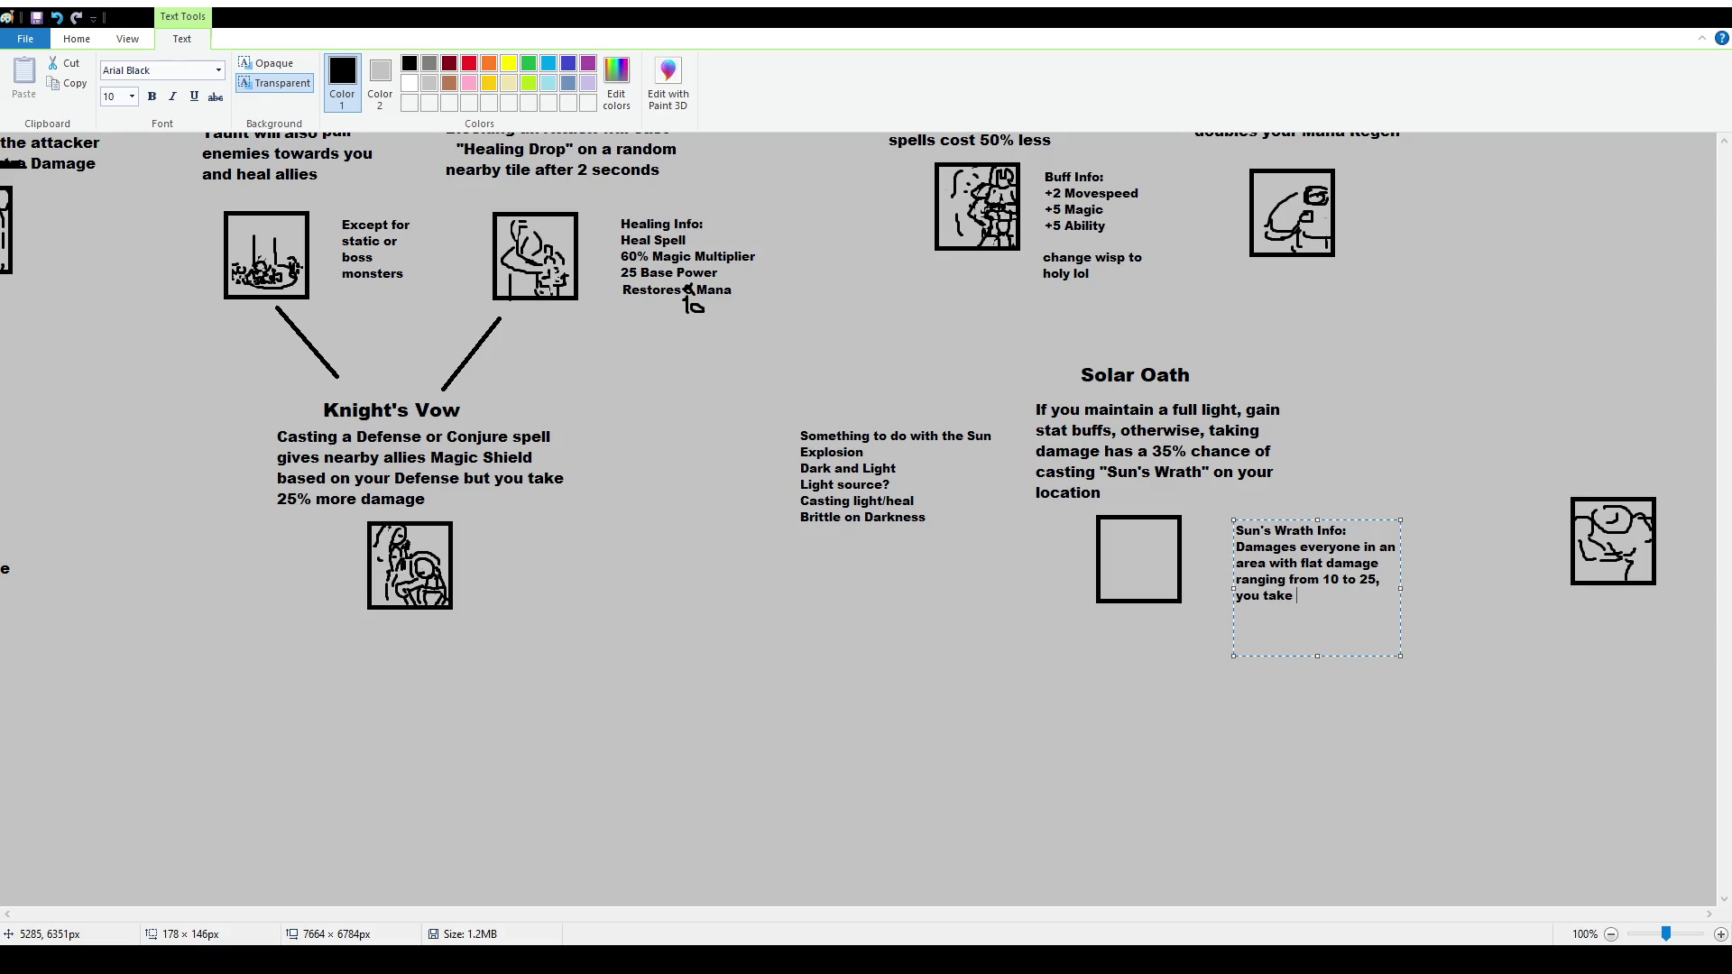
text(1)
key(BackSpace)
text(10 times )
text(this damage)
click(1314, 664)
Draw a new text area below the Sun's Wrath note
click(118, 77)
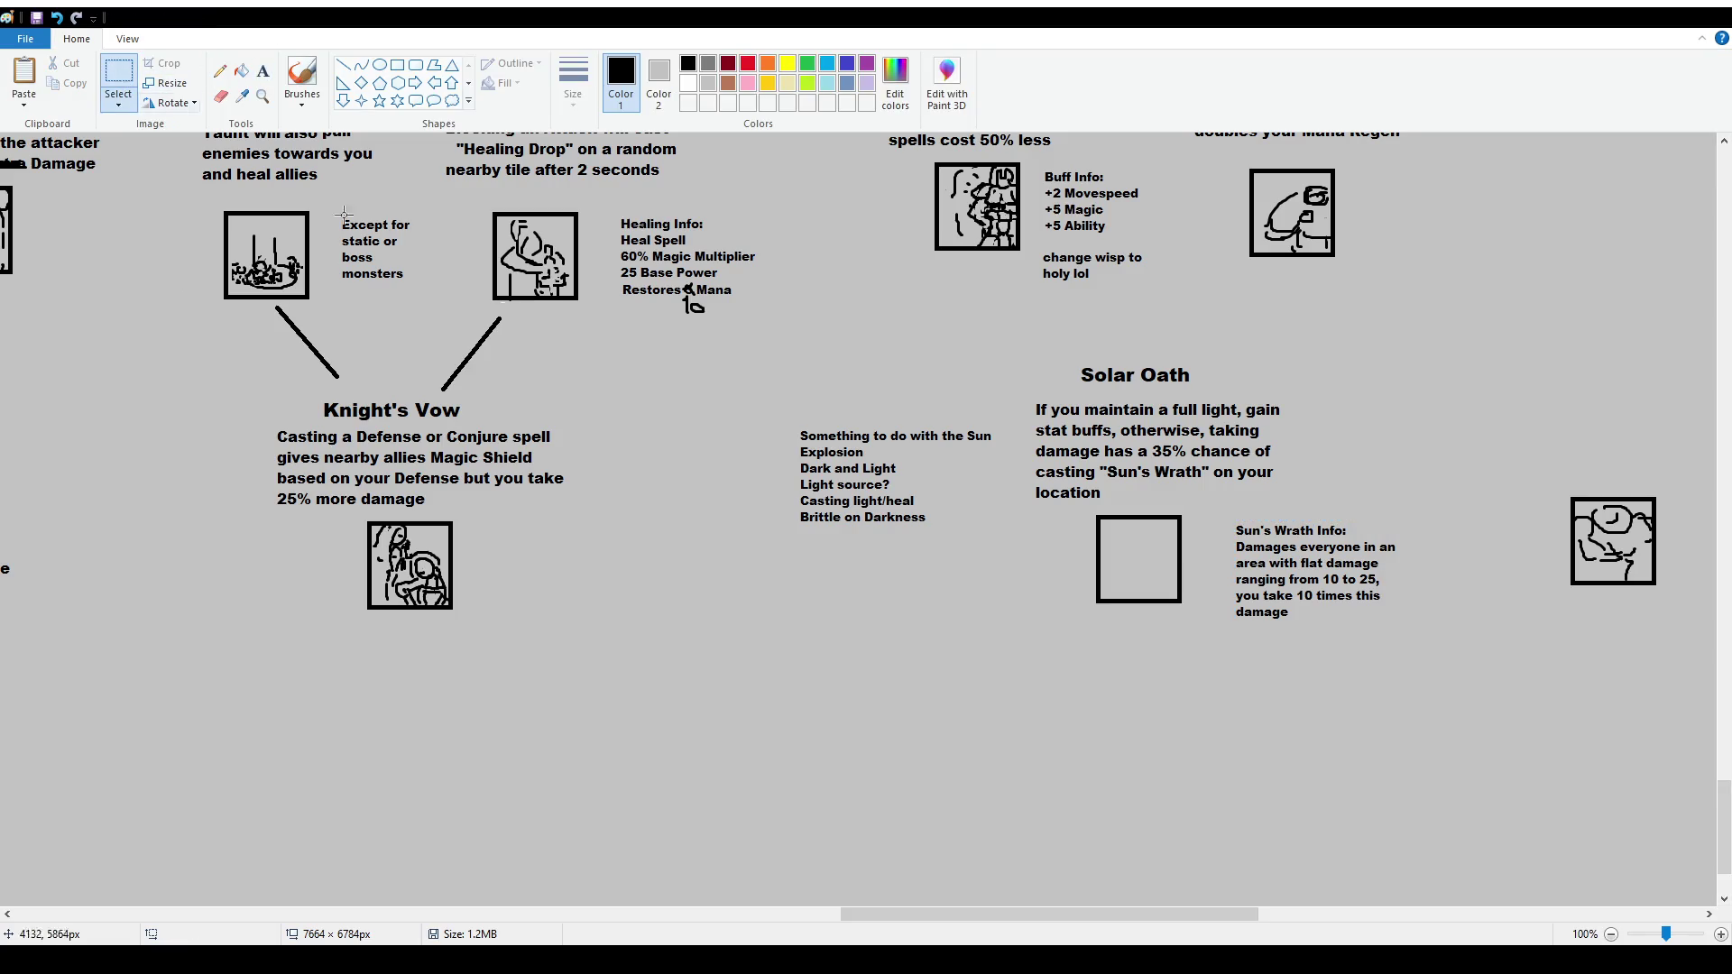
click(262, 71)
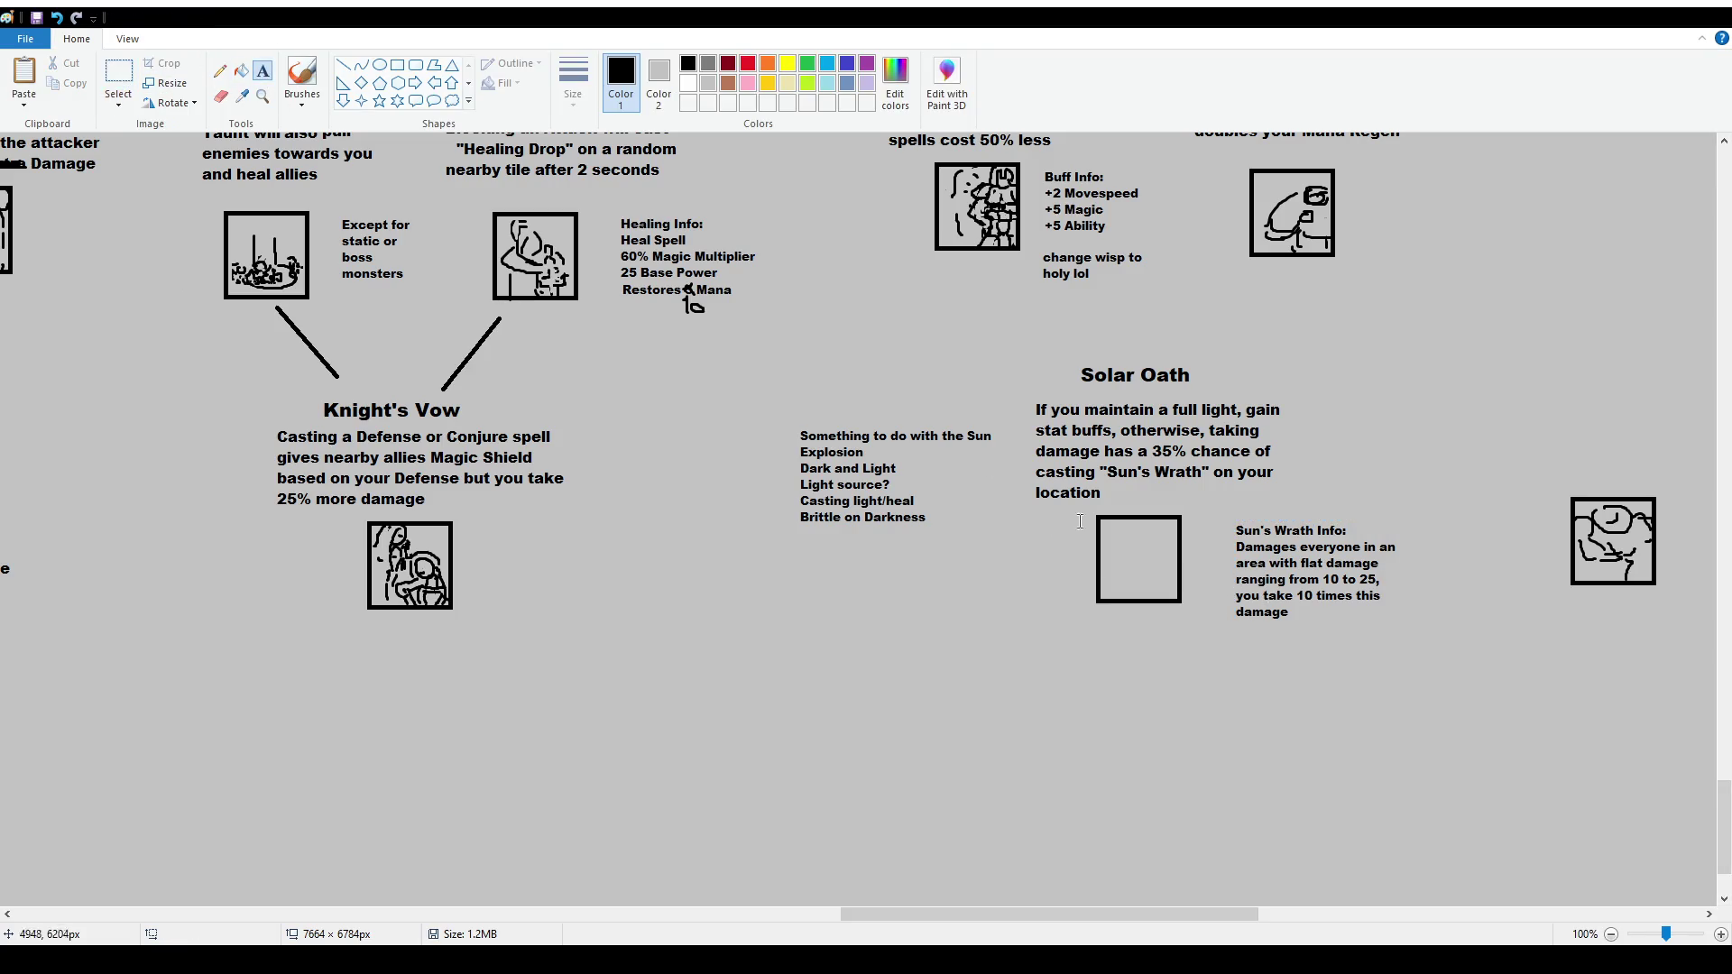
drag(1236, 639, 1410, 745)
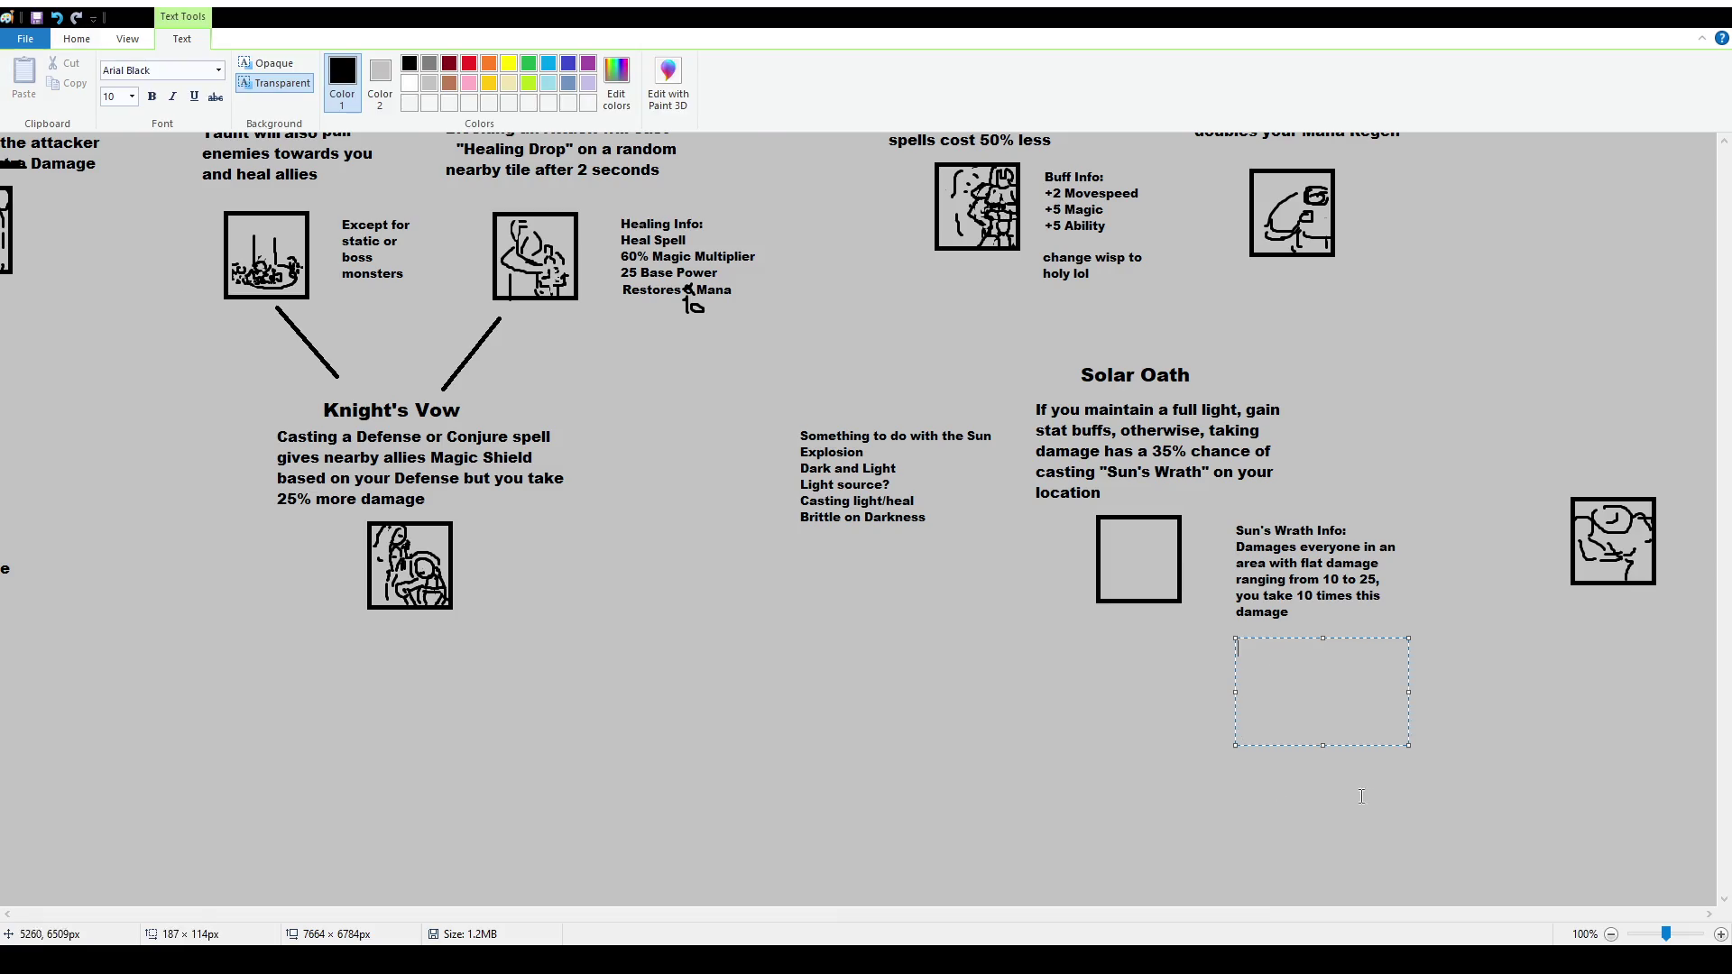
Type 'Stat Buffs:' followed by +20 Mana Regen, +10 Magic and +200 Mana lines
text(Stat Buffs:)
key(Return)
text(+ 20 Mana Regen)
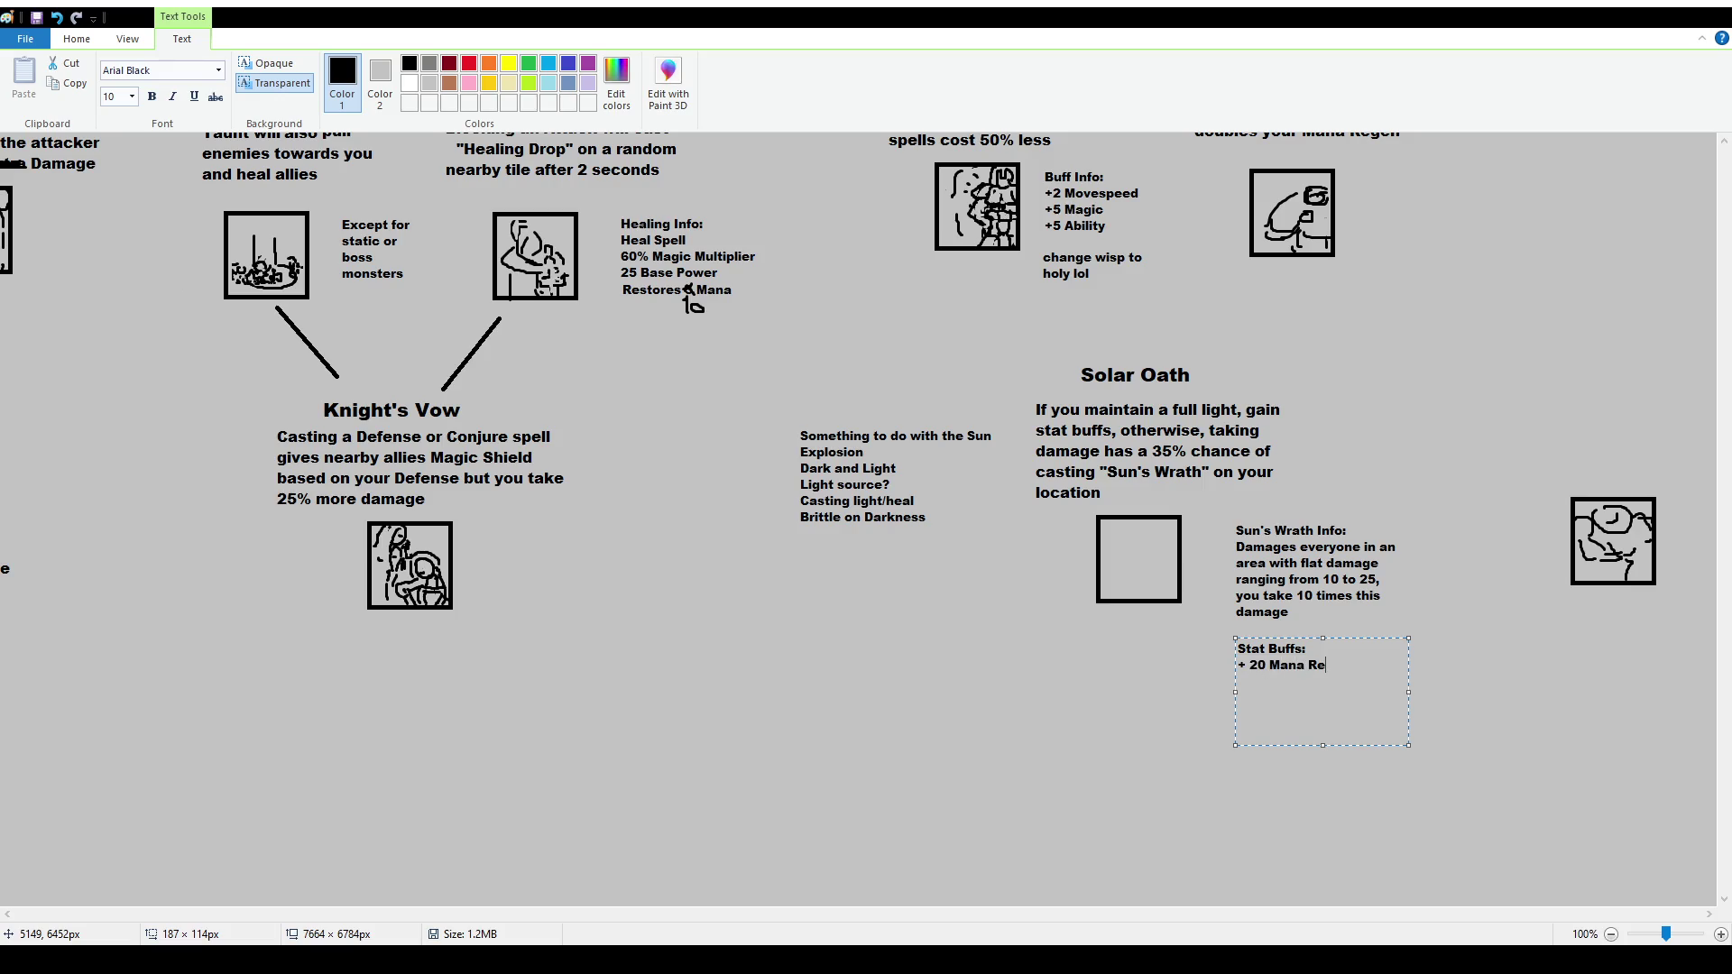
key(Return)
text(+ 10 Magic )
text(+)
text(200 Mana)
Replace the buff lines with 'For each Armor point gain:' + 1 Mana Regen, + 5 Mana, + 1 Magic
drag(1245, 713, 1137, 661)
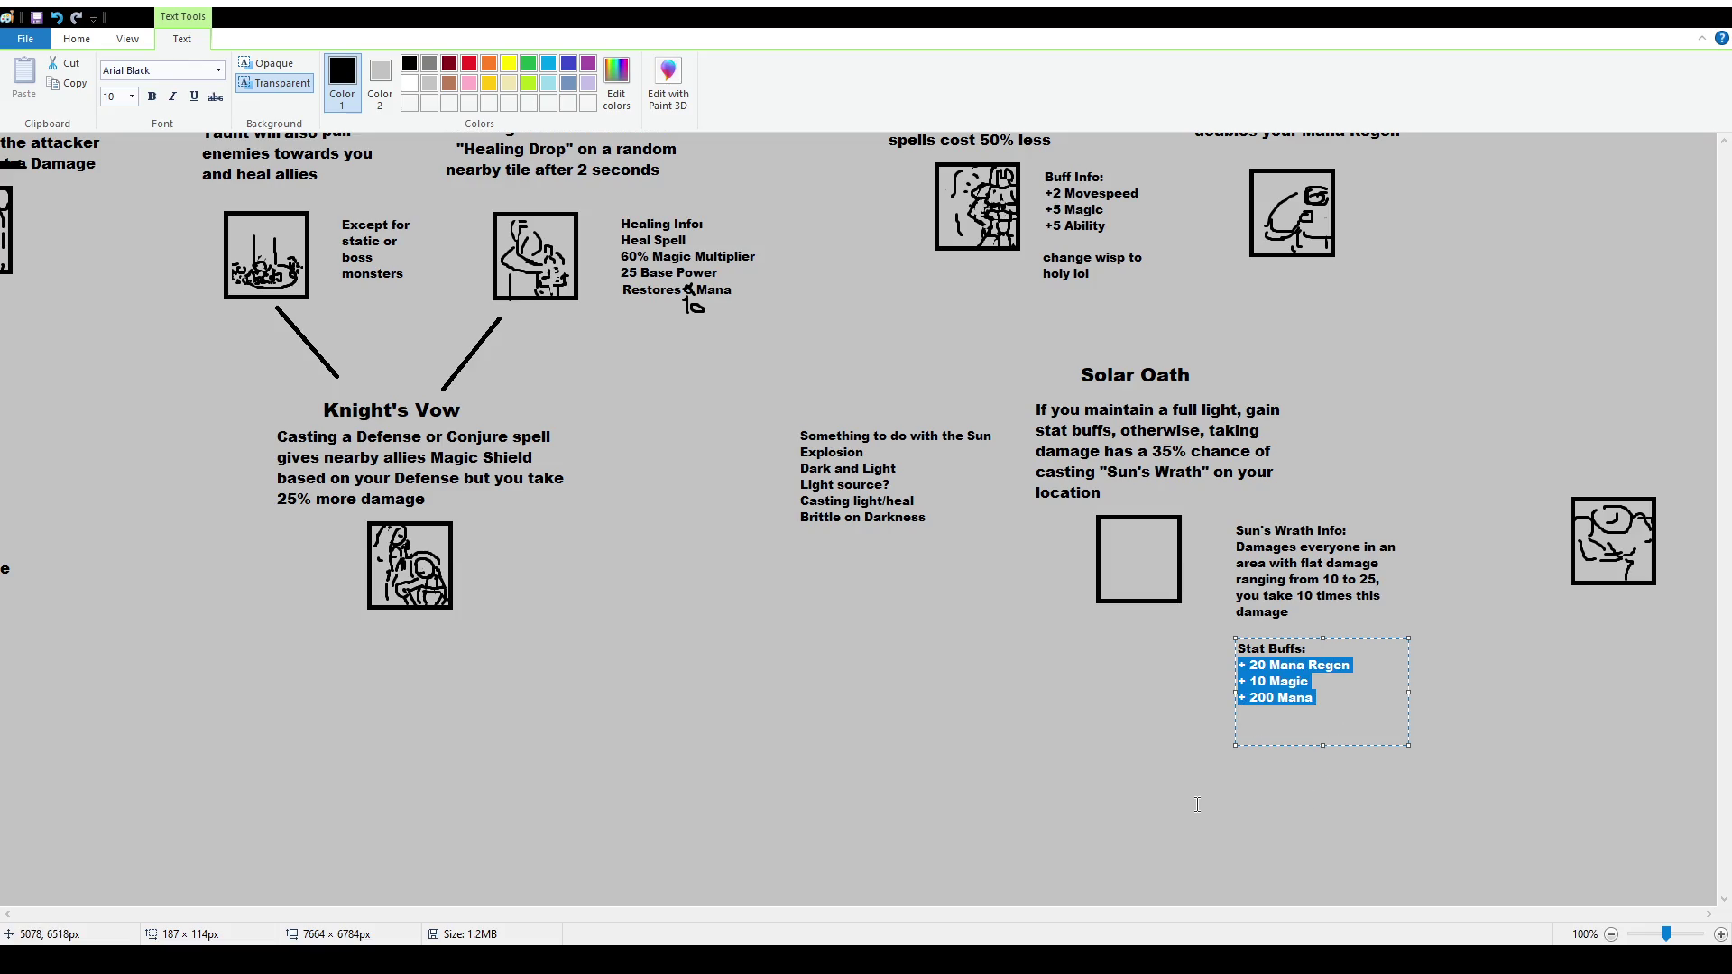
text(For each Armor point )
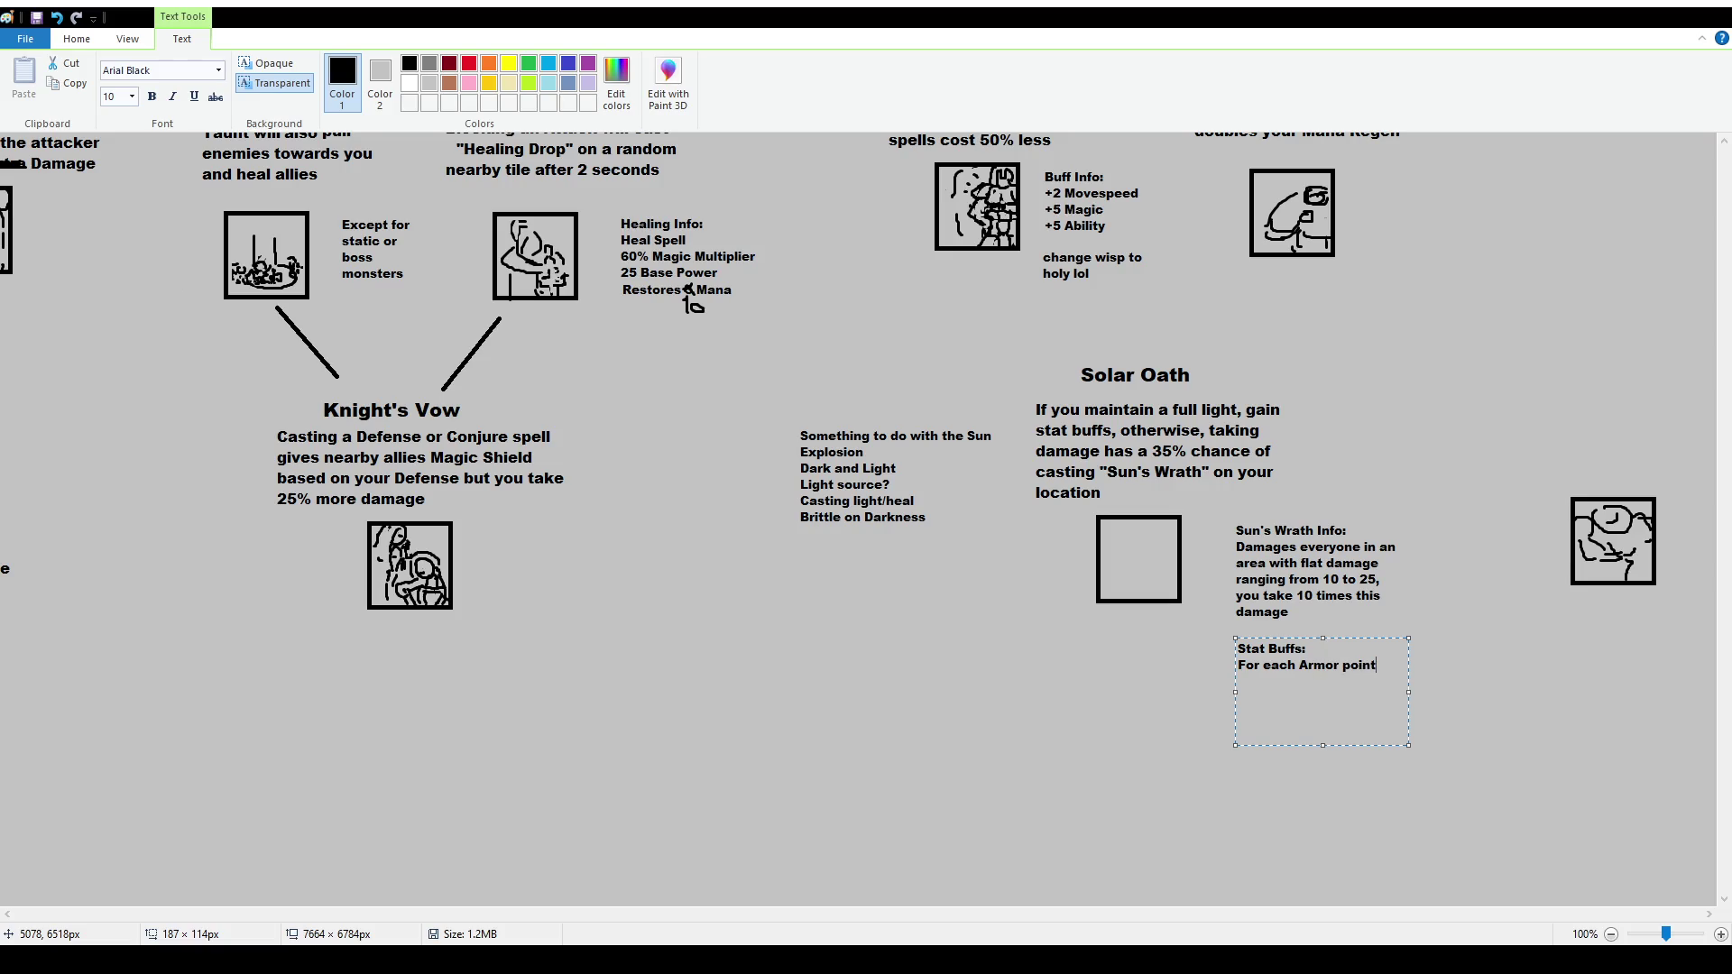
text(gain: )
text(+ 1)
text( Mana Regen)
key(Return)
text(+ )
text(5 Mana)
key(Return)
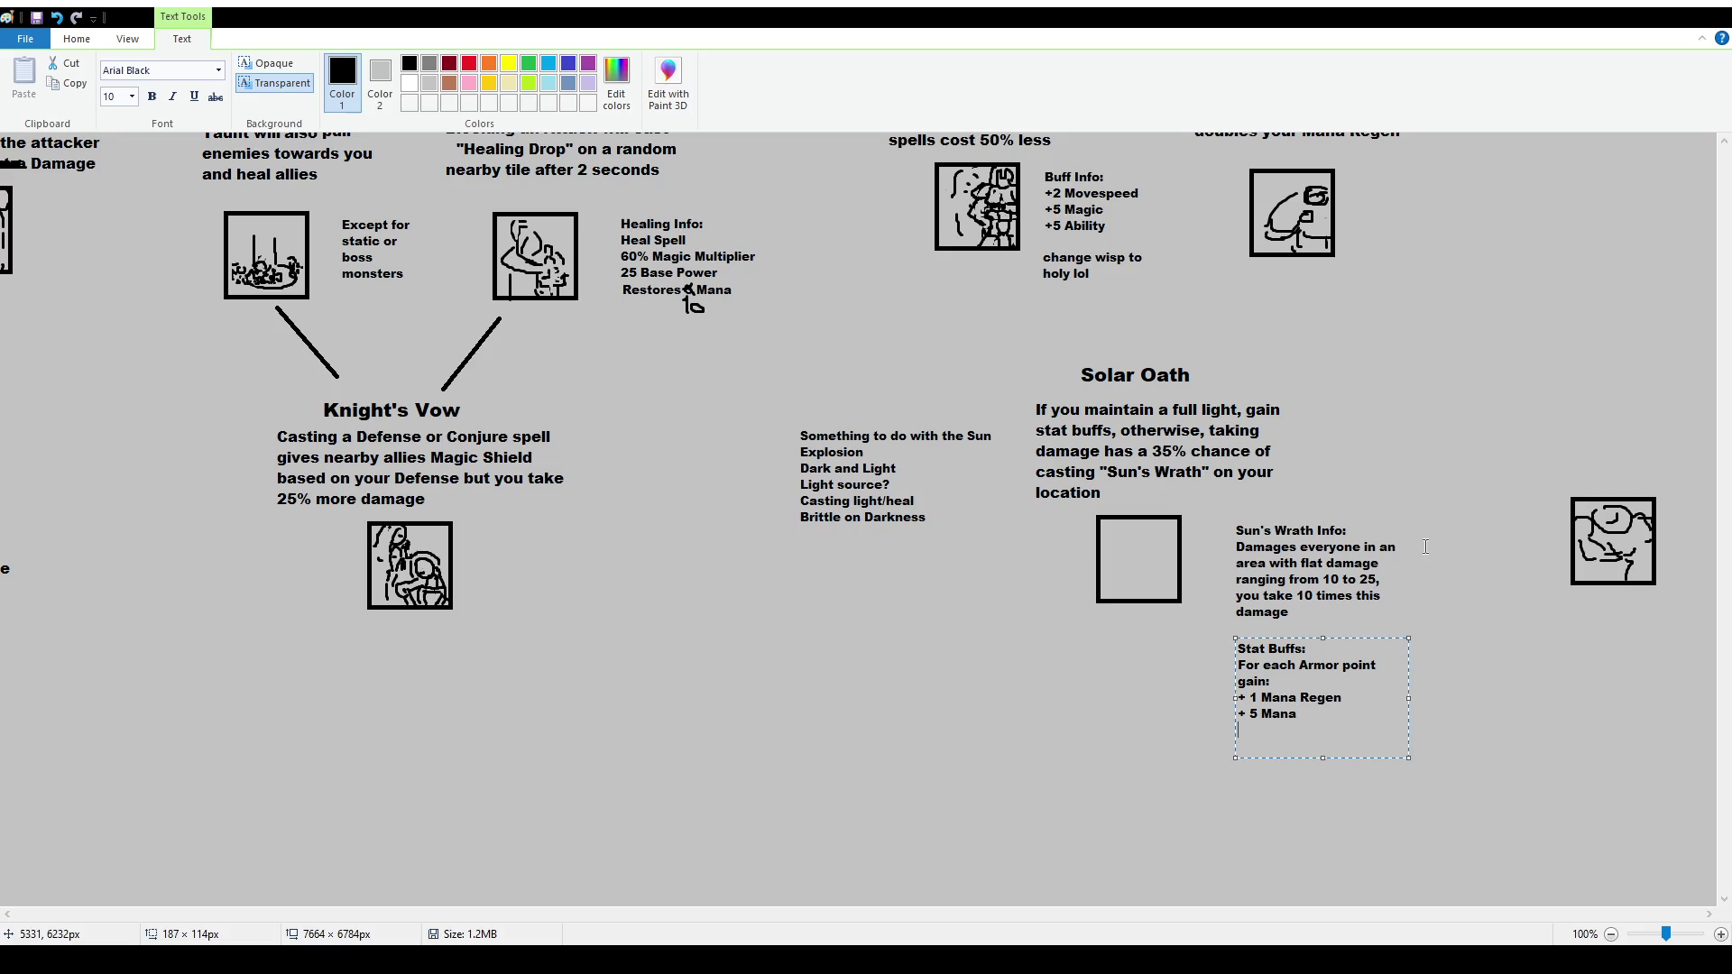
text(+ 1 Magic)
Make the header read 'For each 2 Armor points gain' and adjust the Mana Regen number
click(1301, 666)
text(2)
click(1239, 682)
text(s)
click(1239, 684)
key(BackSpace)
key(Right)
double_click(1253, 697)
text(2)
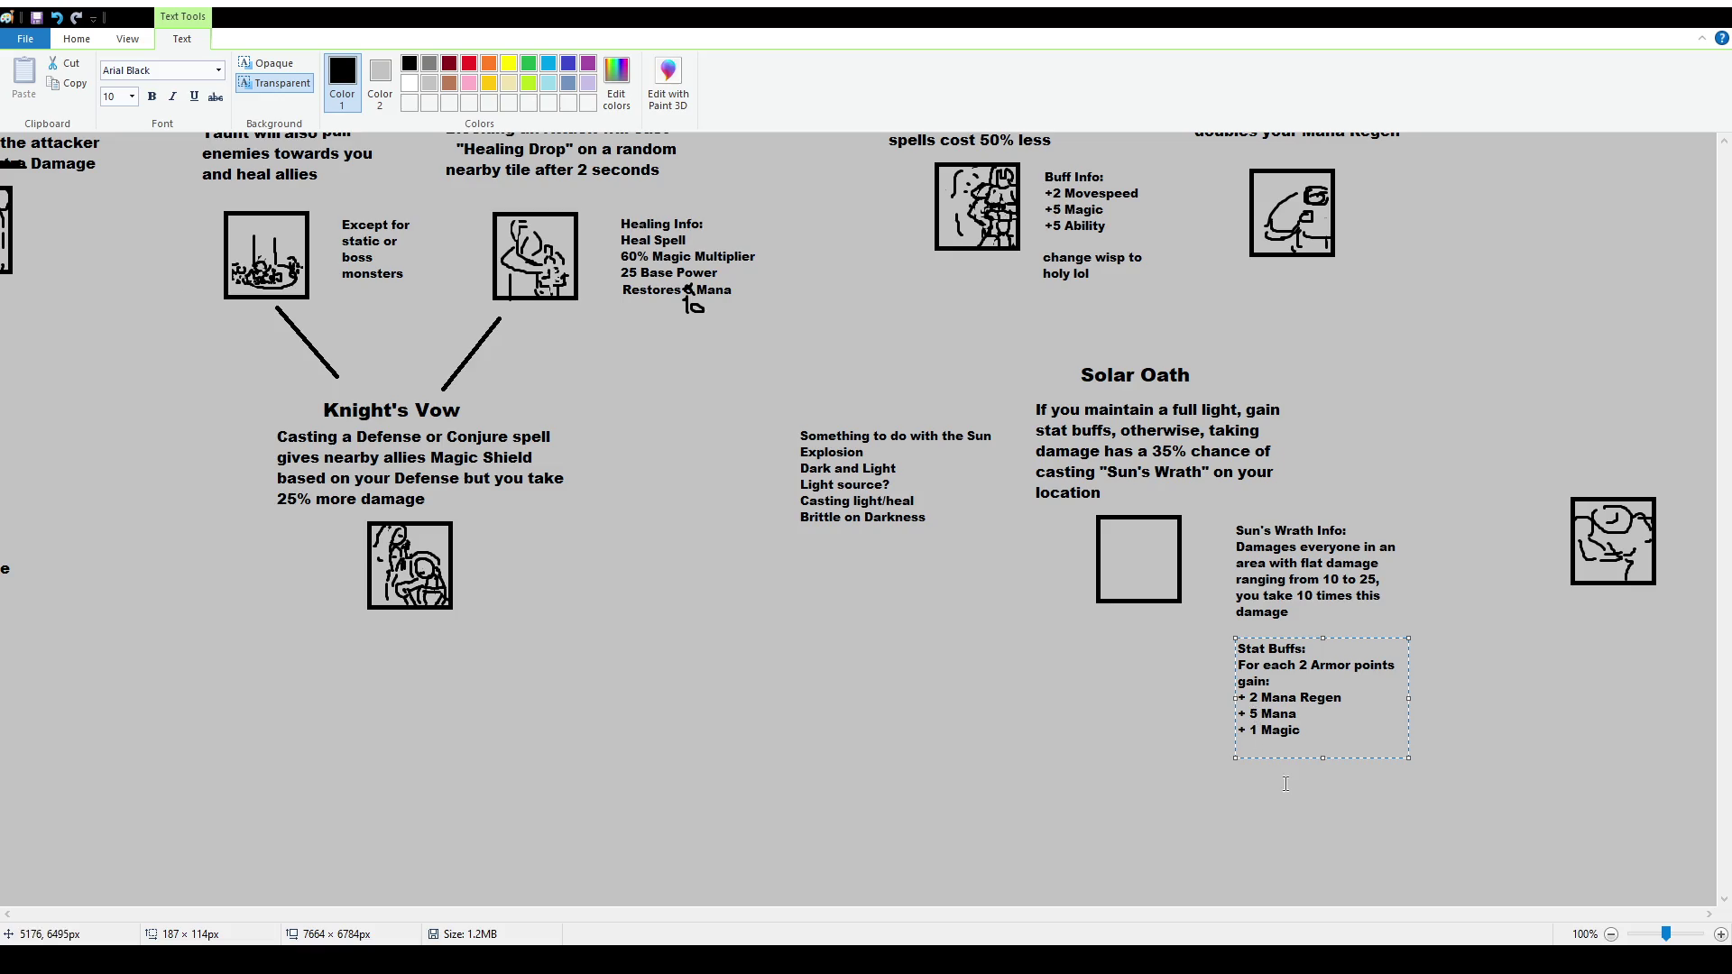
key(Down)
key(Down)
key(Down)
Insert a + 1 Health Regen line under the header
click(1332, 683)
key(Return)
text(2 Health Regen)
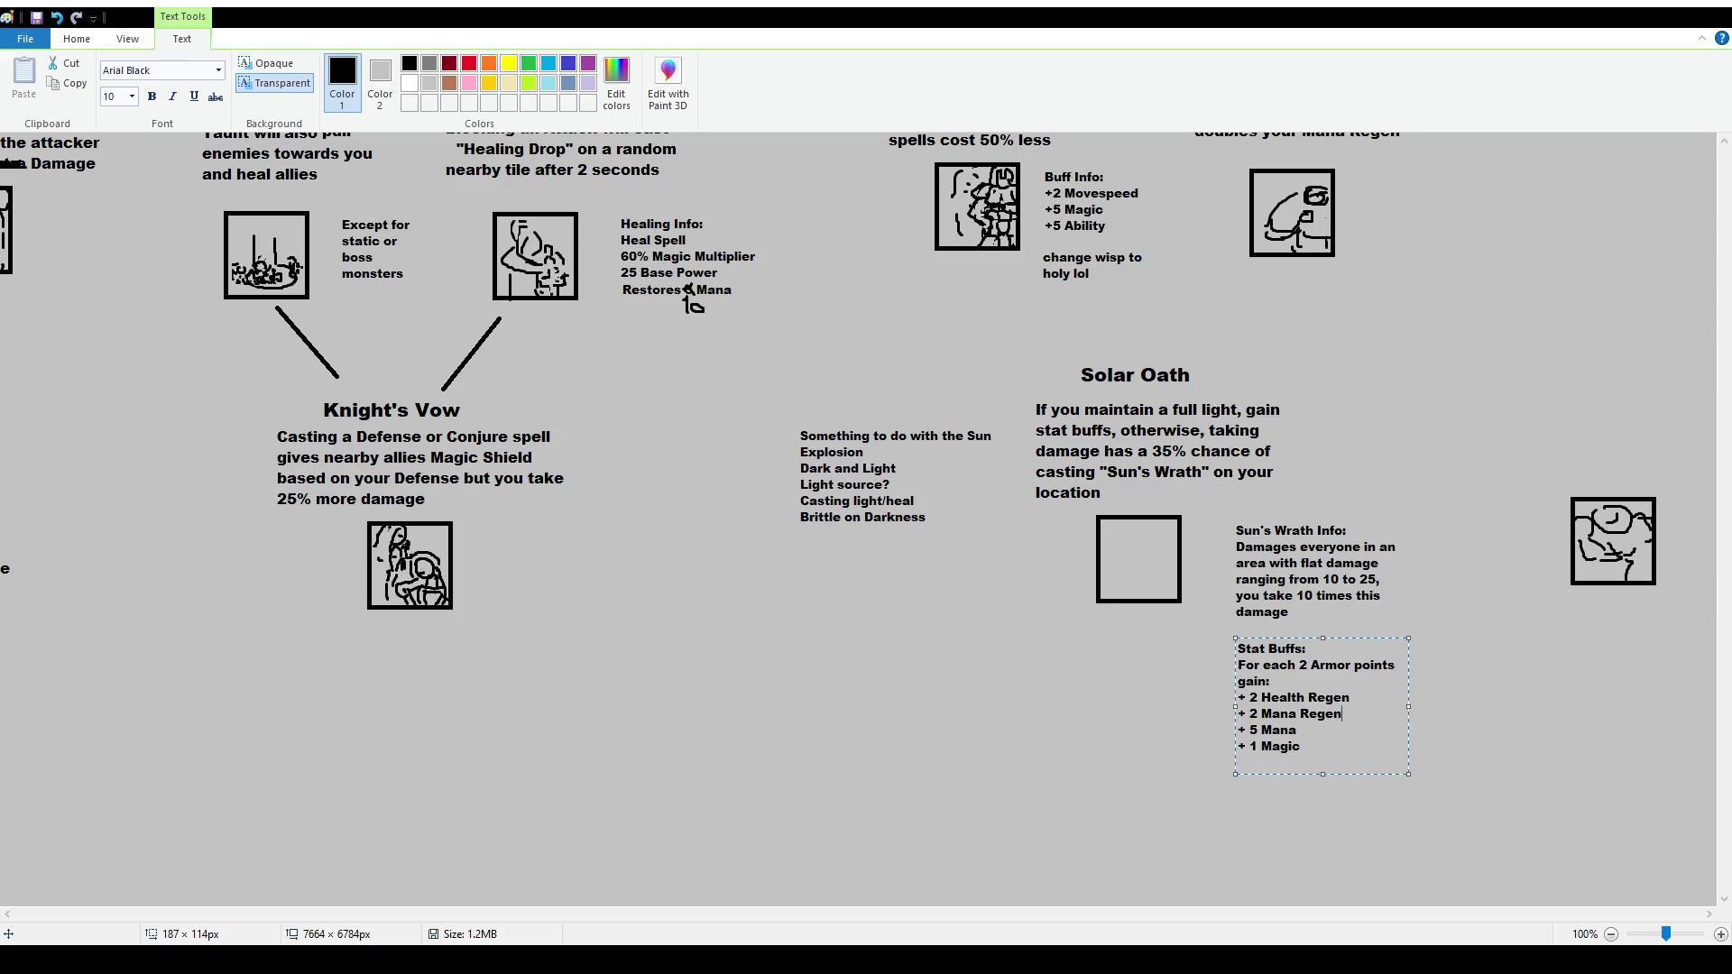
key(Return)
text(3 H)
key(BackSpace)
key(BackSpace)
key(BackSpace)
key(Up)
key(Up)
key(Delete)
text(1)
key(Down)
Add + 3 Health and + 1 Ability lines to the list
text(3 Health)
key(Down)
key(Down)
text(+ 1 Ability)
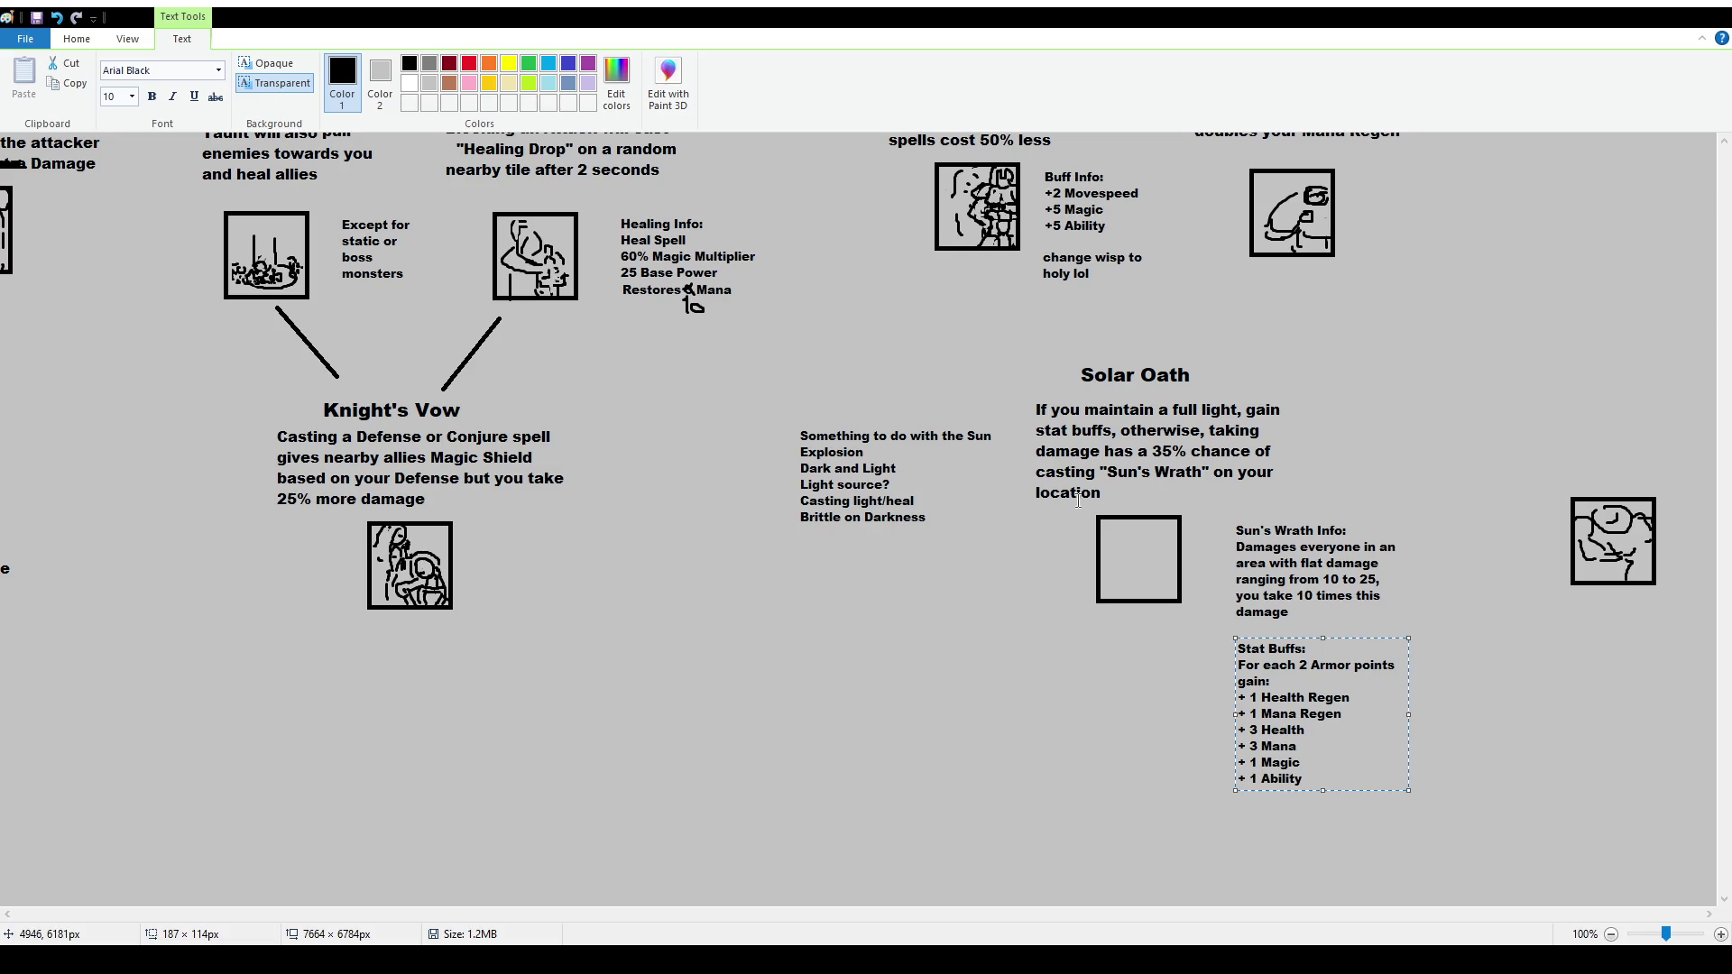
Click off the text box to fix the per-2-Armor Stat Buffs list onto the canvas
click(1062, 706)
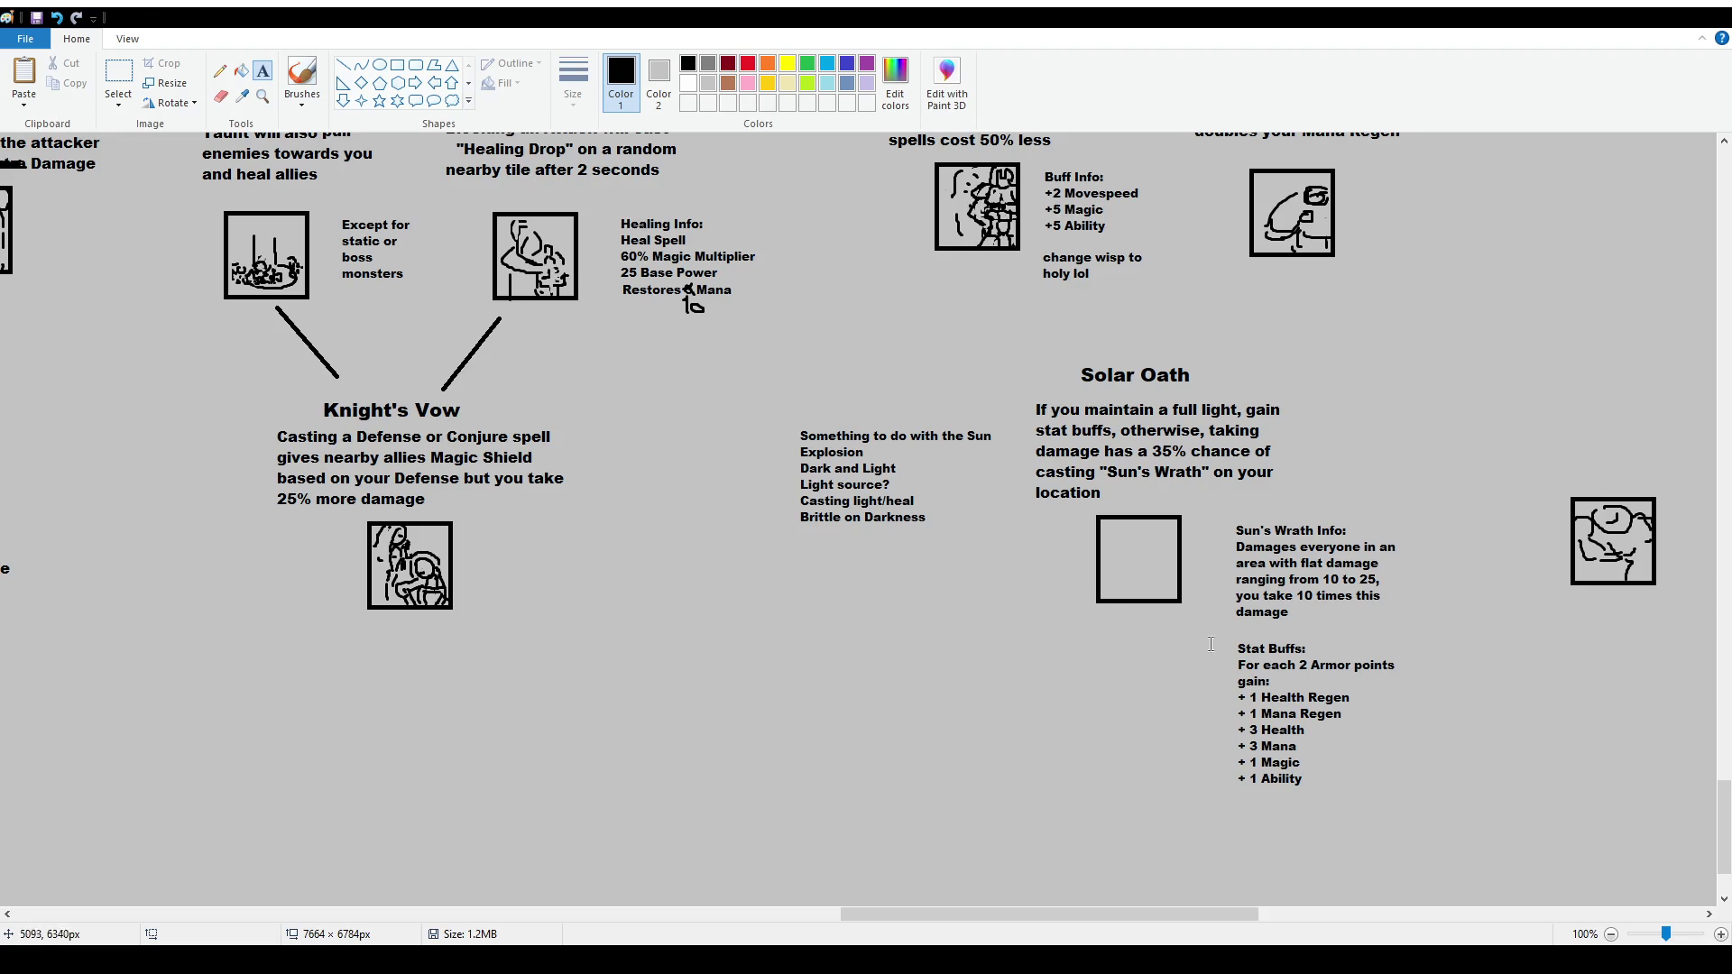
With the brush, write a 3 over a 2 and start drawing the face's top curves in the icon box
click(302, 79)
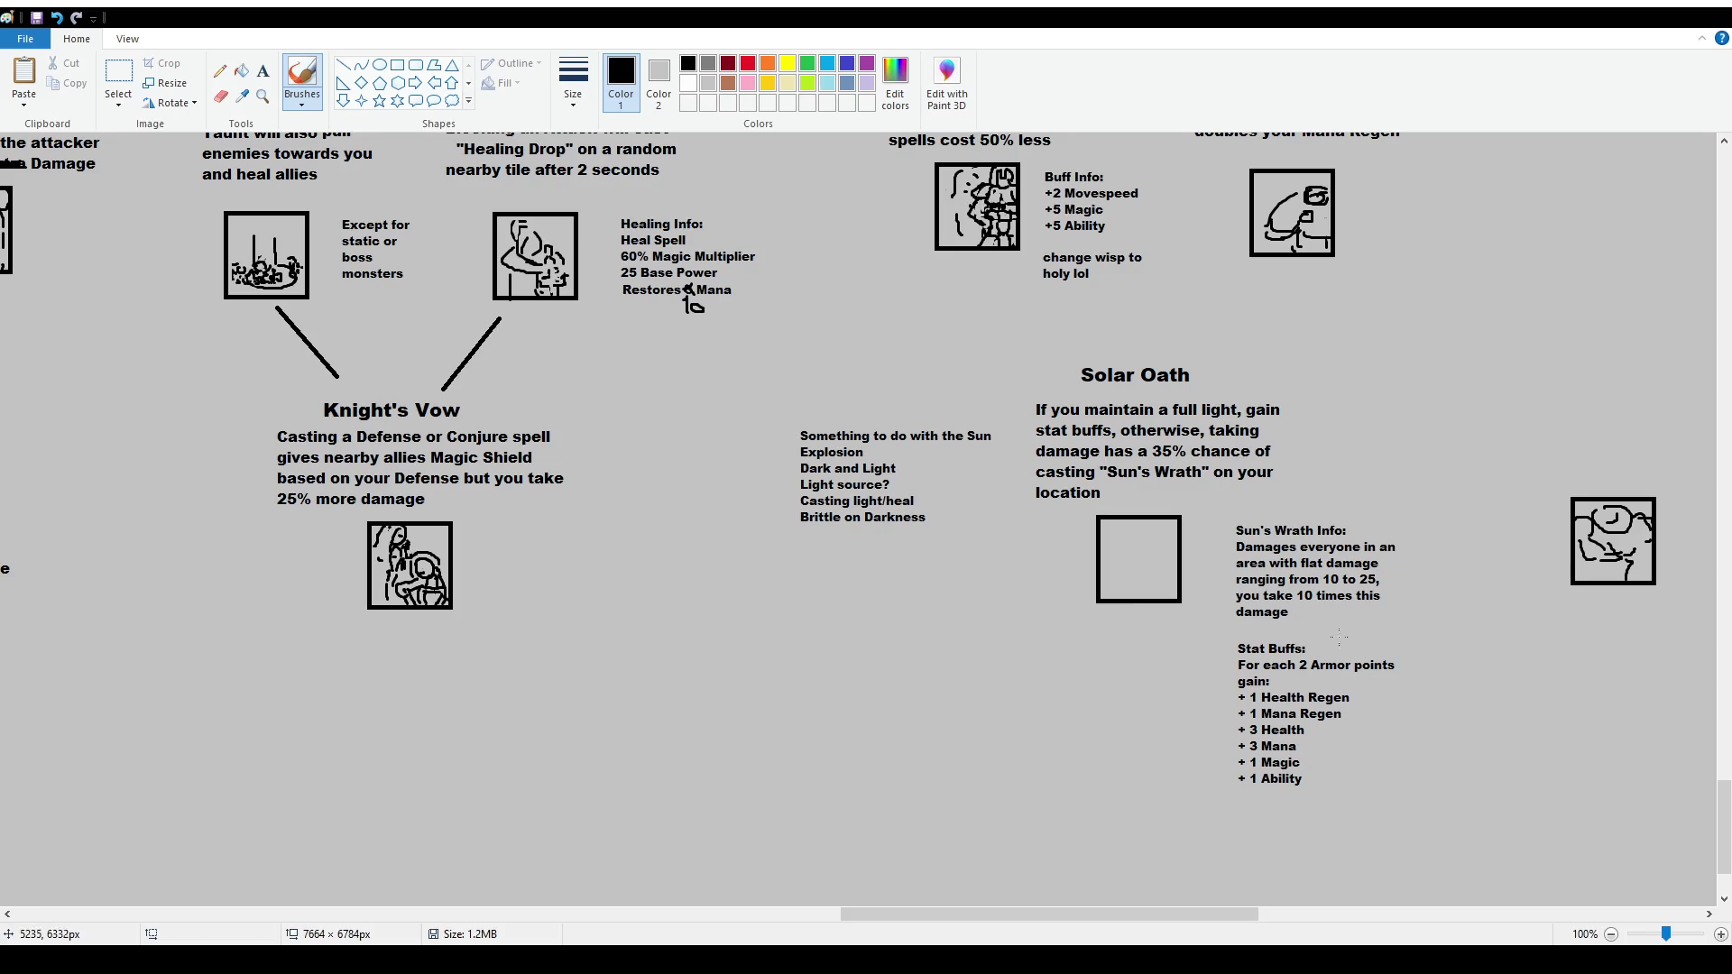
drag(1298, 665, 1313, 658)
drag(1123, 558, 1157, 554)
drag(1136, 585, 1157, 572)
key(ctrl+z)
drag(1102, 525, 1136, 542)
mouse_move(1110, 534)
mouse_down()
mouse_move(1148, 521)
mouse_move(1141, 535)
mouse_move(1115, 520)
mouse_move(1106, 532)
mouse_move(1175, 534)
mouse_move(1108, 580)
mouse_move(1164, 559)
mouse_move(1162, 582)
mouse_move(1121, 602)
mouse_up()
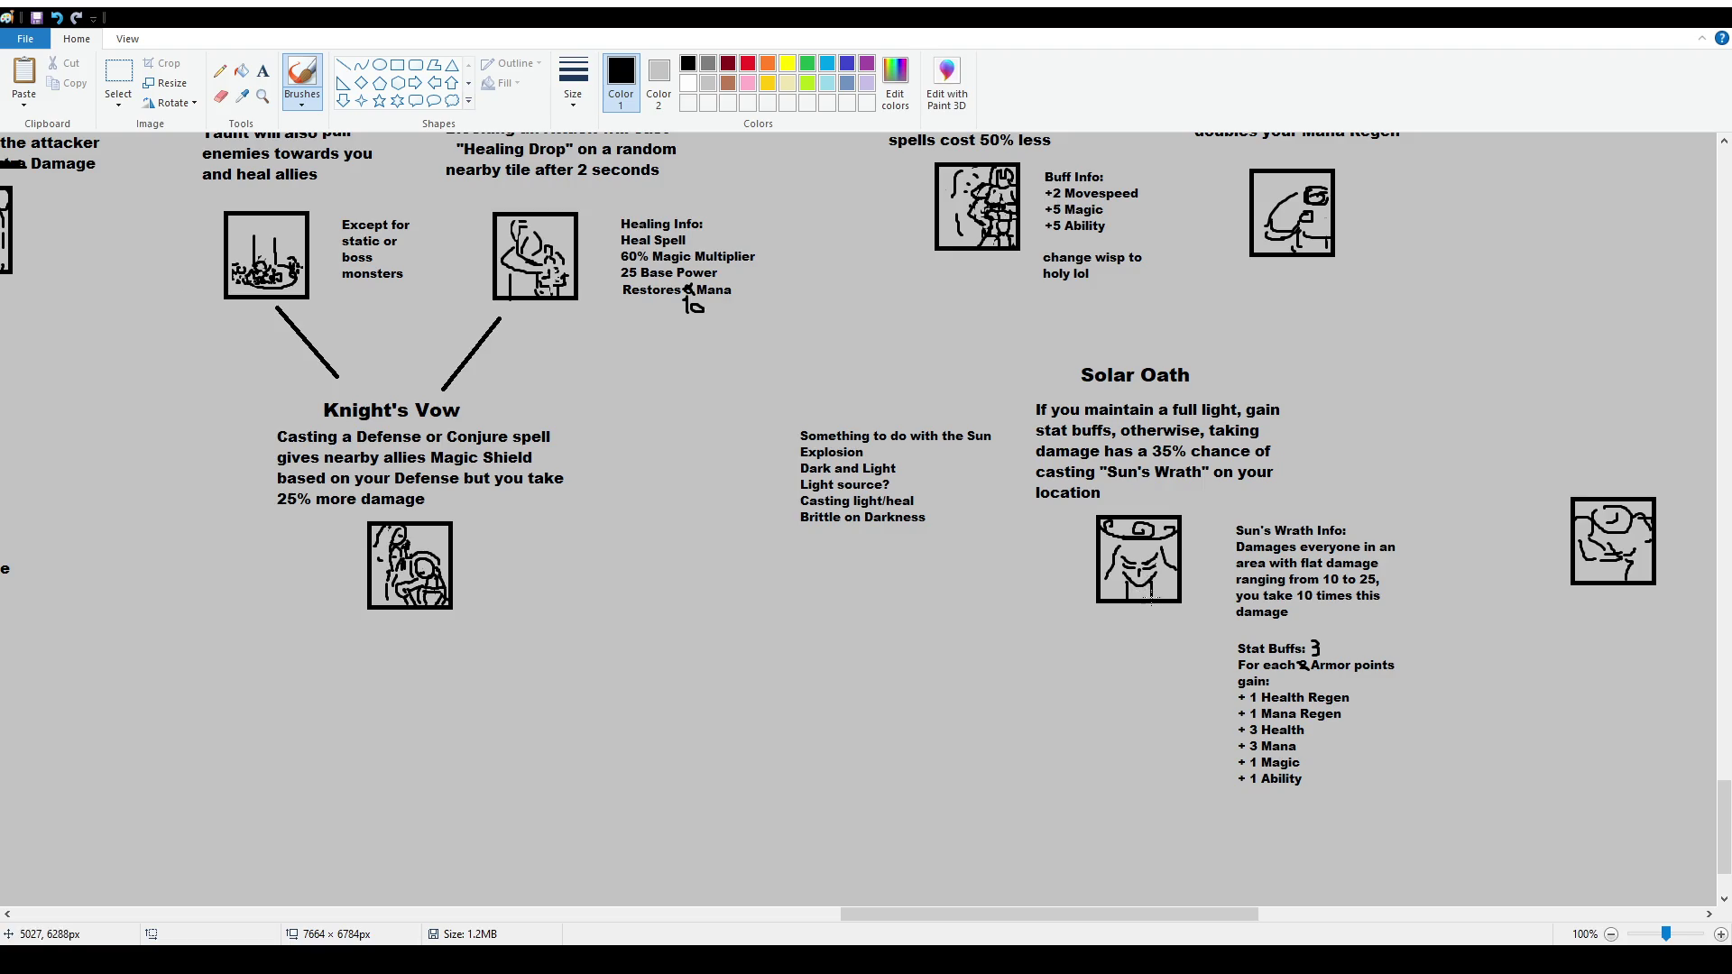
Add detail strokes along the face icon's edges and interior
mouse_move(1150, 589)
mouse_down()
mouse_move(1171, 597)
mouse_move(1122, 597)
mouse_up()
drag(1123, 584, 1123, 600)
drag(1178, 579, 1148, 599)
mouse_move(1158, 569)
mouse_down()
mouse_move(1115, 538)
mouse_move(1178, 561)
mouse_move(1101, 561)
mouse_up()
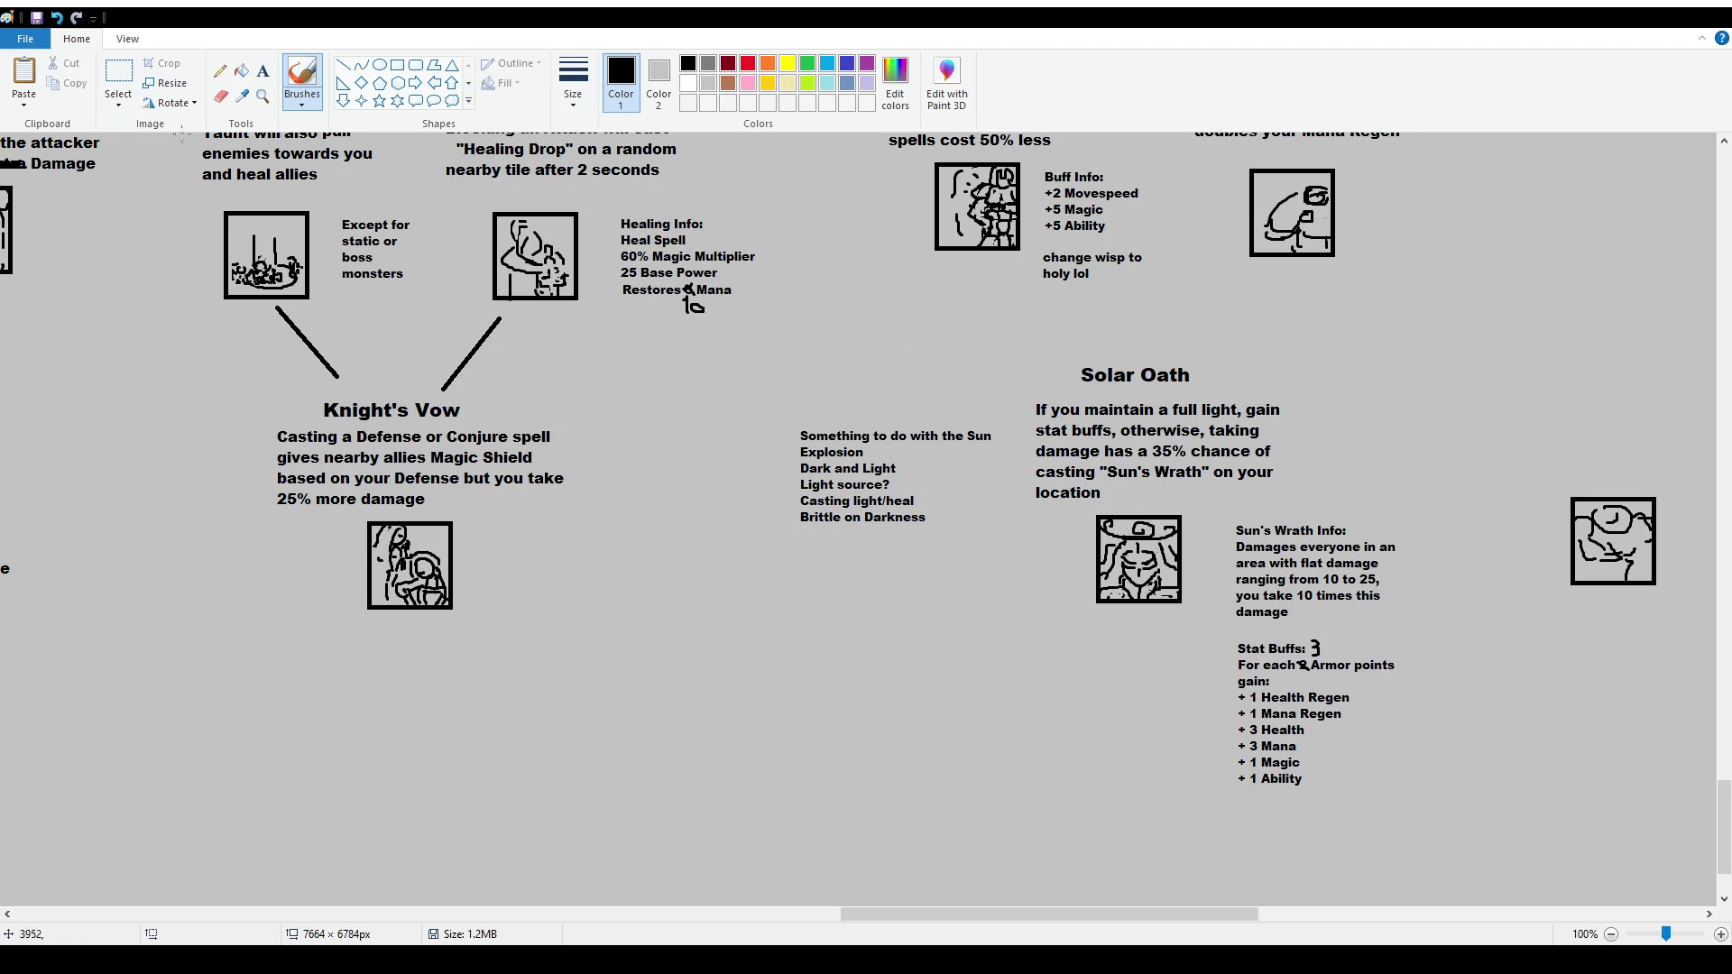
Erase the swirl strokes along the top of the Solar Oath icon
click(220, 97)
ctrl+scroll(1164, 793, up, 1)
mouse_move(946, 918)
mouse_down()
mouse_move(1187, 918)
mouse_move(1130, 917)
mouse_up()
mouse_move(713, 547)
mouse_down()
mouse_move(794, 552)
mouse_move(823, 534)
mouse_move(690, 543)
mouse_move(788, 531)
mouse_move(688, 525)
mouse_move(767, 532)
mouse_move(758, 552)
mouse_move(804, 571)
mouse_up()
click(302, 77)
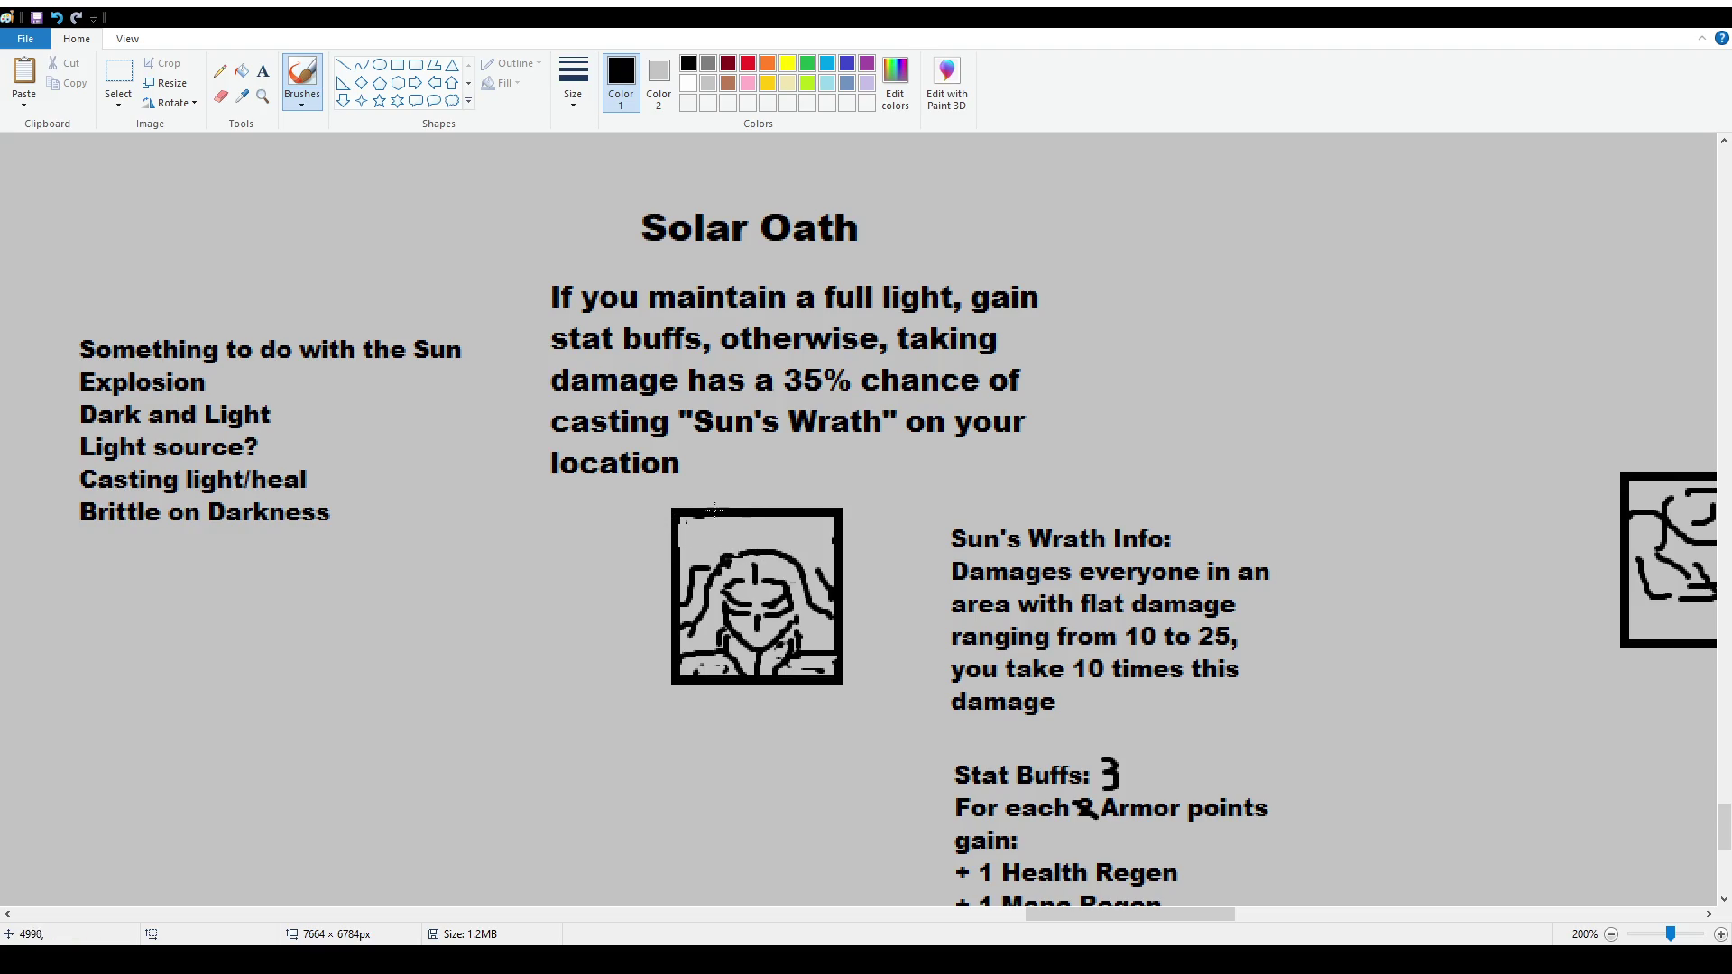
Brush a thick arc across the top of the Solar Oath icon, with dots at both upper corners
mouse_move(708, 516)
mouse_down()
mouse_move(727, 539)
mouse_move(785, 544)
mouse_move(810, 514)
mouse_up()
click(820, 537)
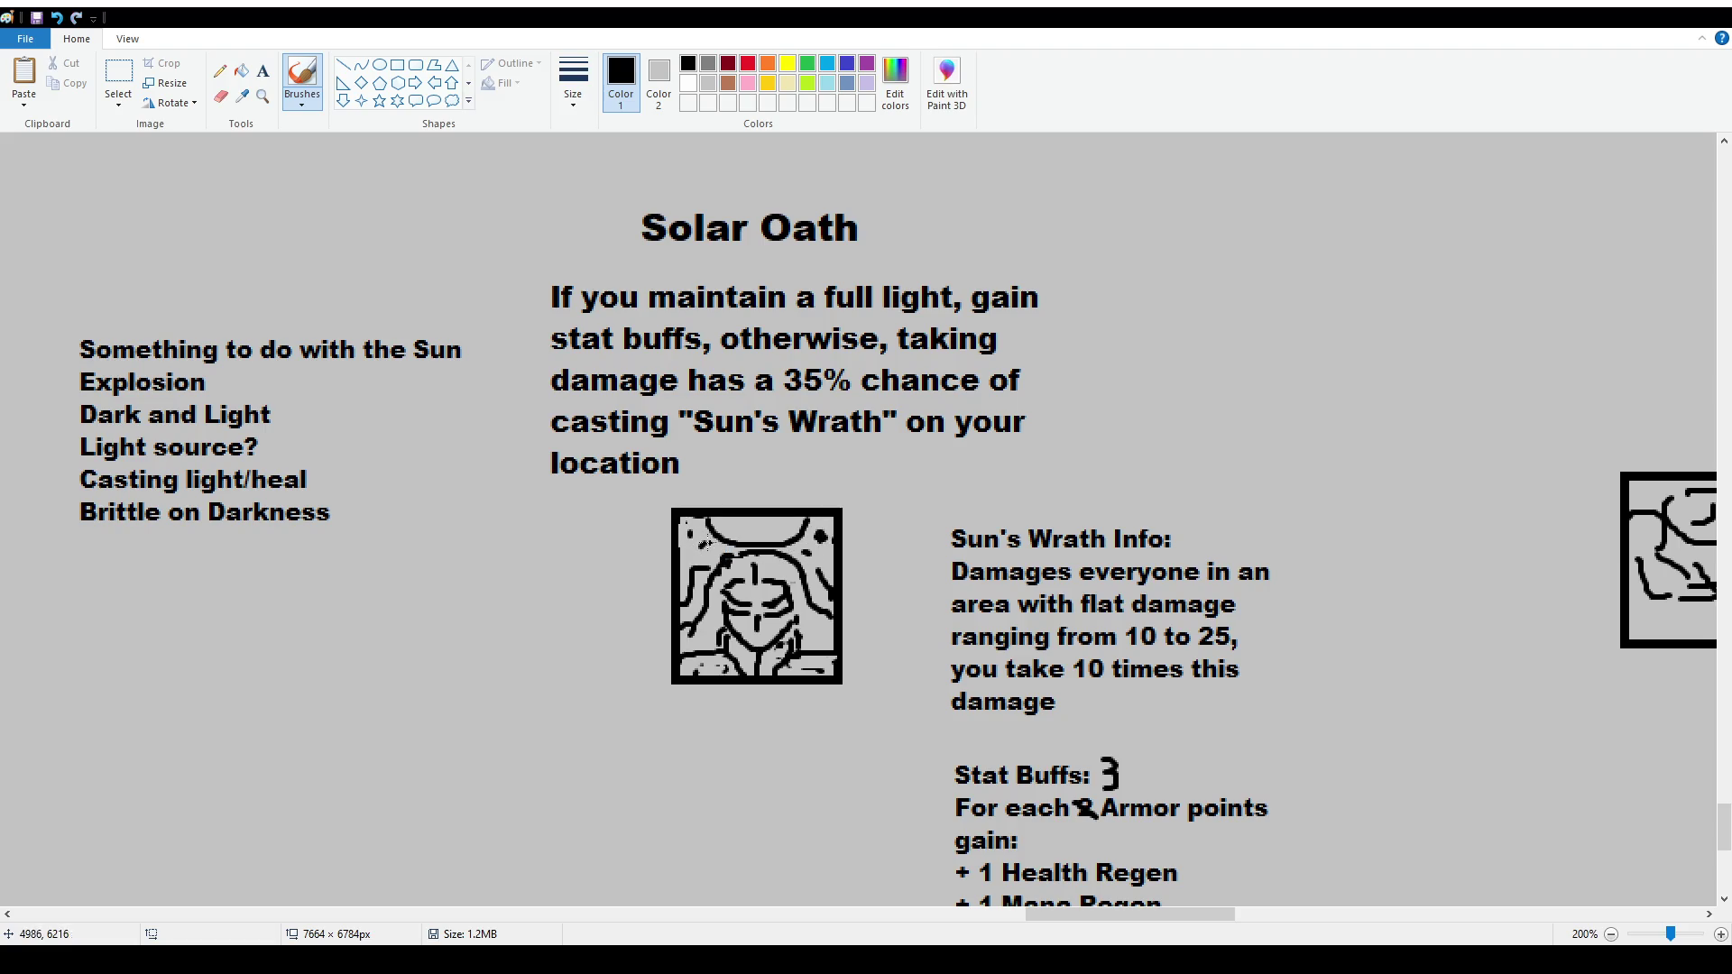
click(705, 546)
drag(736, 524, 758, 525)
scroll(862, 590, down, 1)
scroll(866, 632, up, 1)
Paint out the dark blob inside the arc and fill the arc area solid black
drag(753, 625, 807, 619)
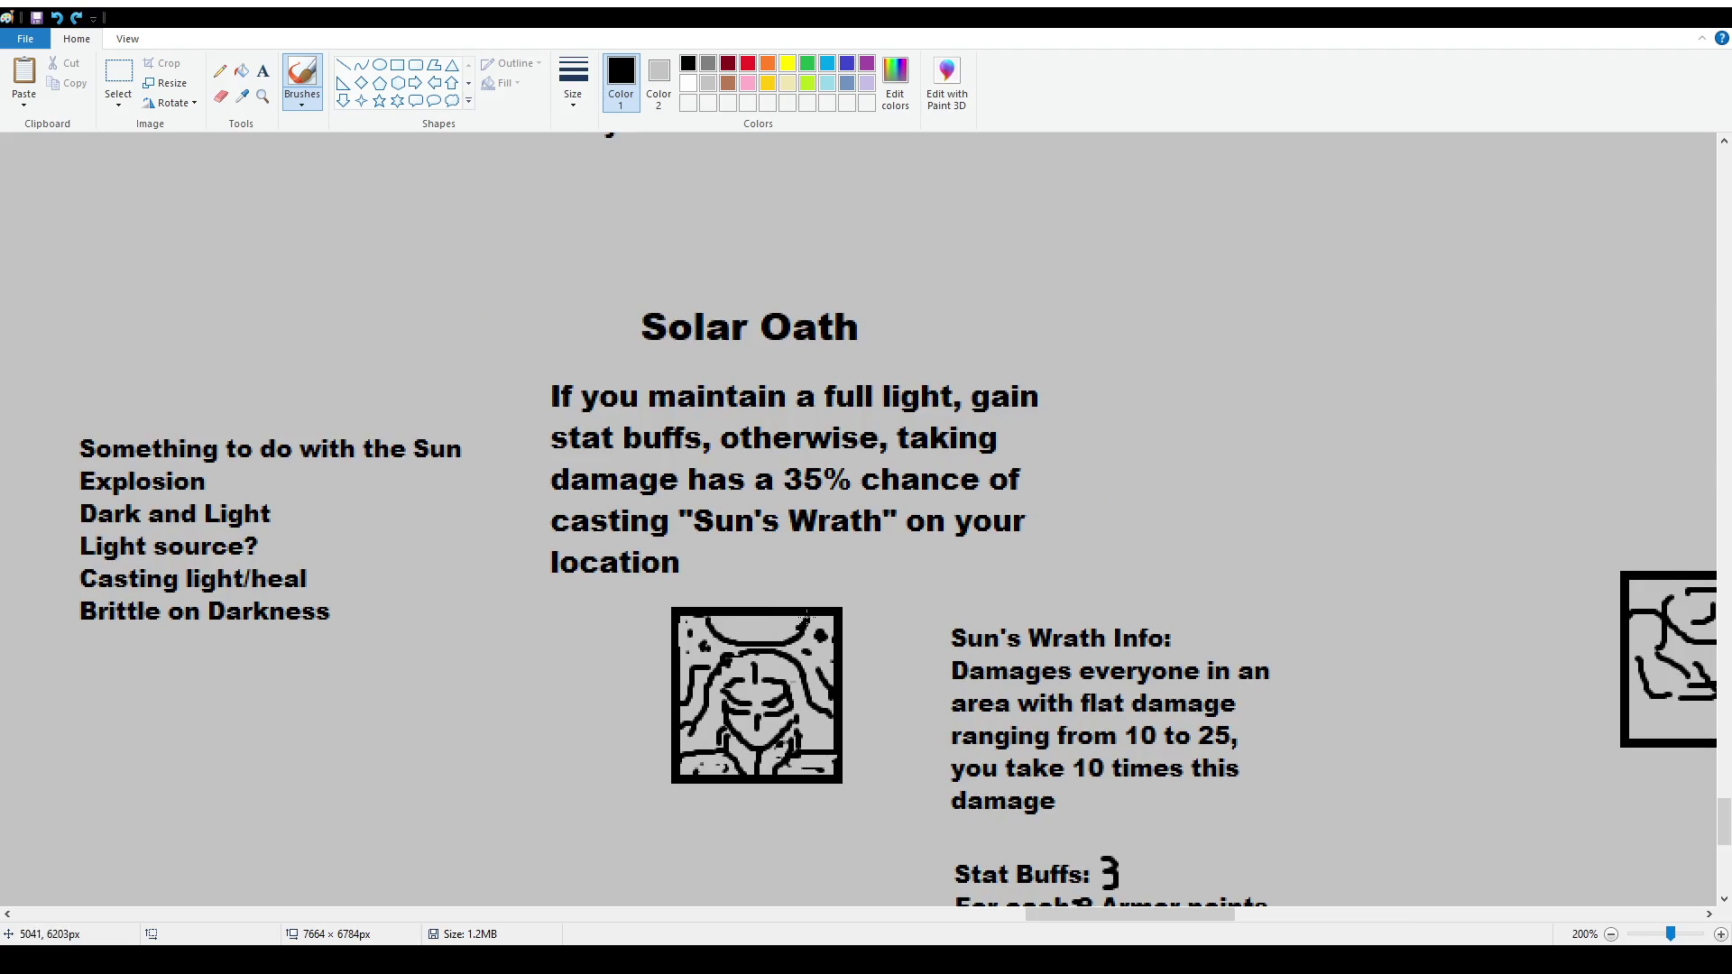
click(241, 70)
click(745, 625)
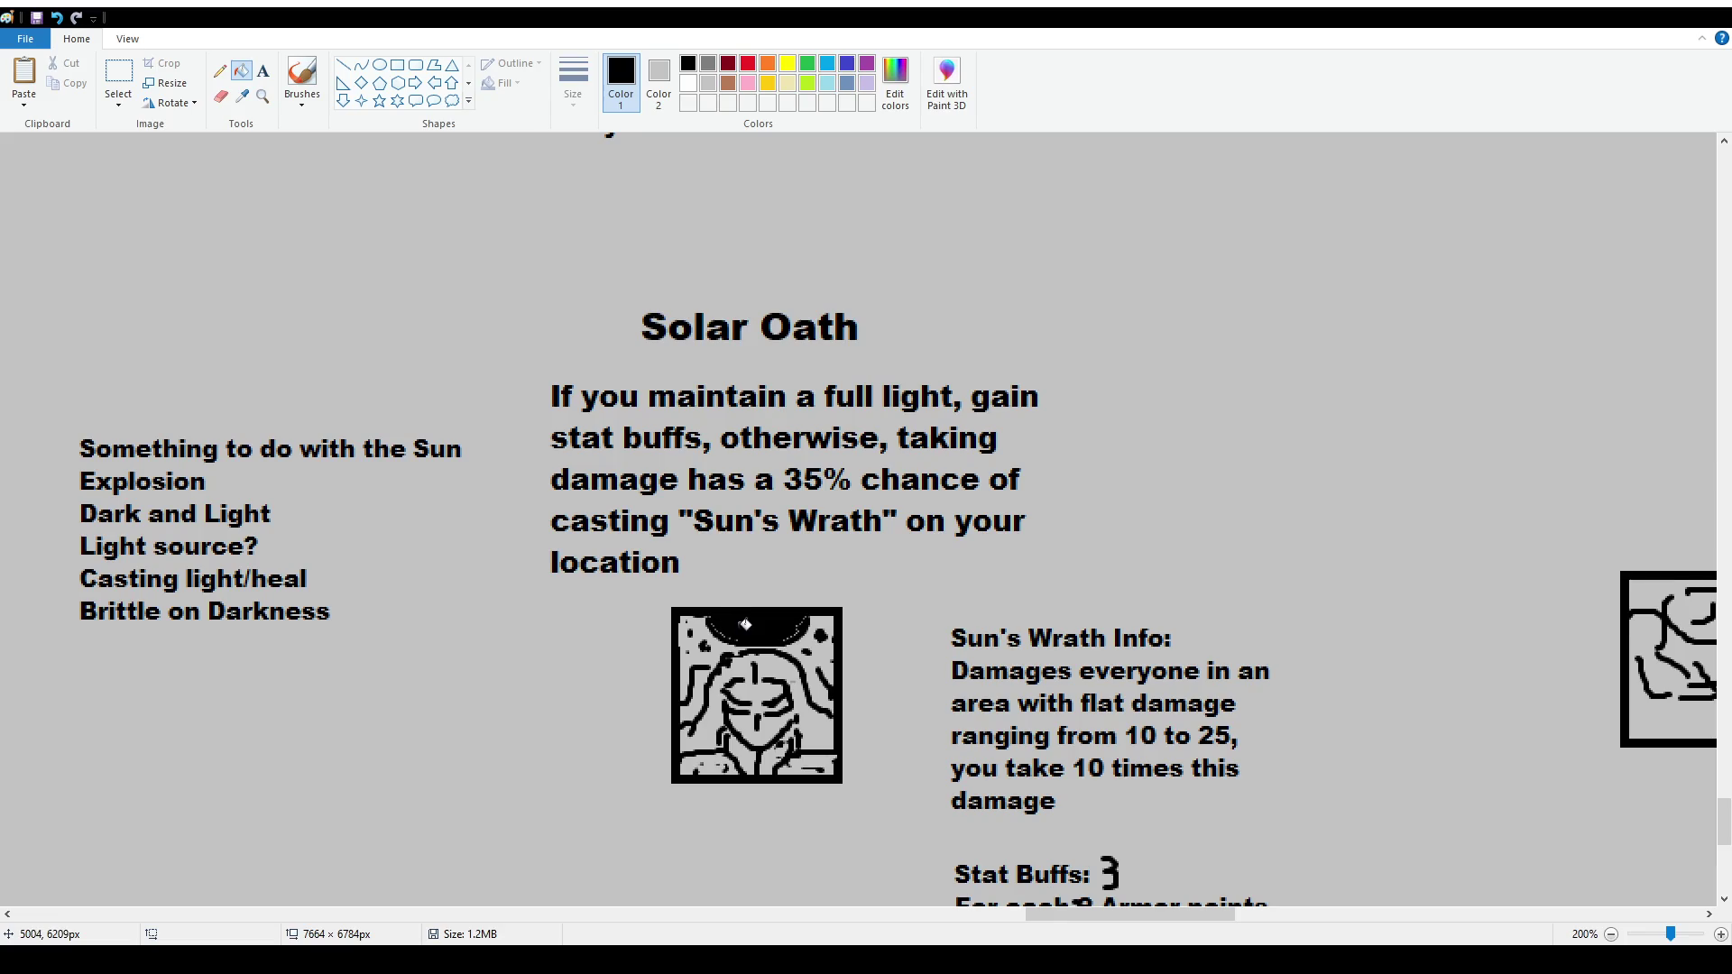
click(306, 88)
ctrl+scroll(444, 530, down, 1)
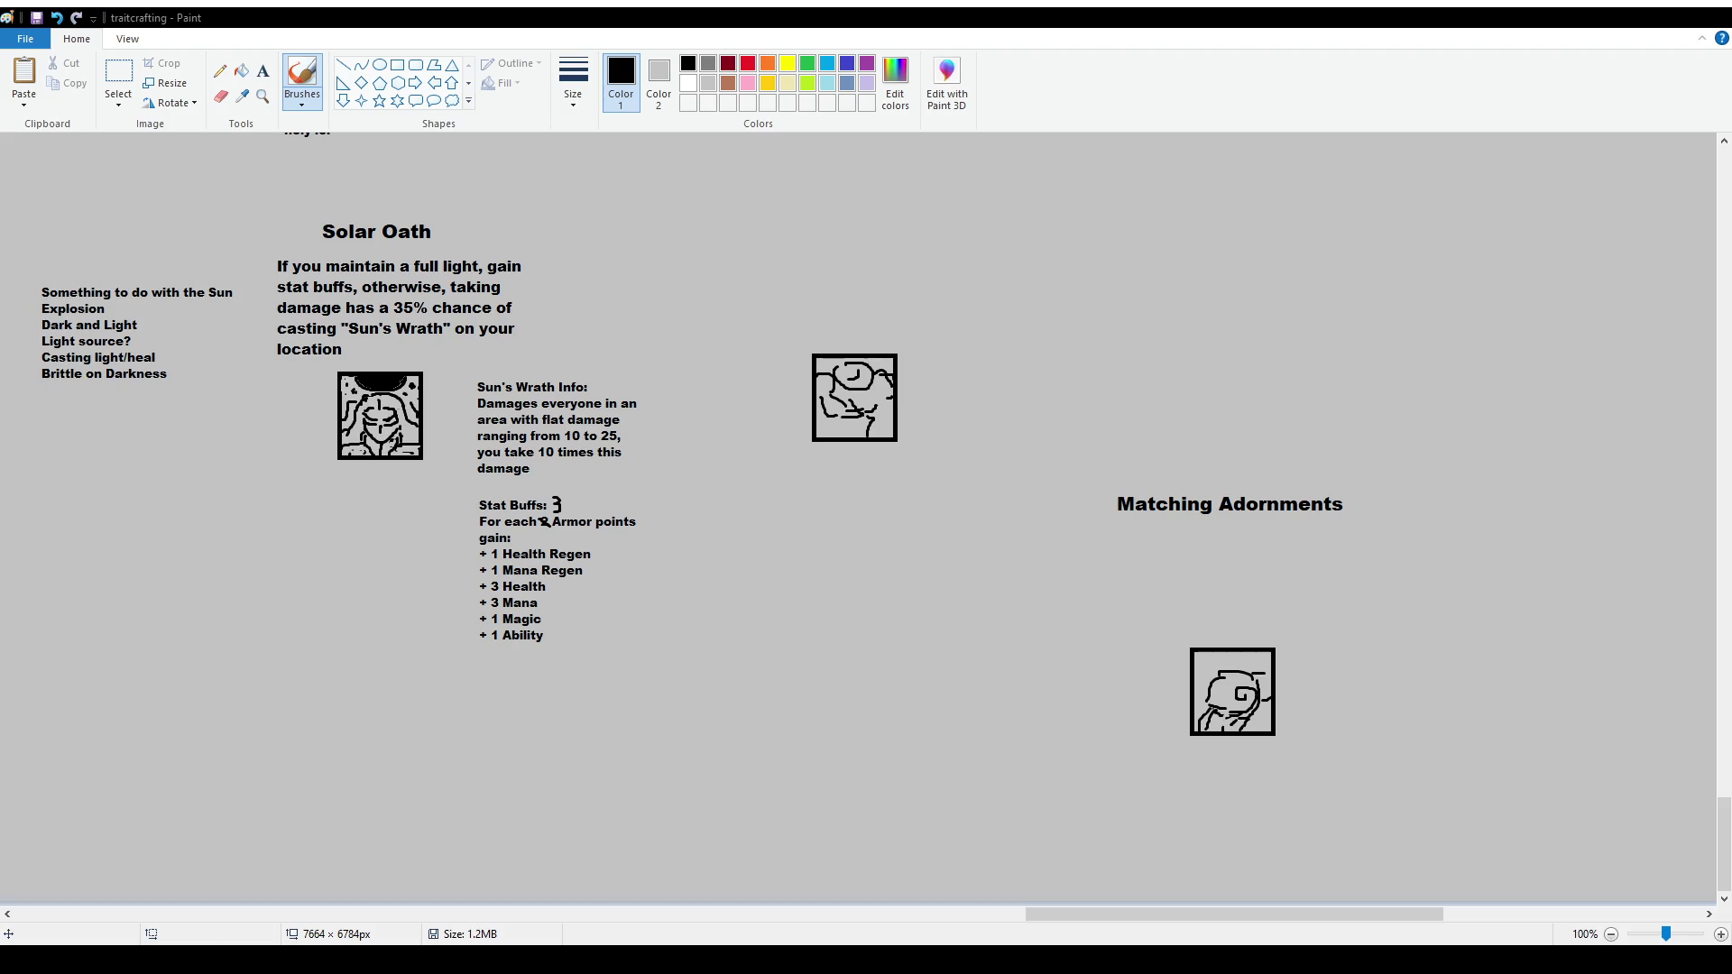
drag(1028, 914, 936, 898)
scroll(846, 677, up, 2)
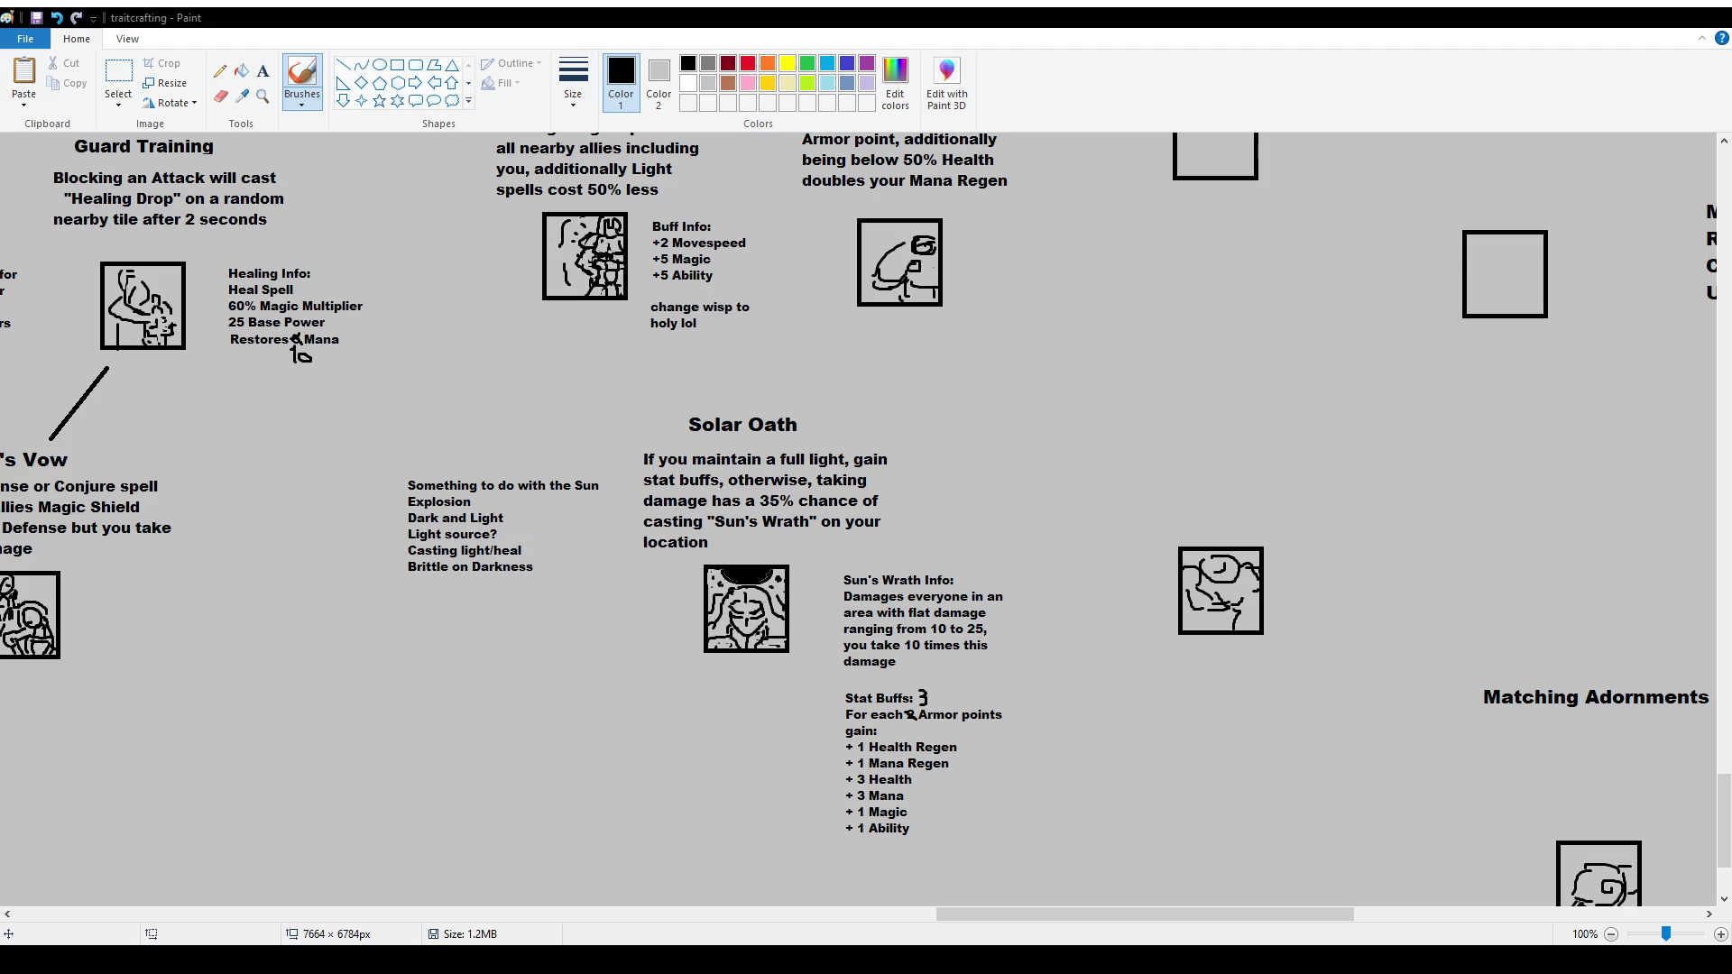
scroll(401, 271, up, 3)
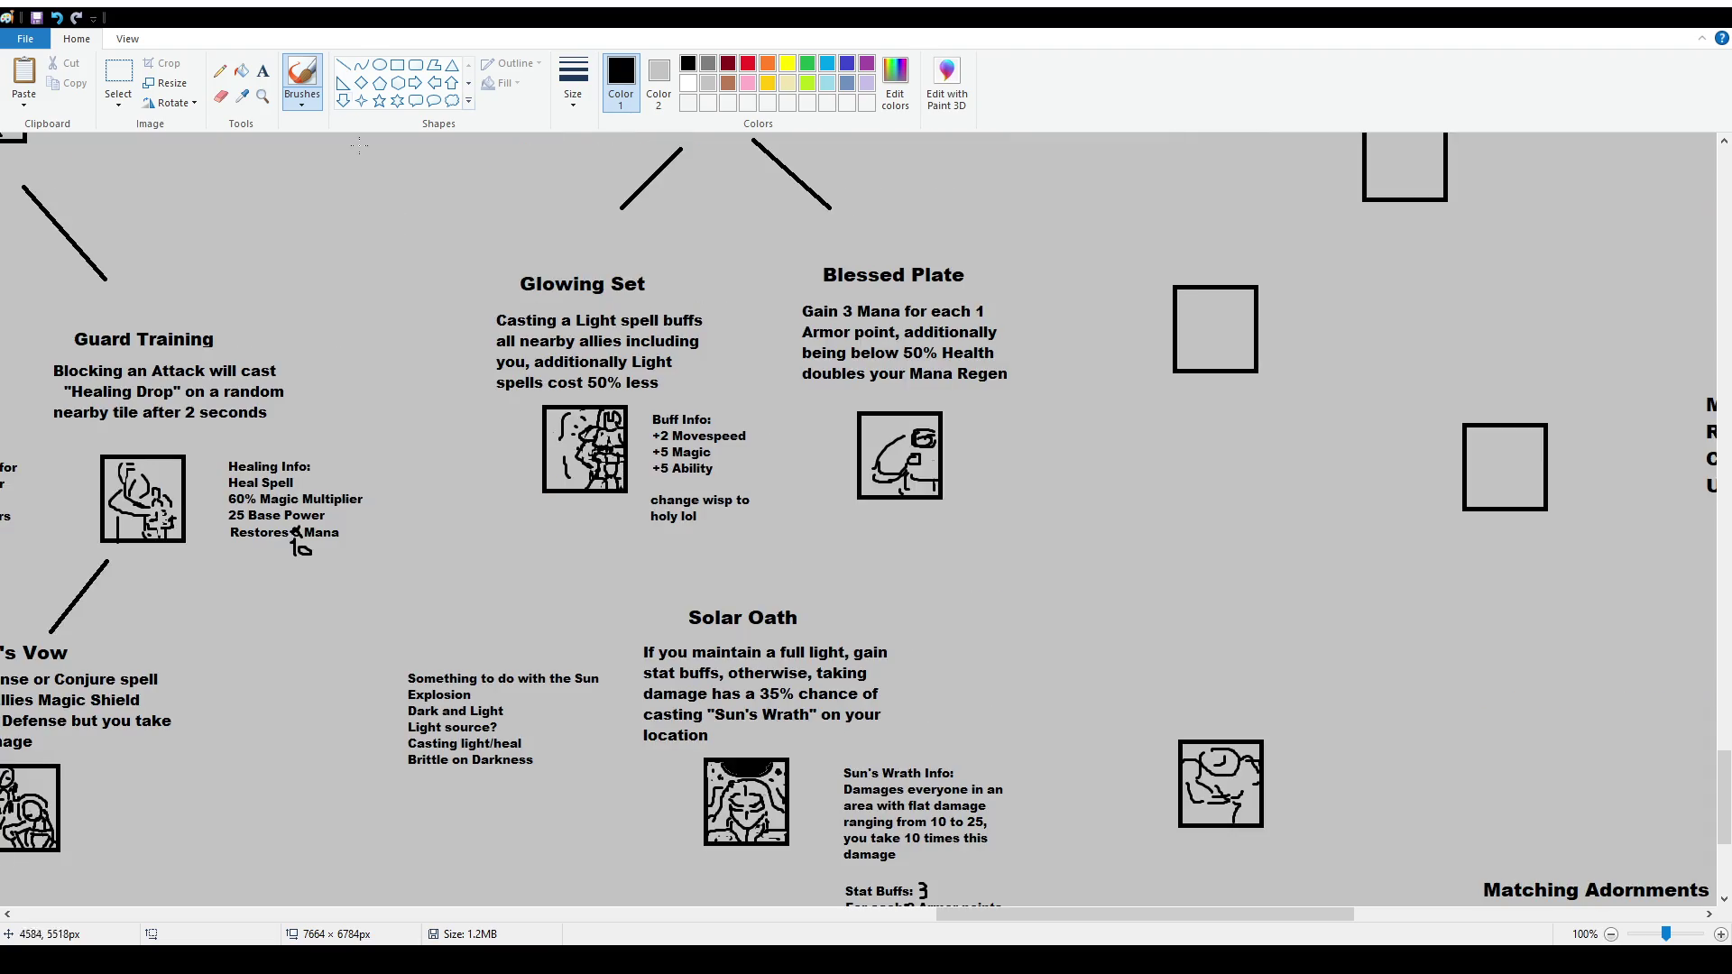
Draw a straight line from Glowing Set down to Solar Oath
click(343, 65)
drag(602, 521, 656, 596)
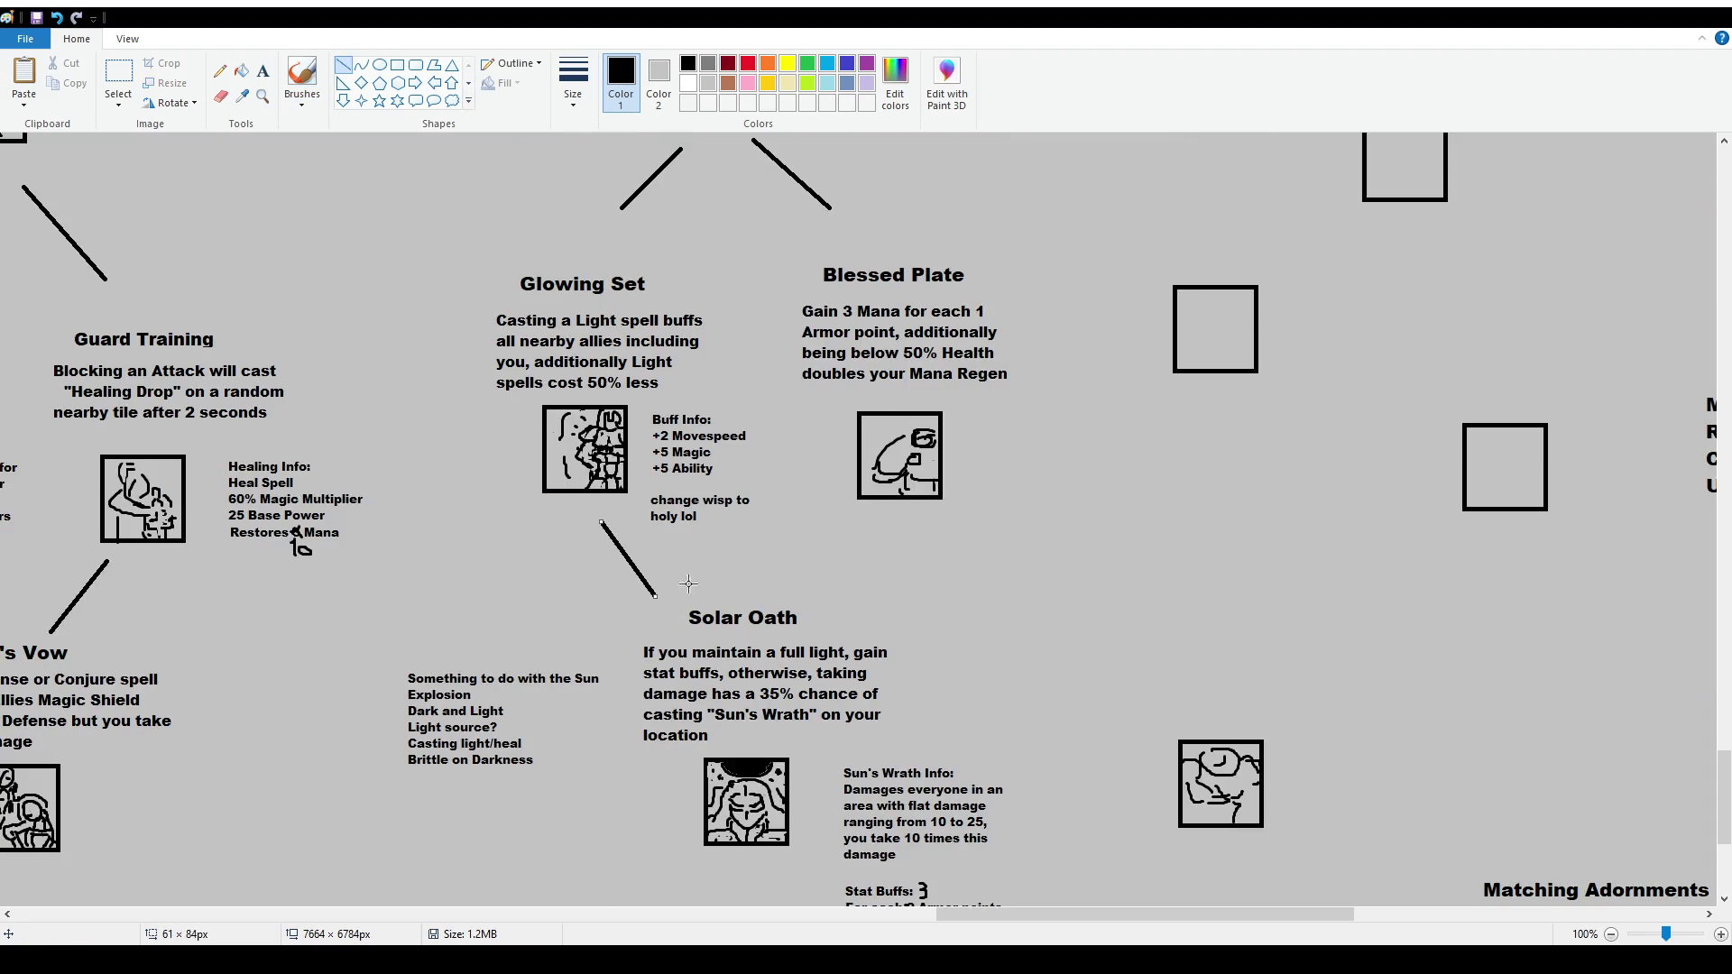
ctrl+scroll(899, 558, down, 1)
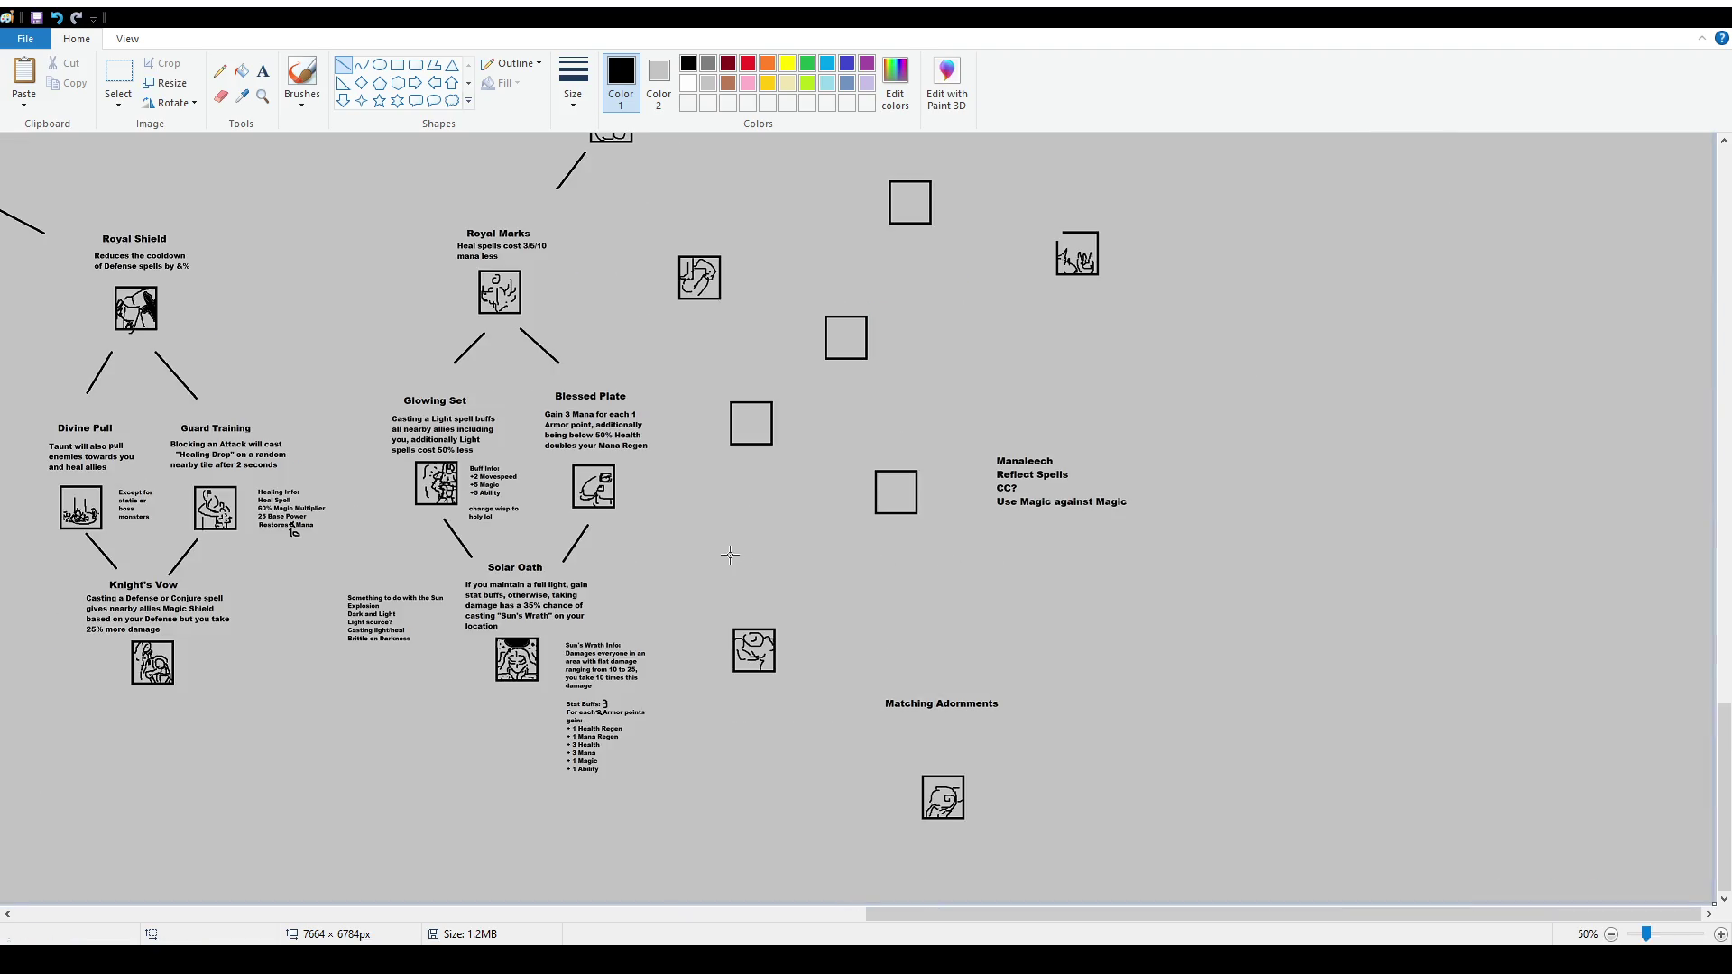
drag(973, 914, 630, 914)
scroll(857, 519, up, 9)
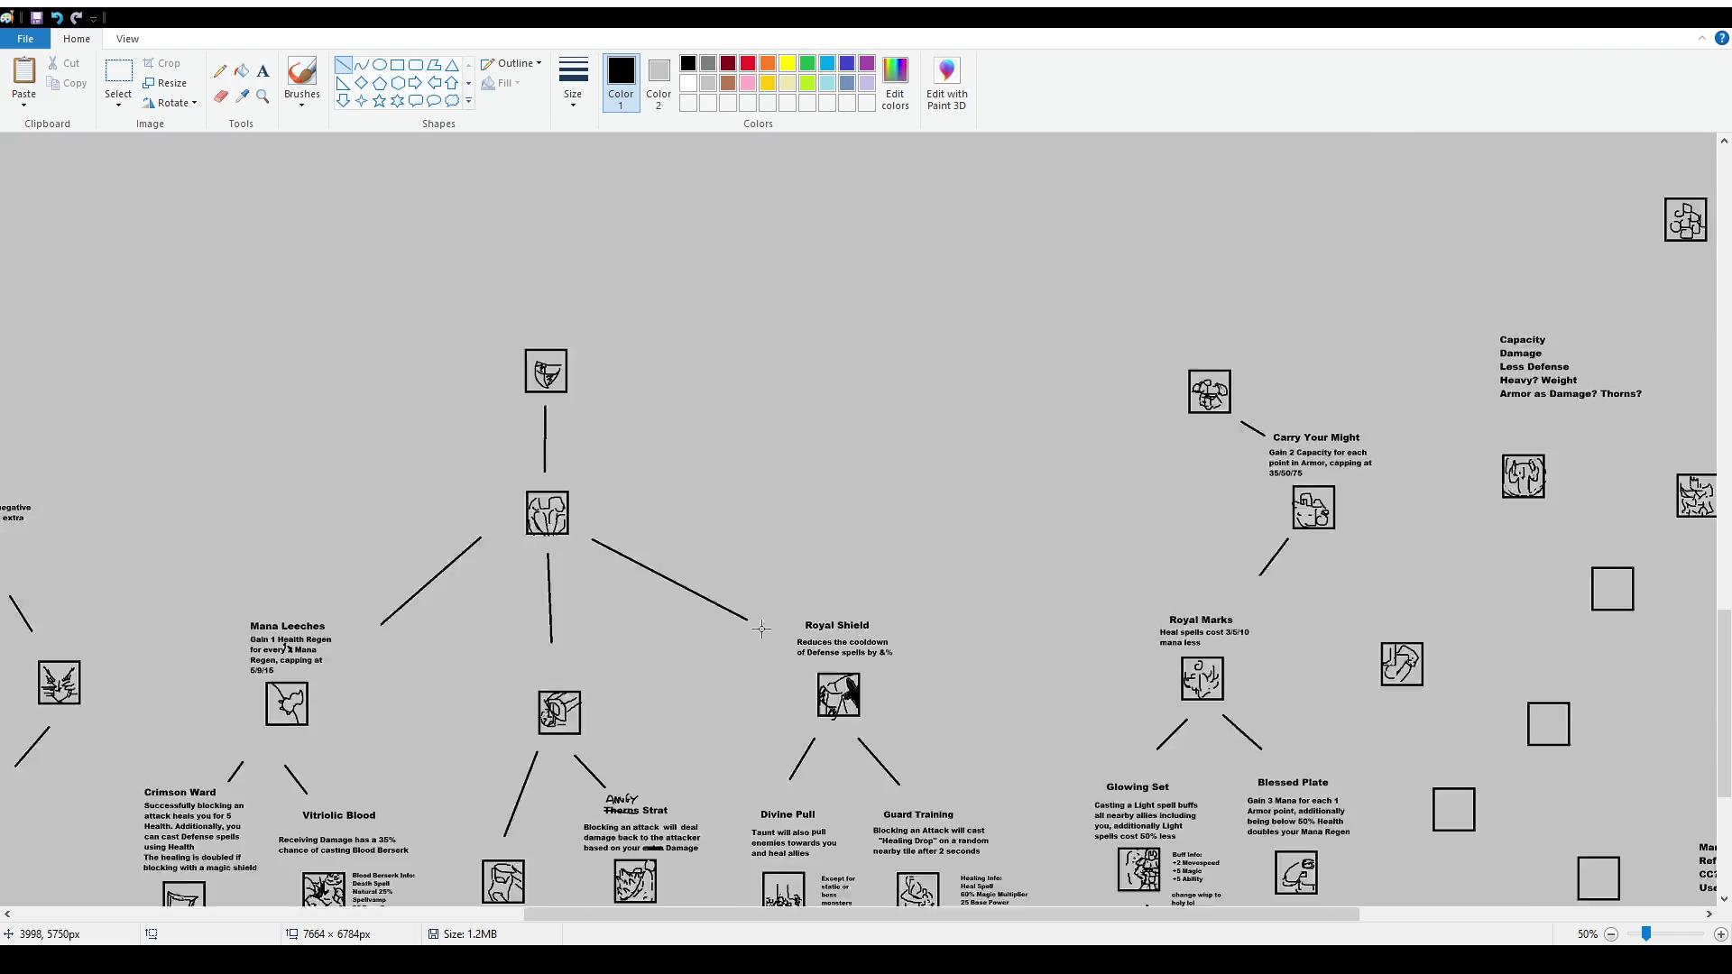
Undo the stray circle and short mark sketched beside the top node
click(302, 77)
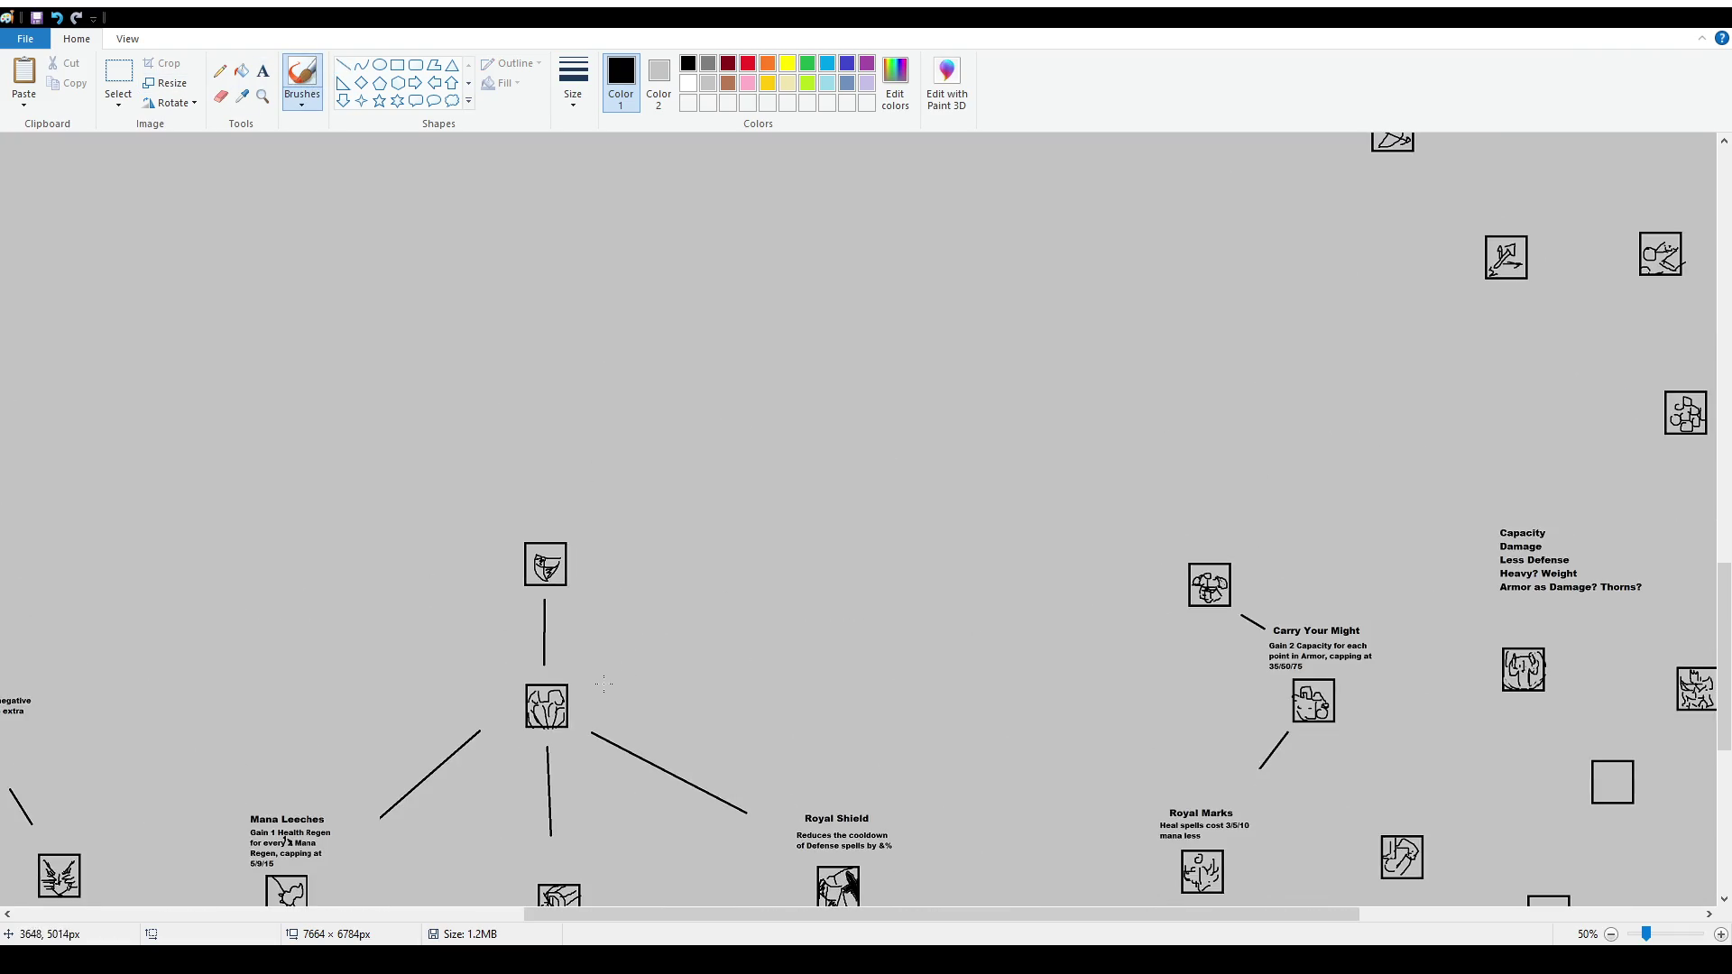
drag(592, 565, 596, 569)
scroll(598, 506, down, 2)
key(ctrl+z)
drag(594, 506, 600, 521)
key(ctrl+z)
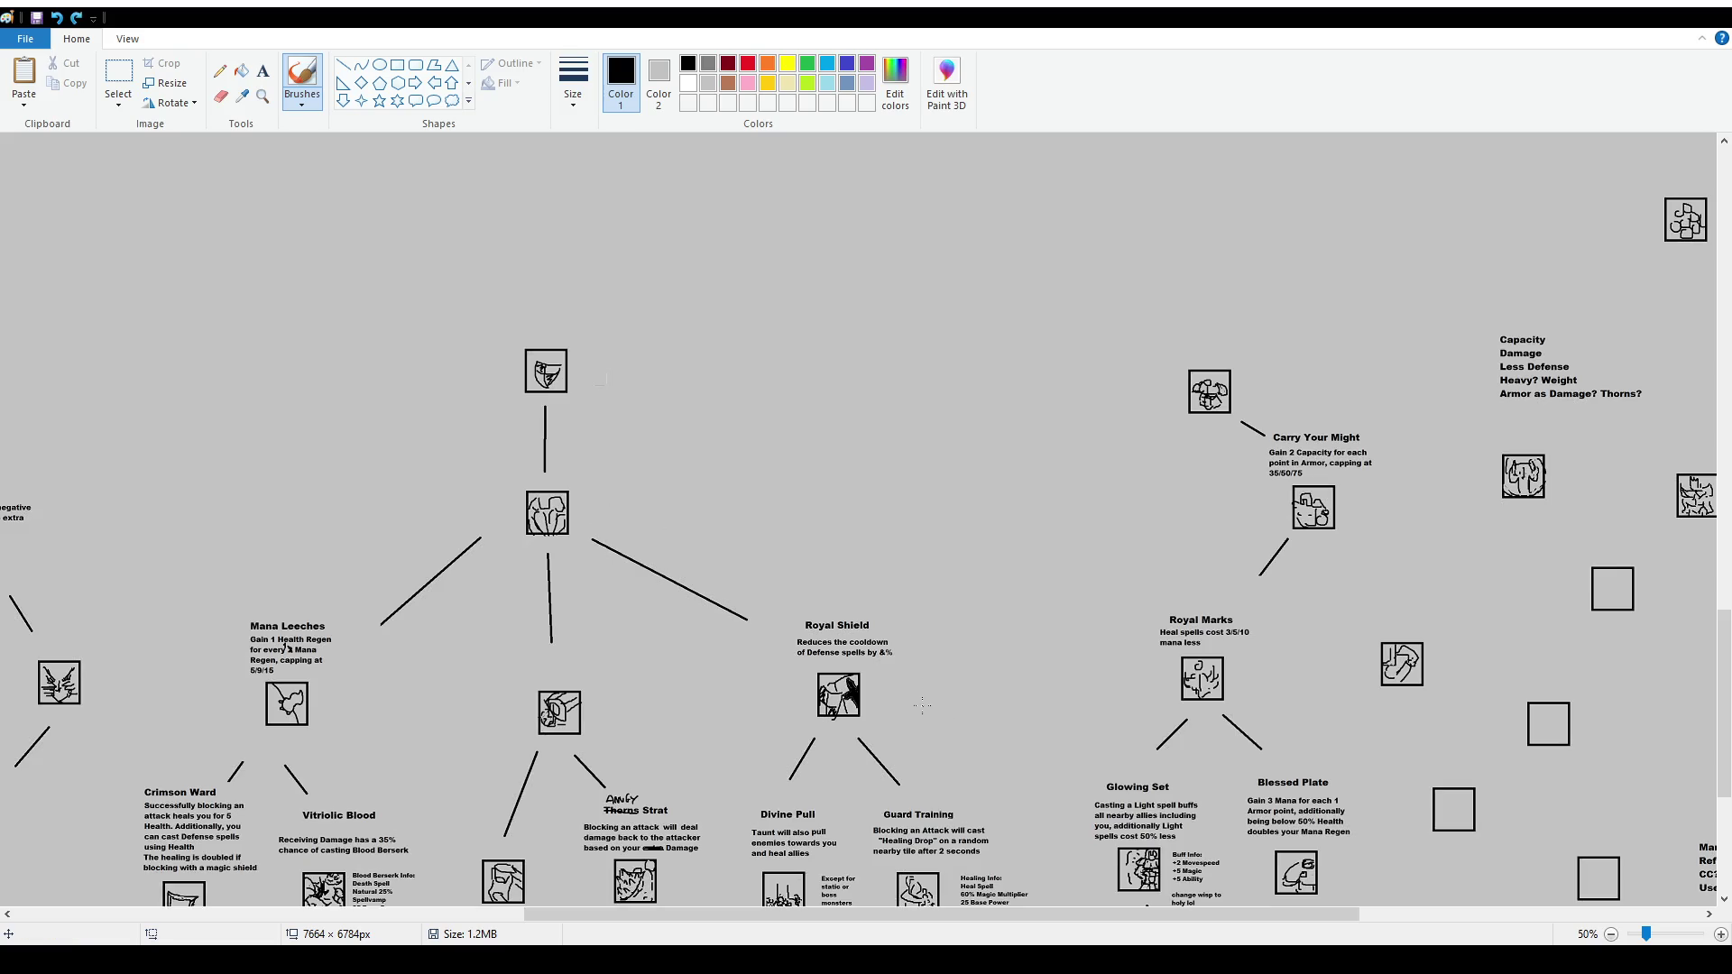
Undo the long stray stroke and pan across the canvas to check the links
scroll(929, 701, down, 2)
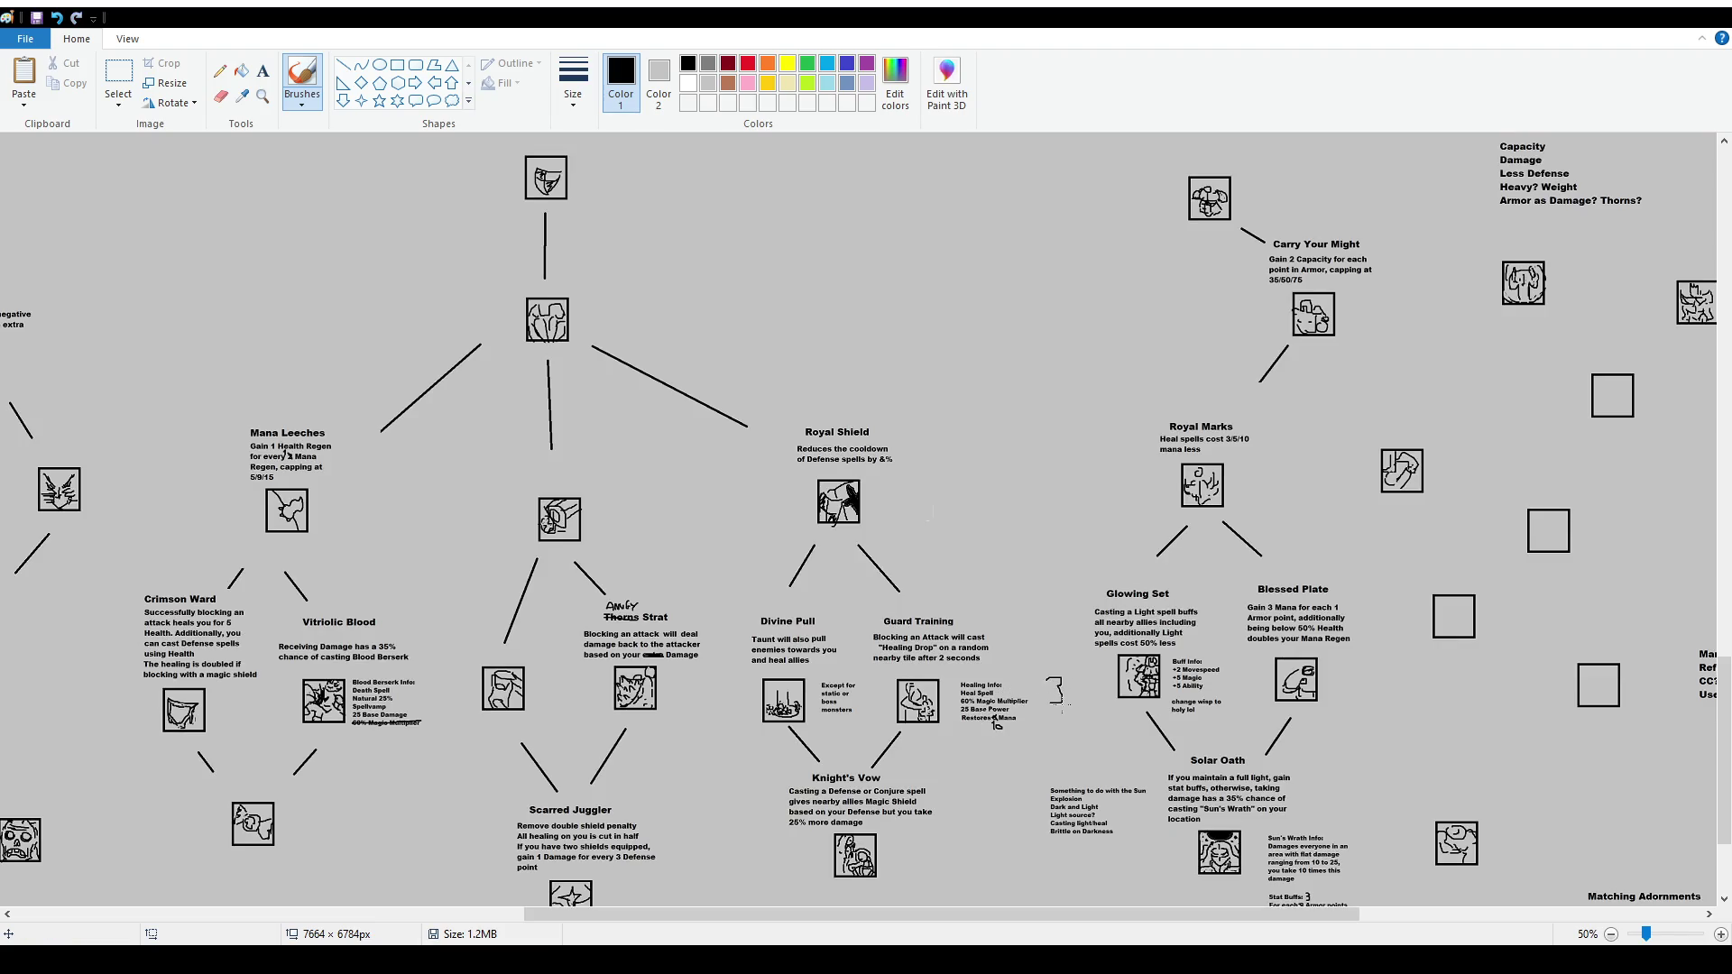
drag(1370, 693, 801, 726)
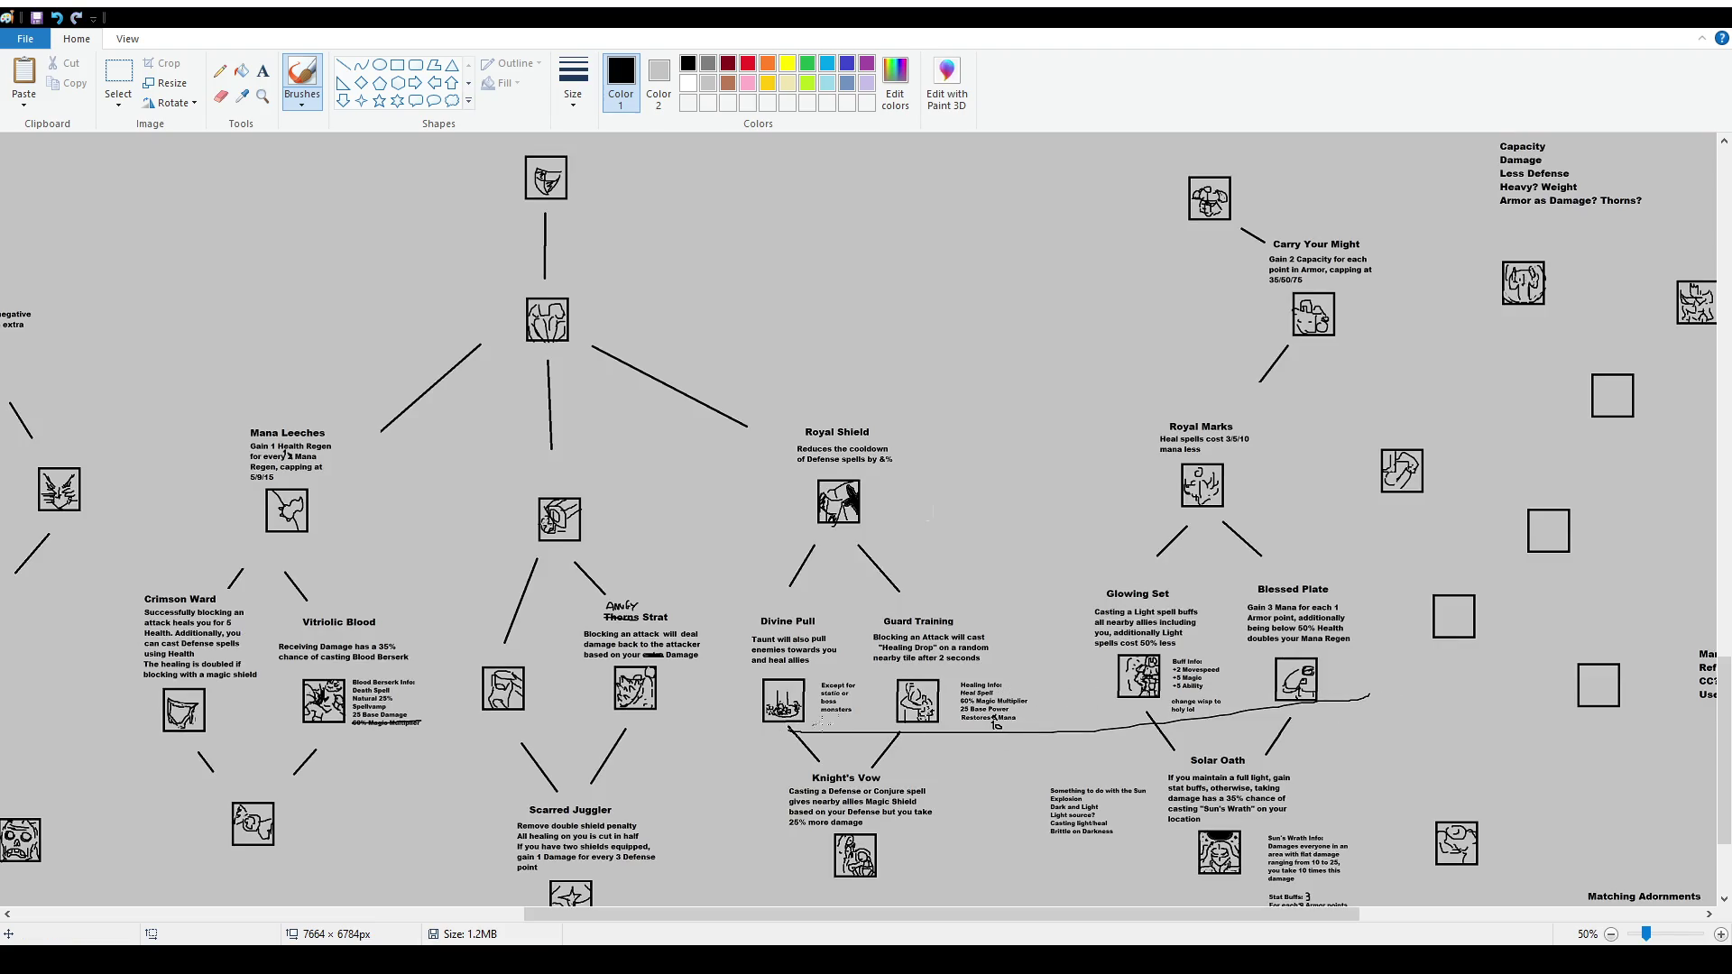
key(ctrl+z)
scroll(977, 848, up, 1)
scroll(979, 848, down, 2)
drag(837, 917, 1072, 907)
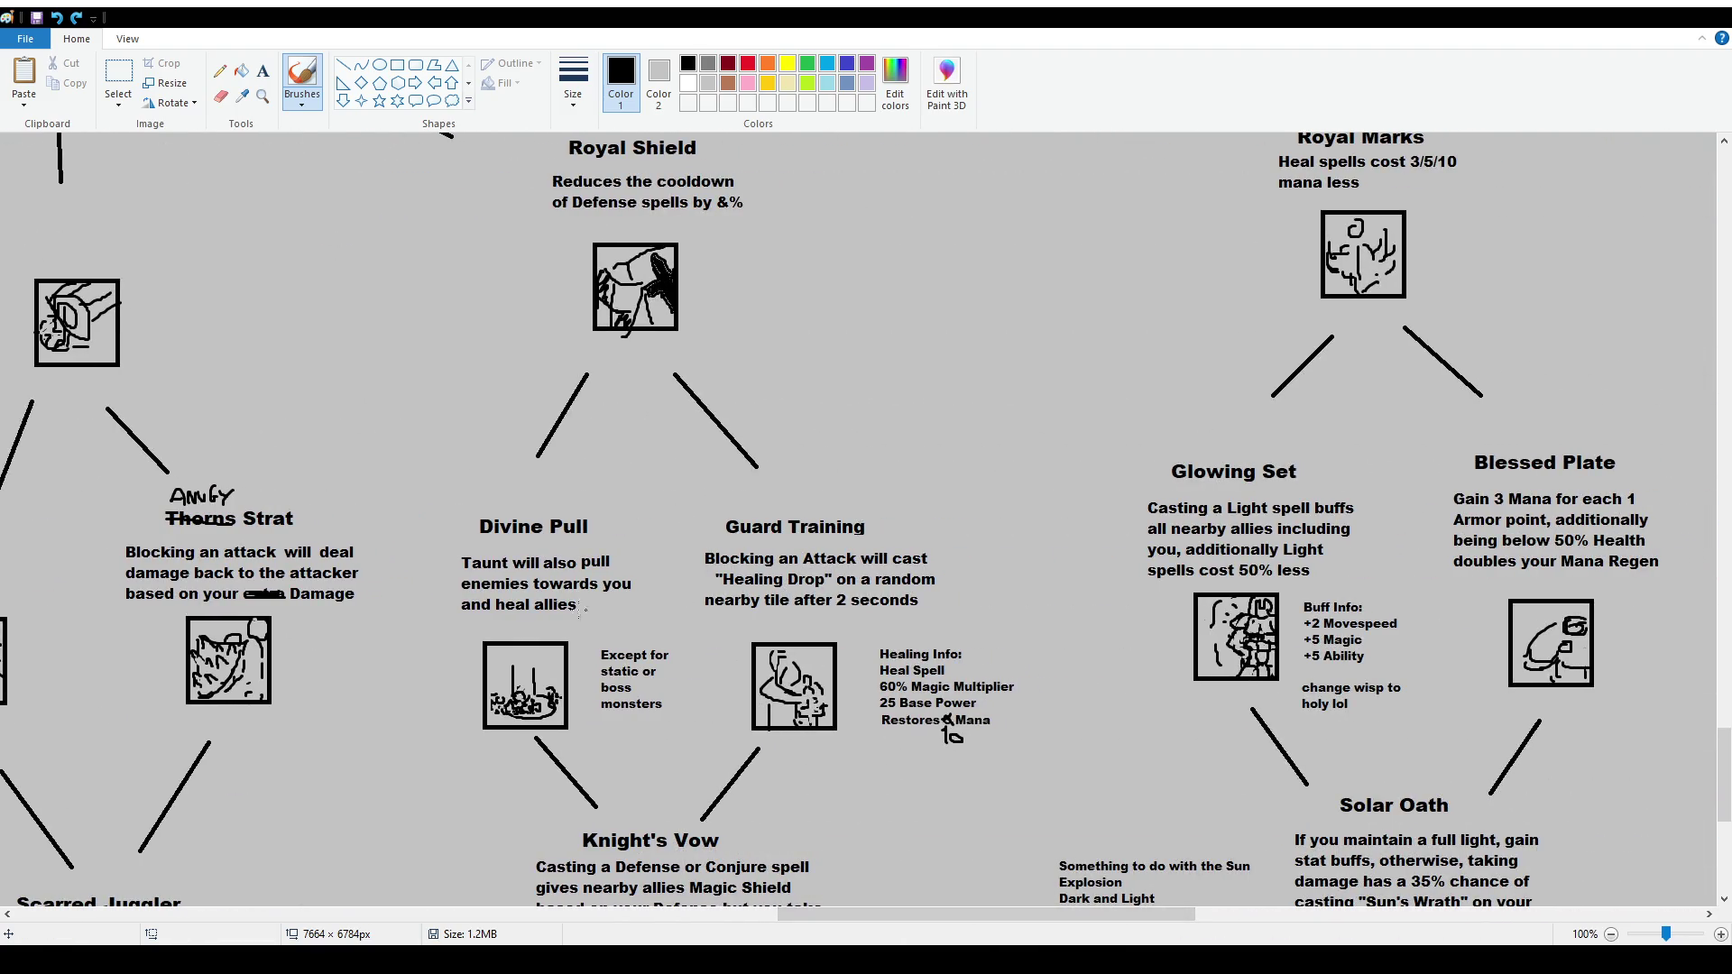
scroll(900, 642, down, 4)
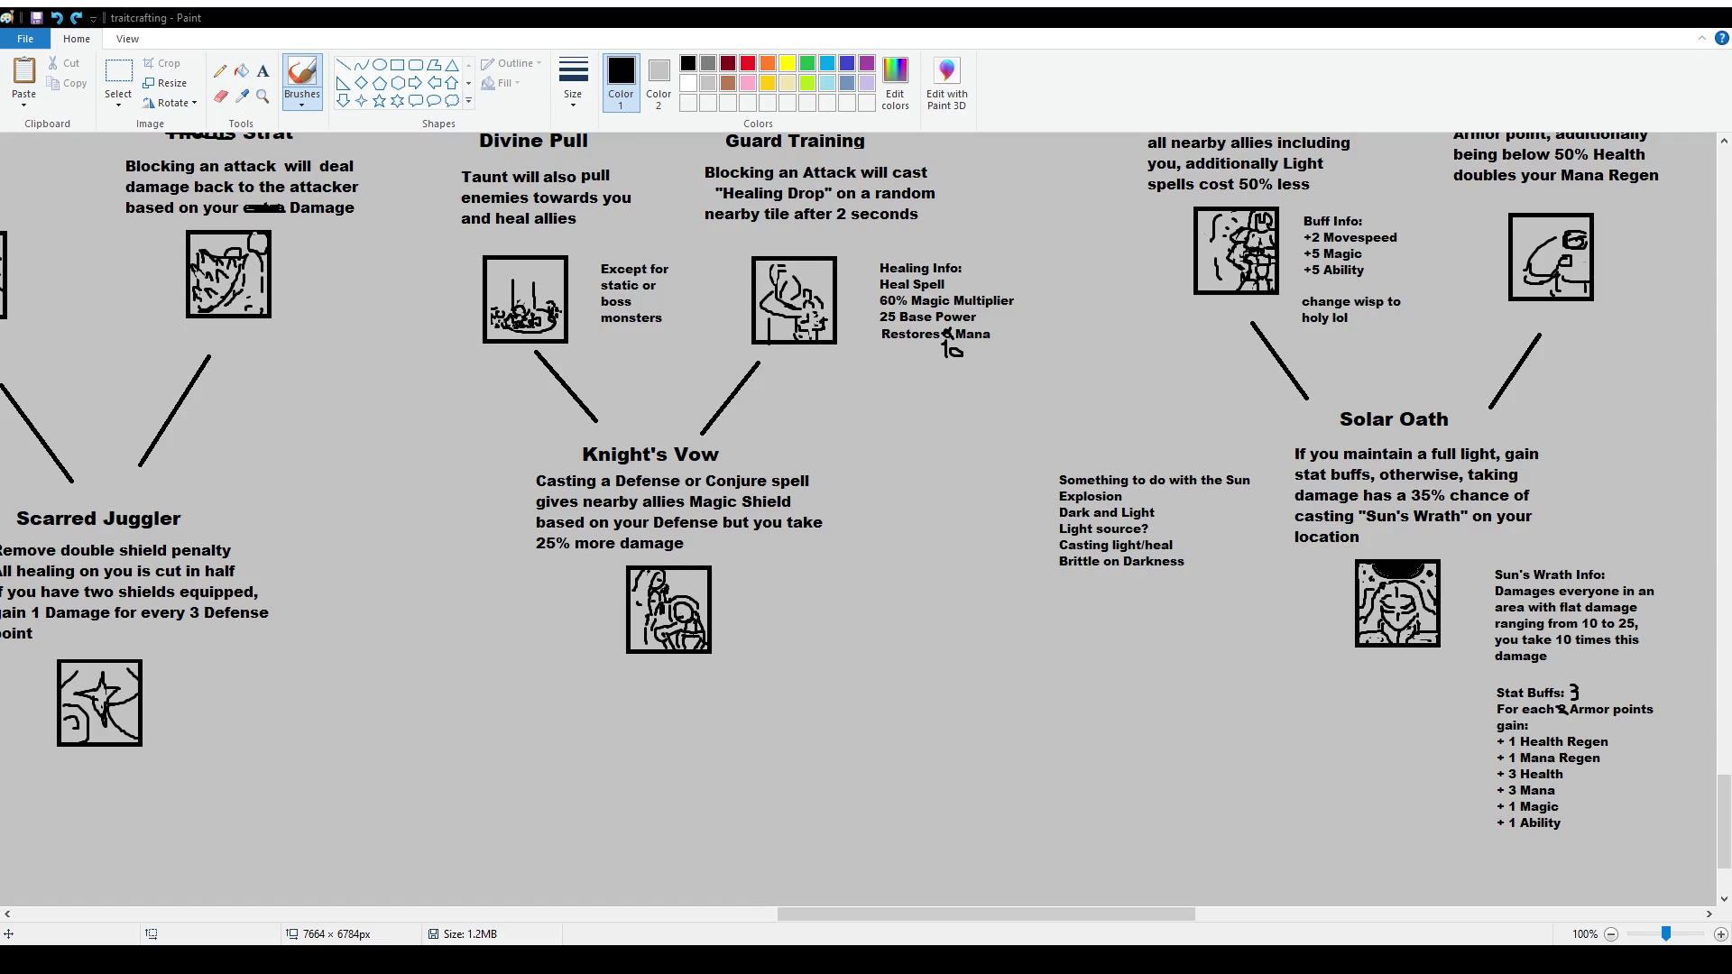
drag(819, 914, 1031, 914)
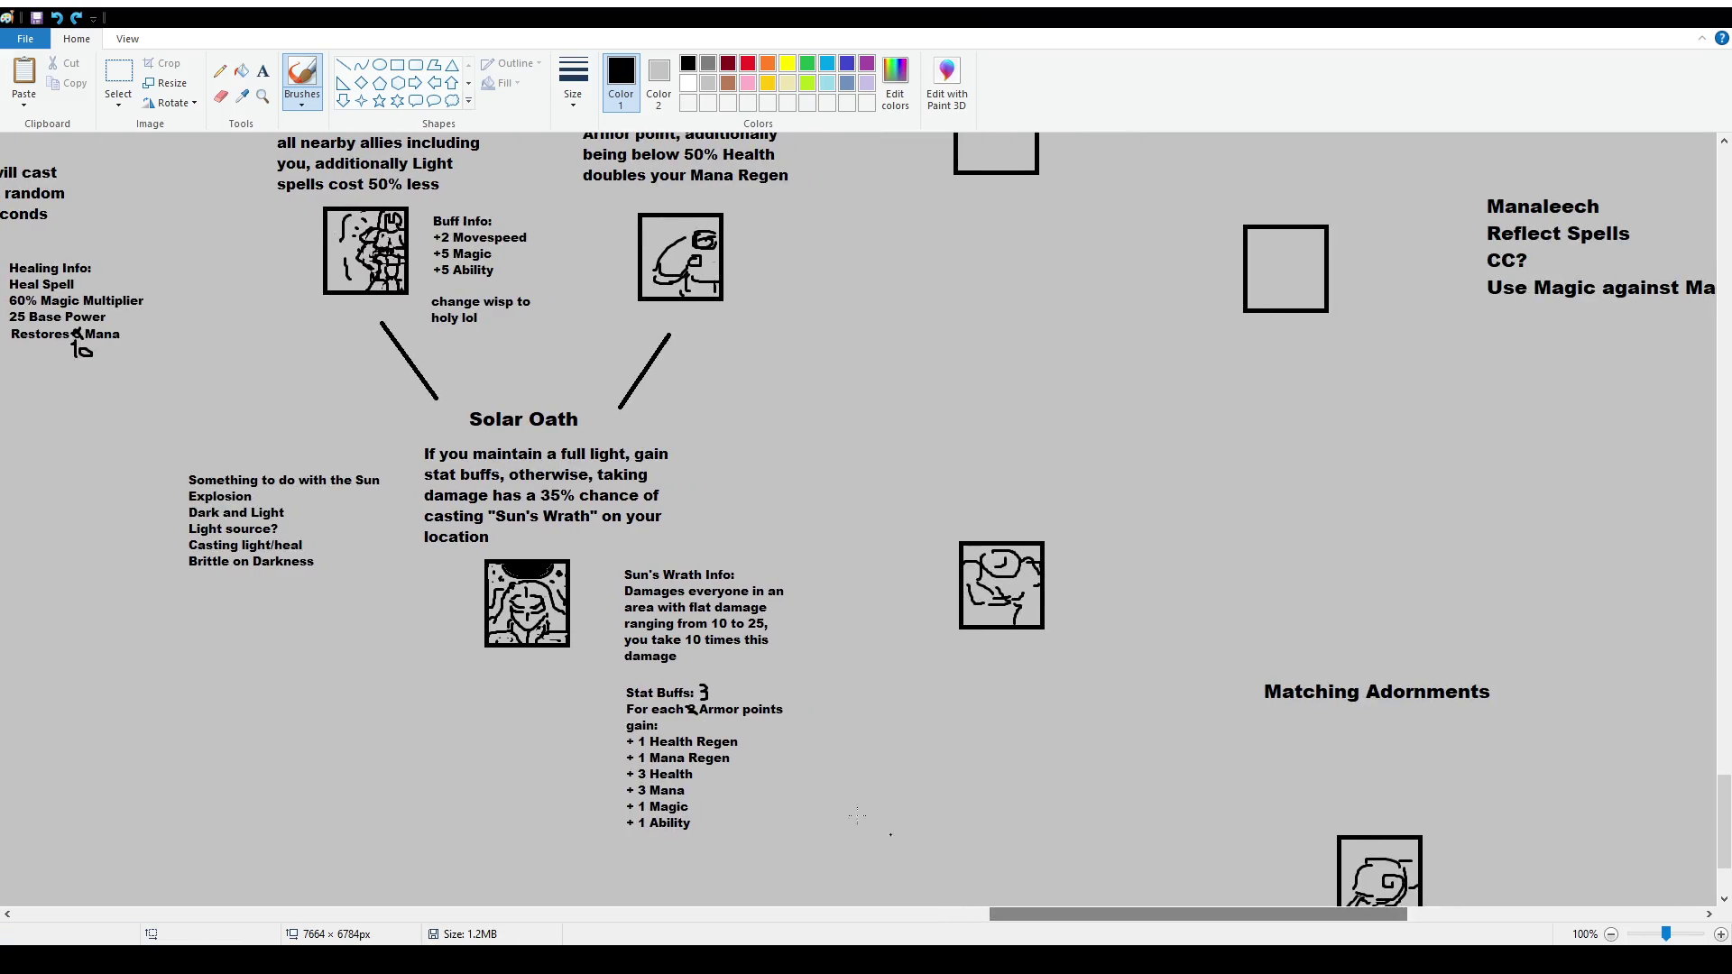
click(124, 74)
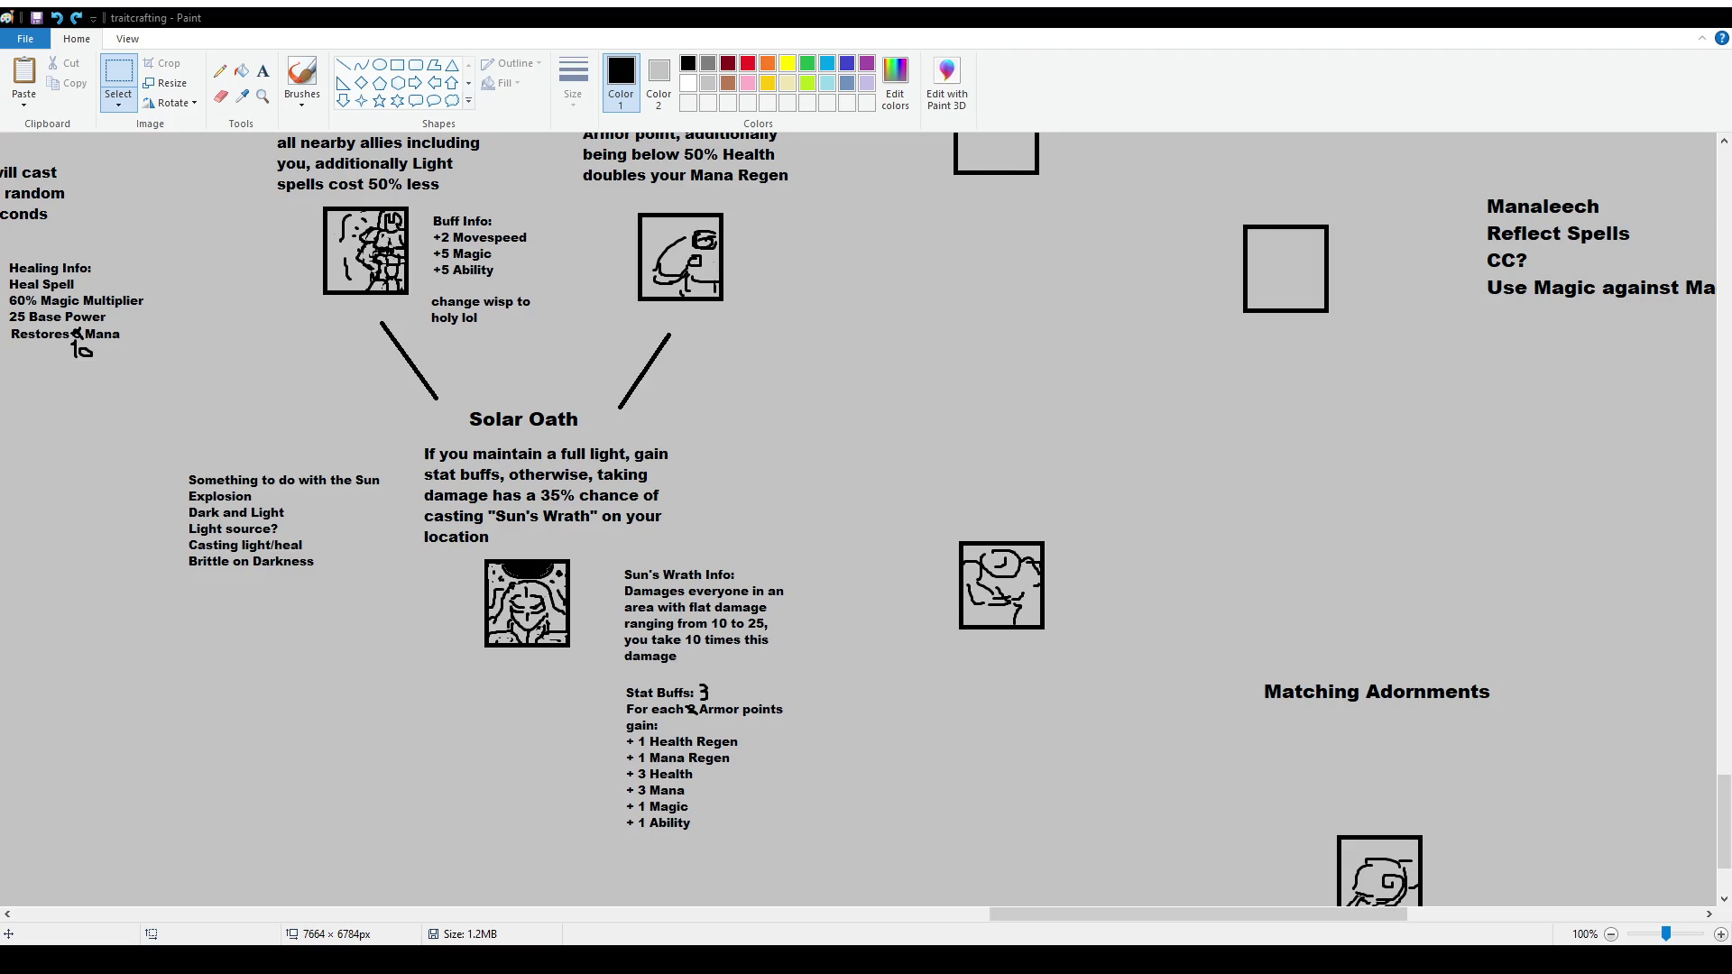
scroll(235, 539, up, 2)
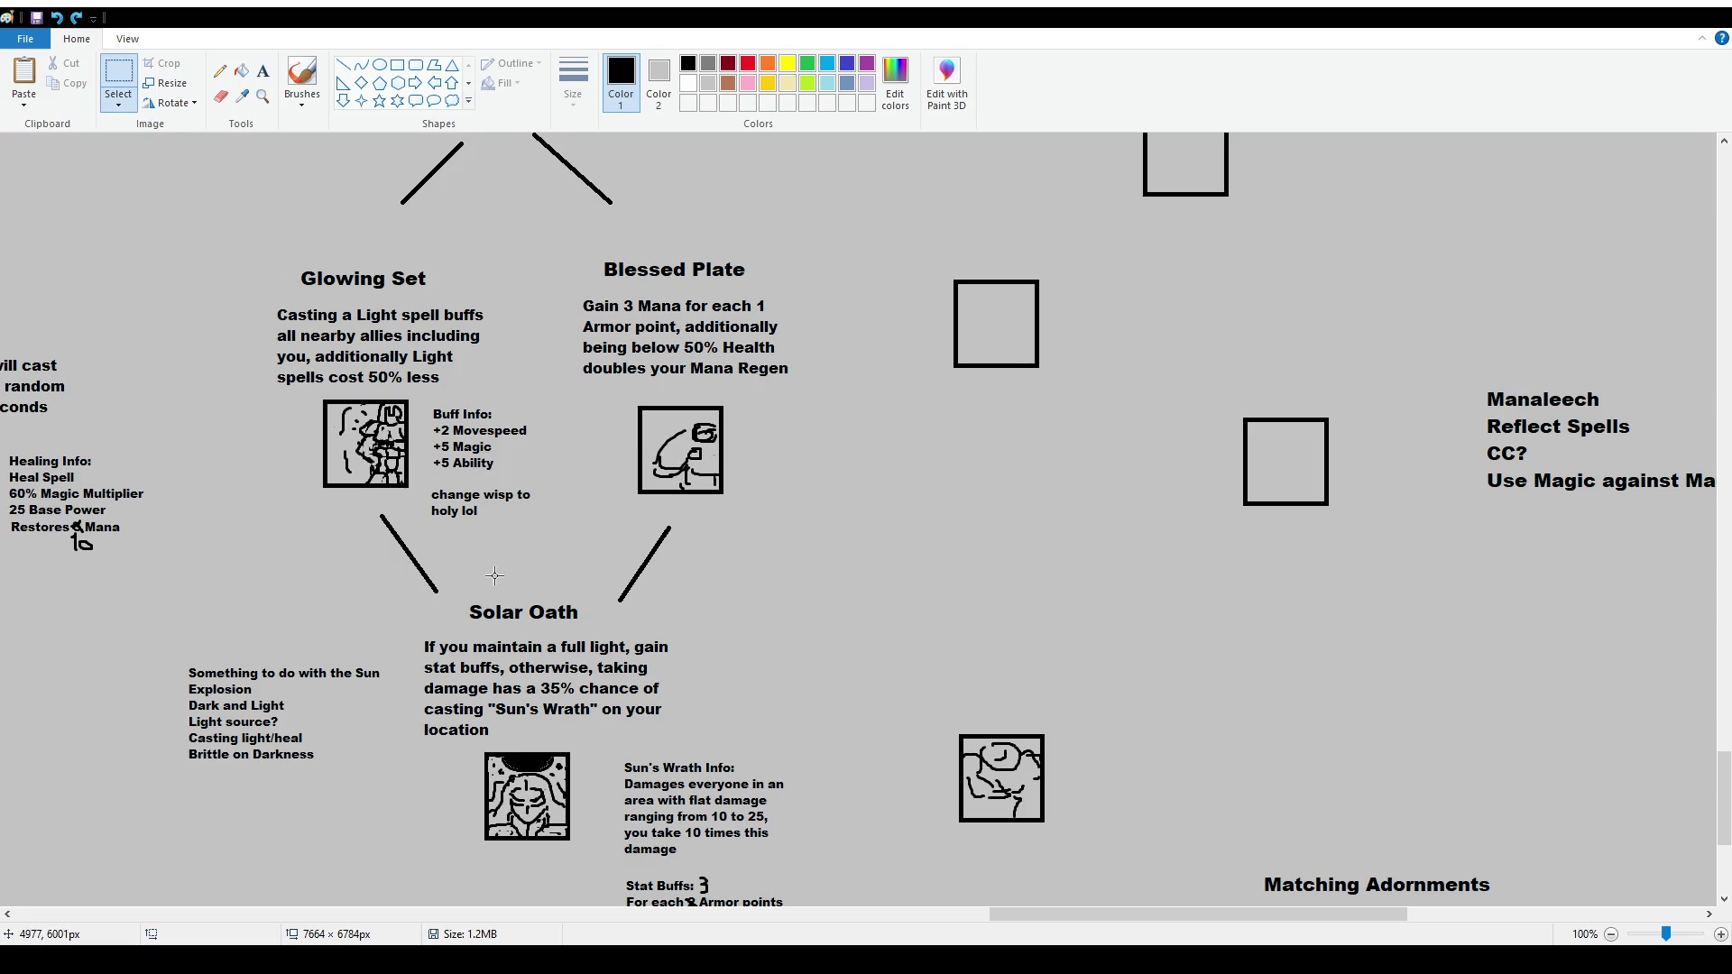
click(304, 80)
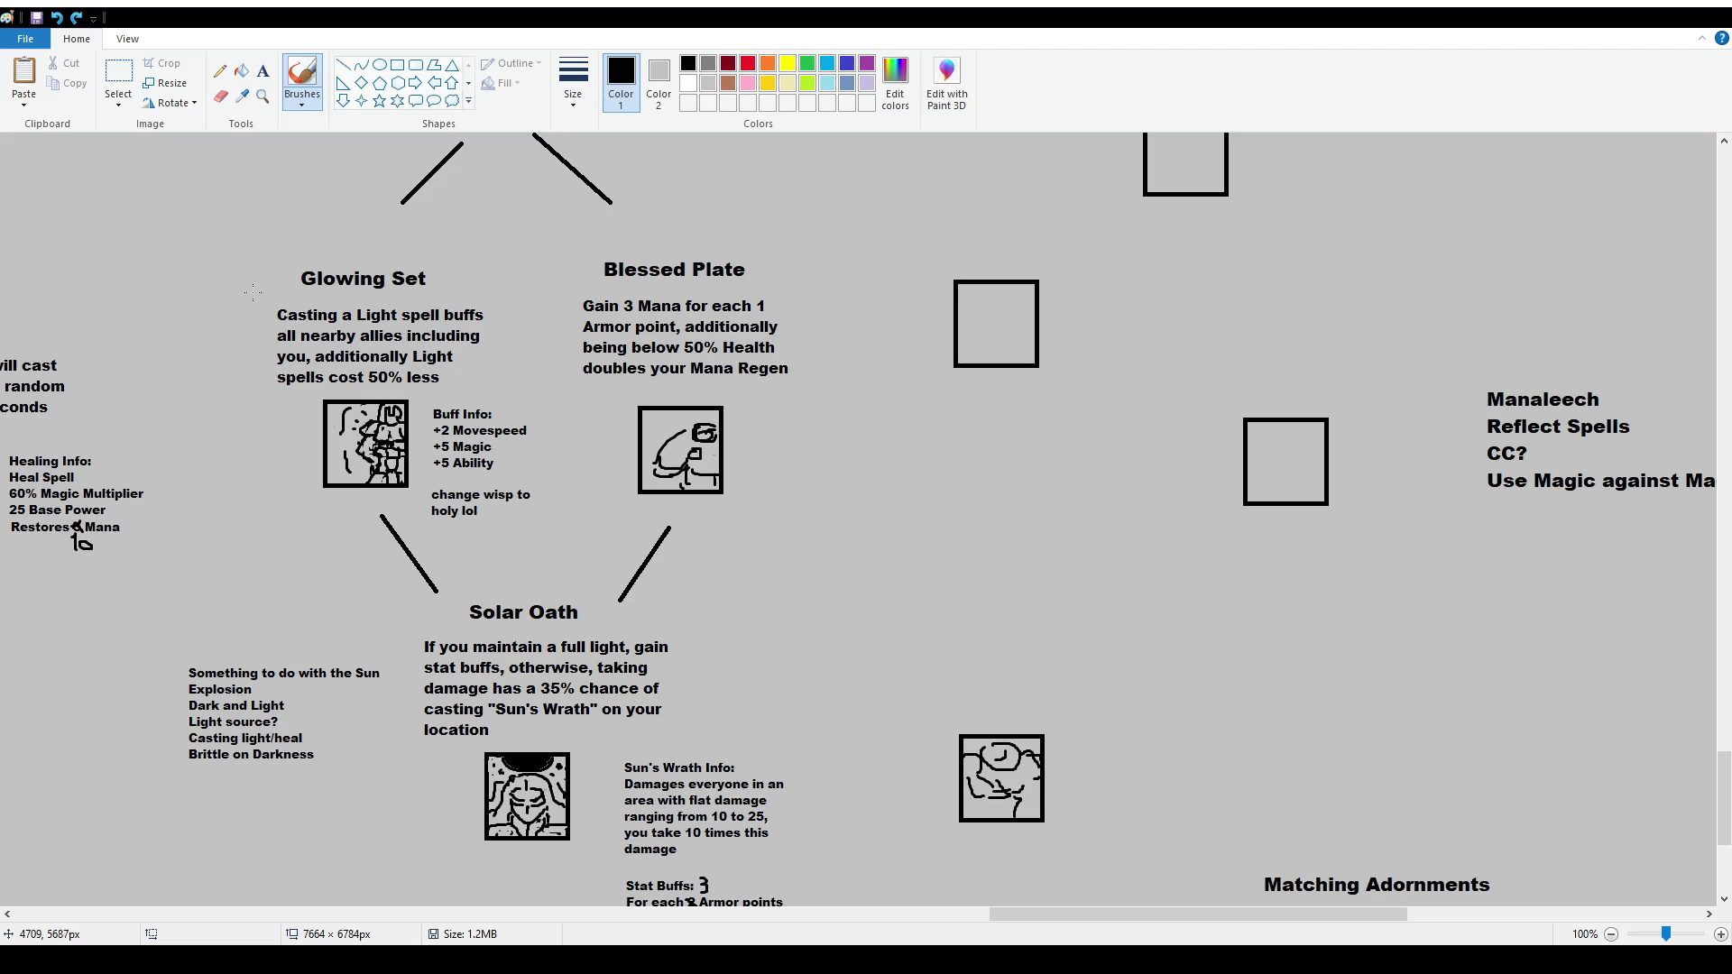
scroll(777, 776, down, 2)
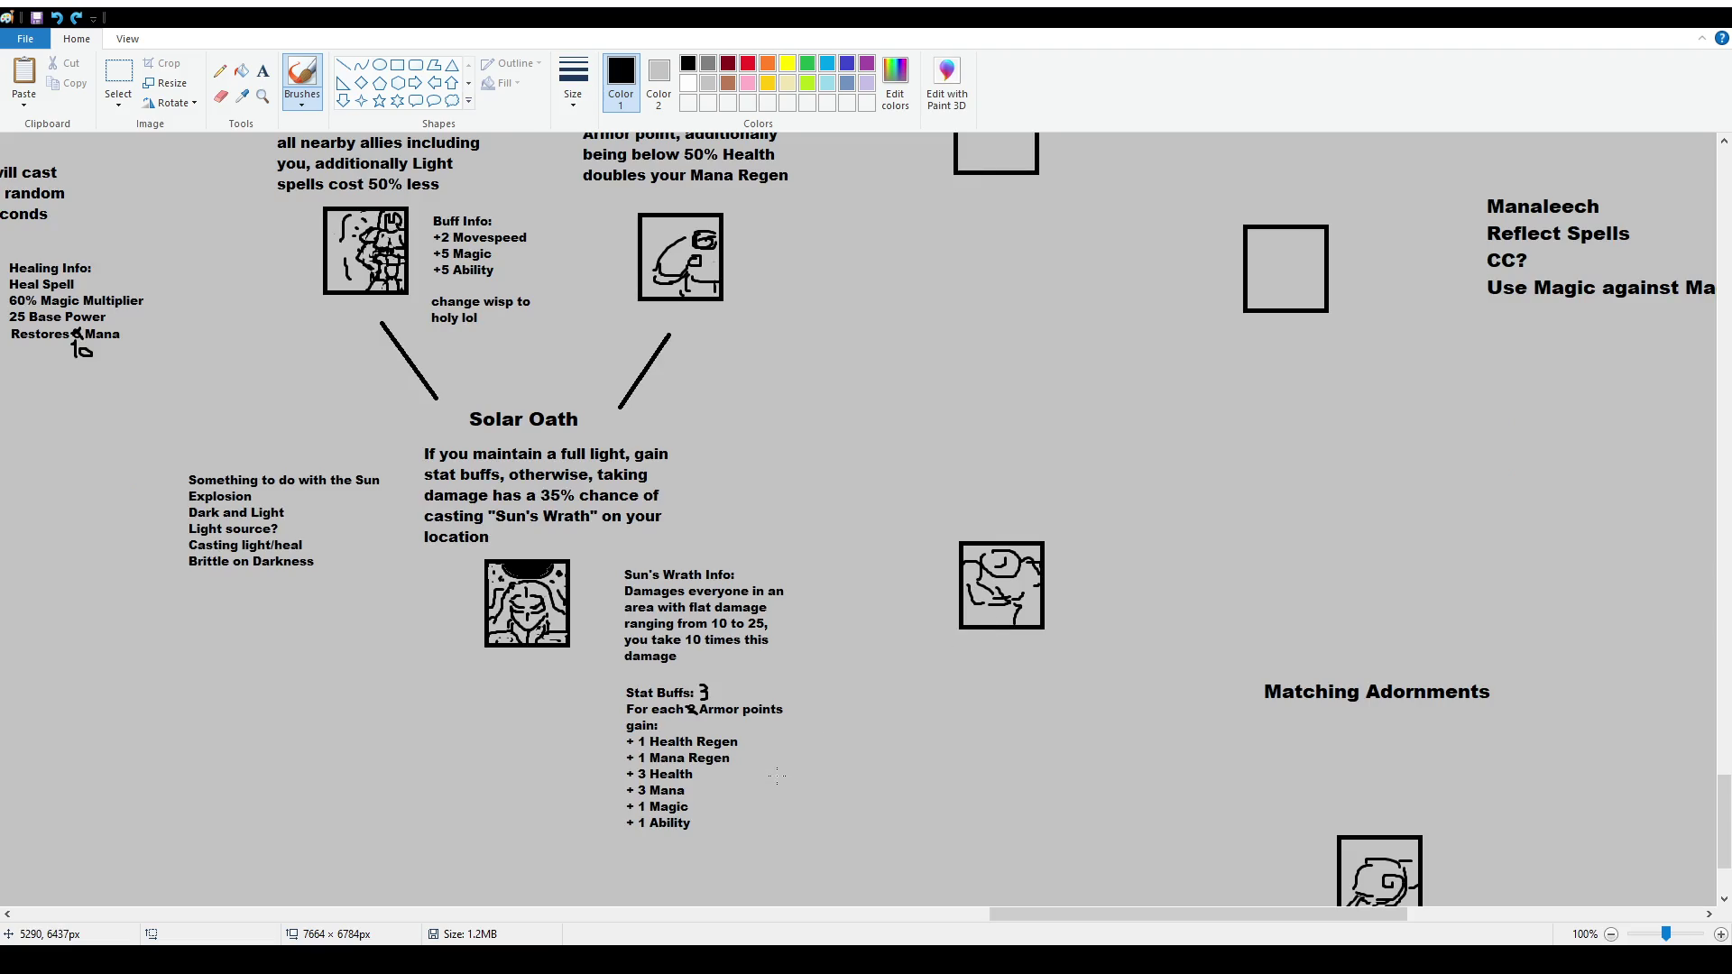
scroll(777, 775, up, 2)
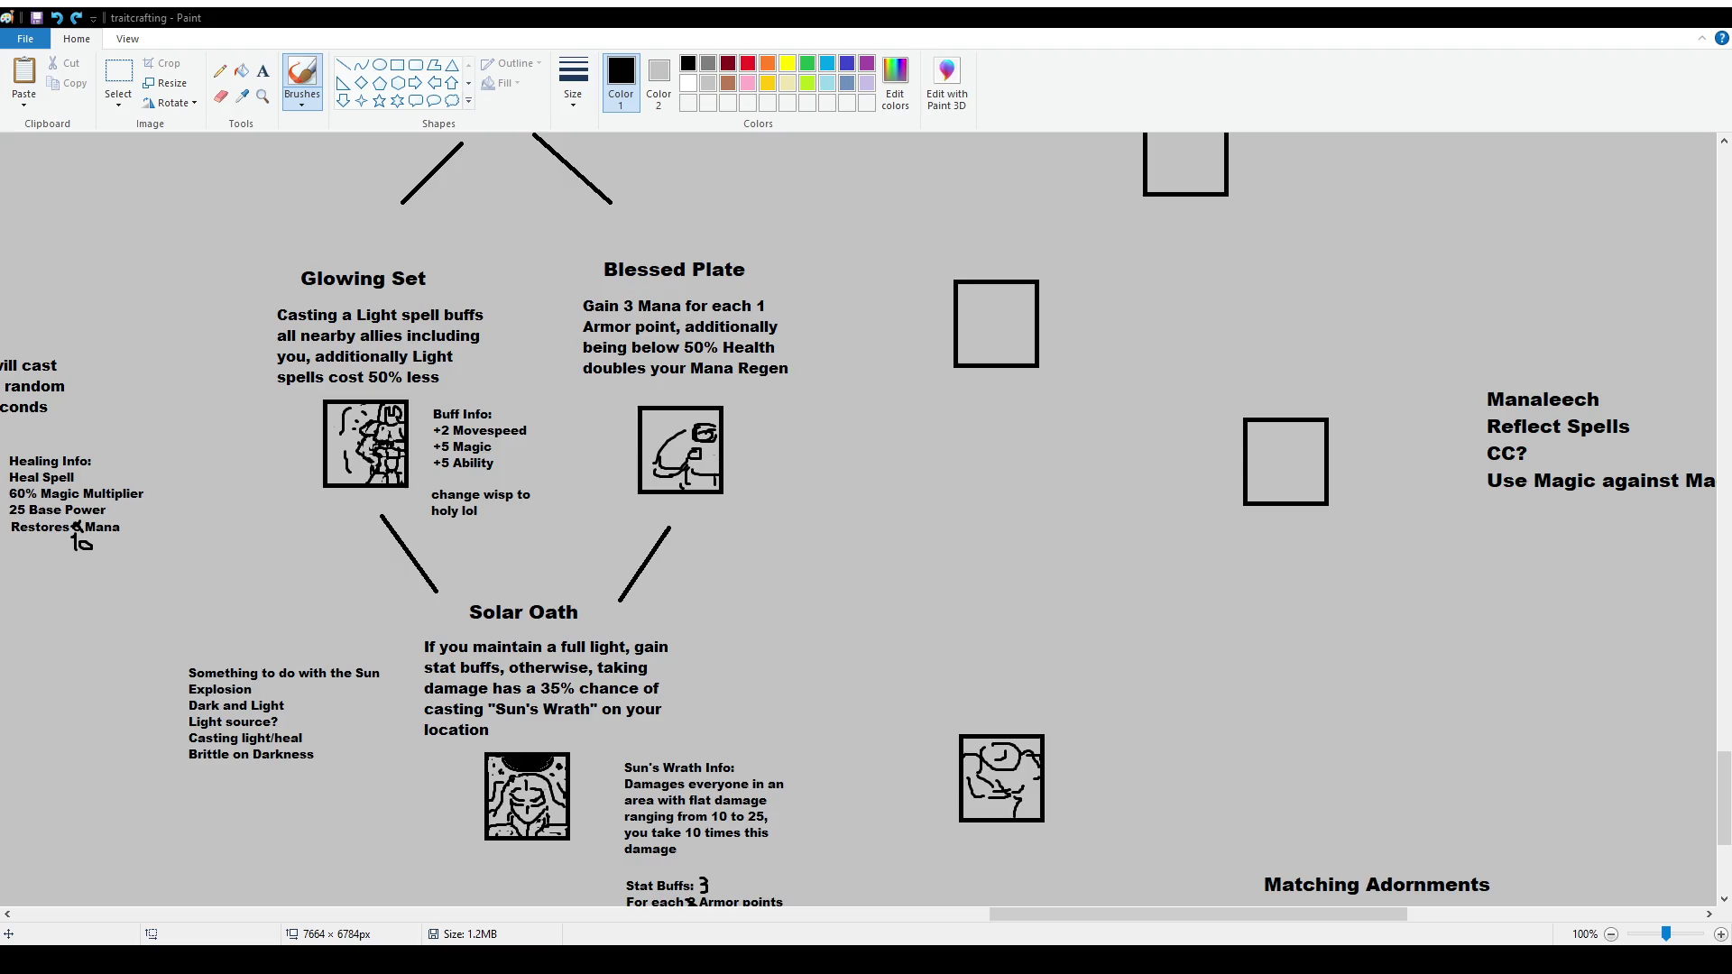
scroll(622, 483, down, 2)
click(119, 81)
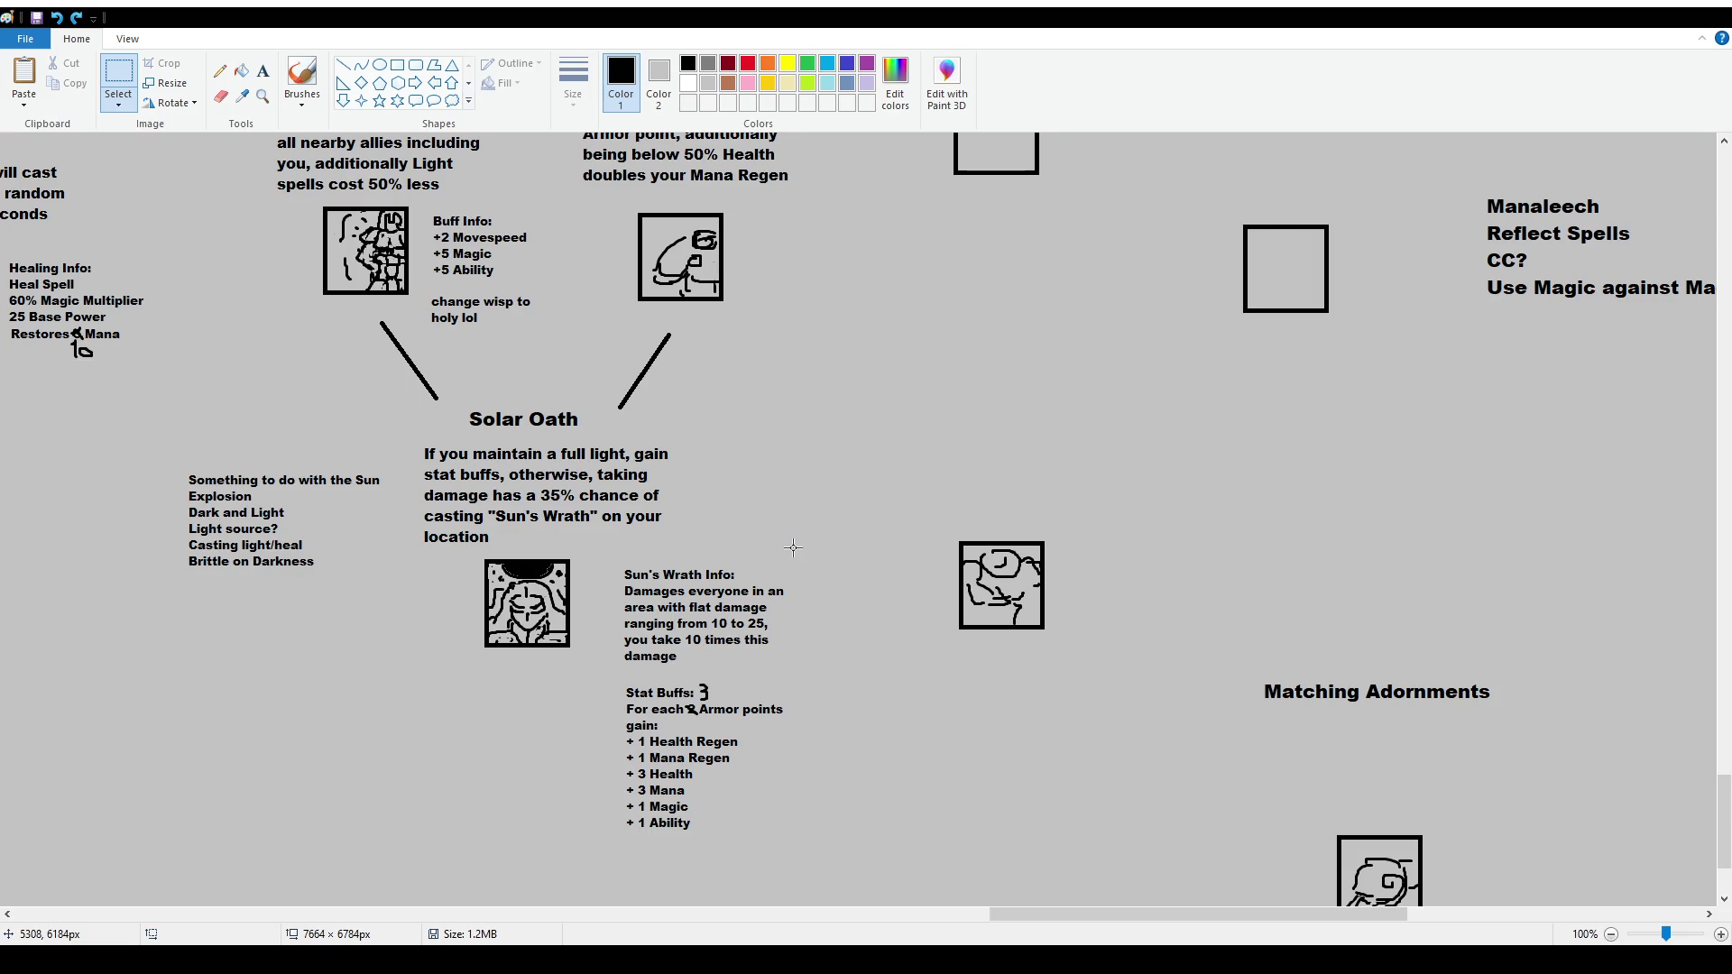
drag(411, 440, 430, 450)
click(674, 548)
scroll(845, 569, up, 3)
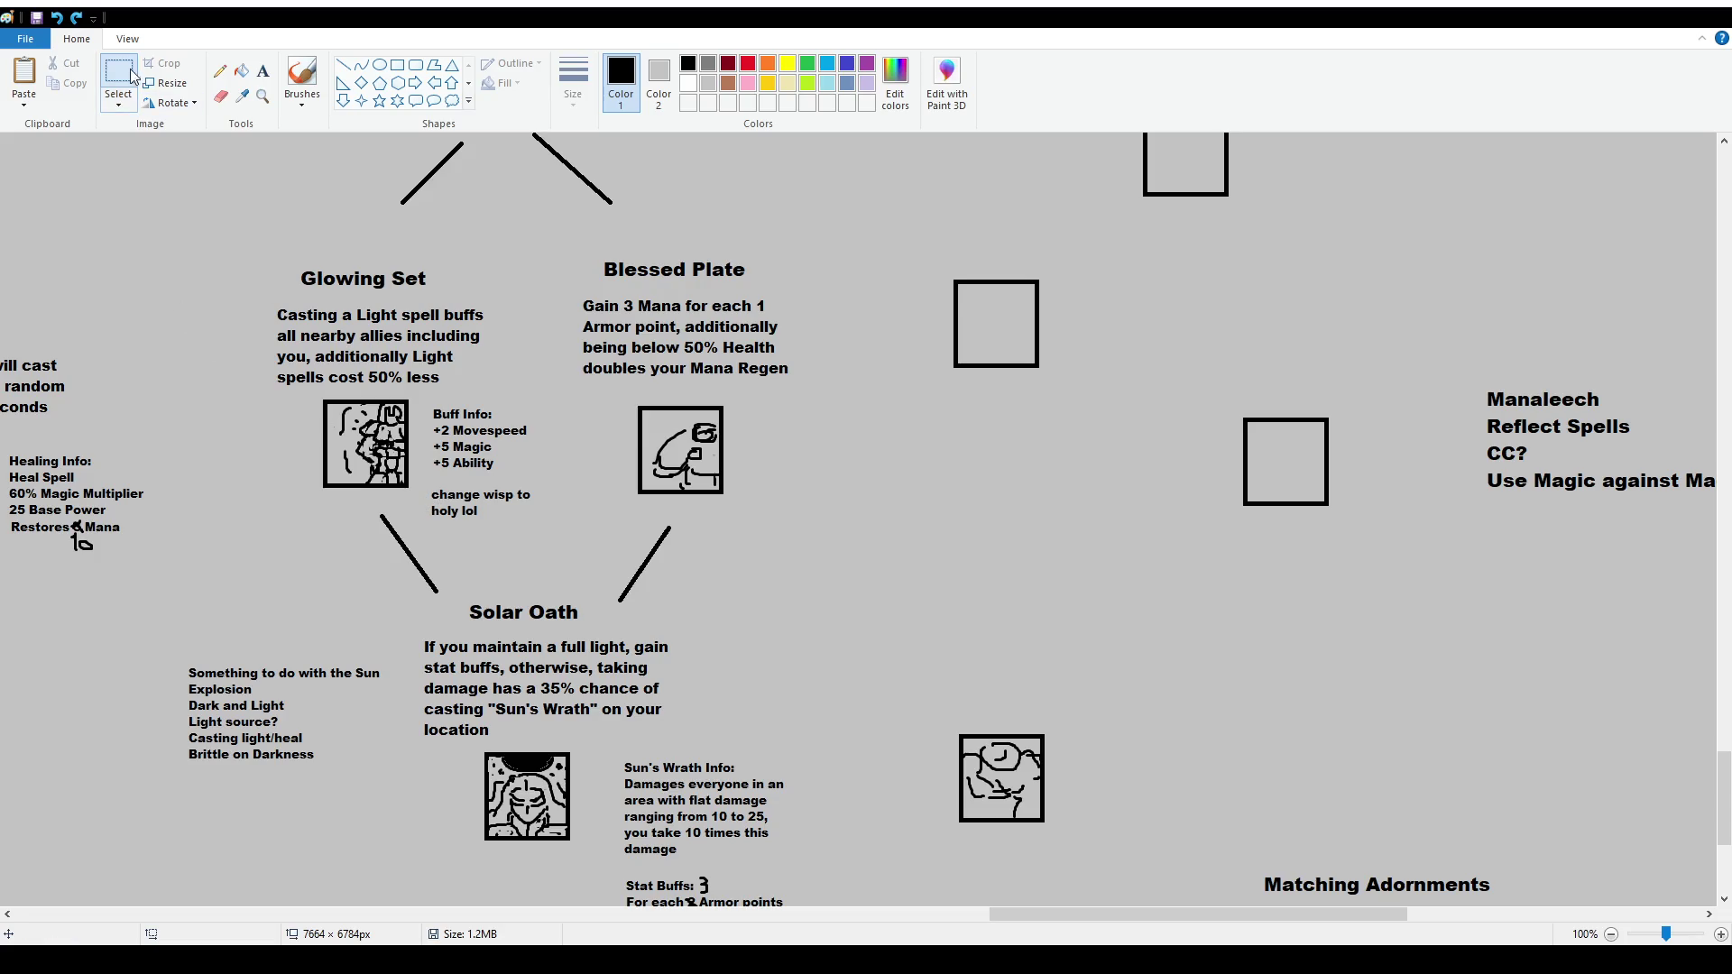
scroll(542, 800, down, 2)
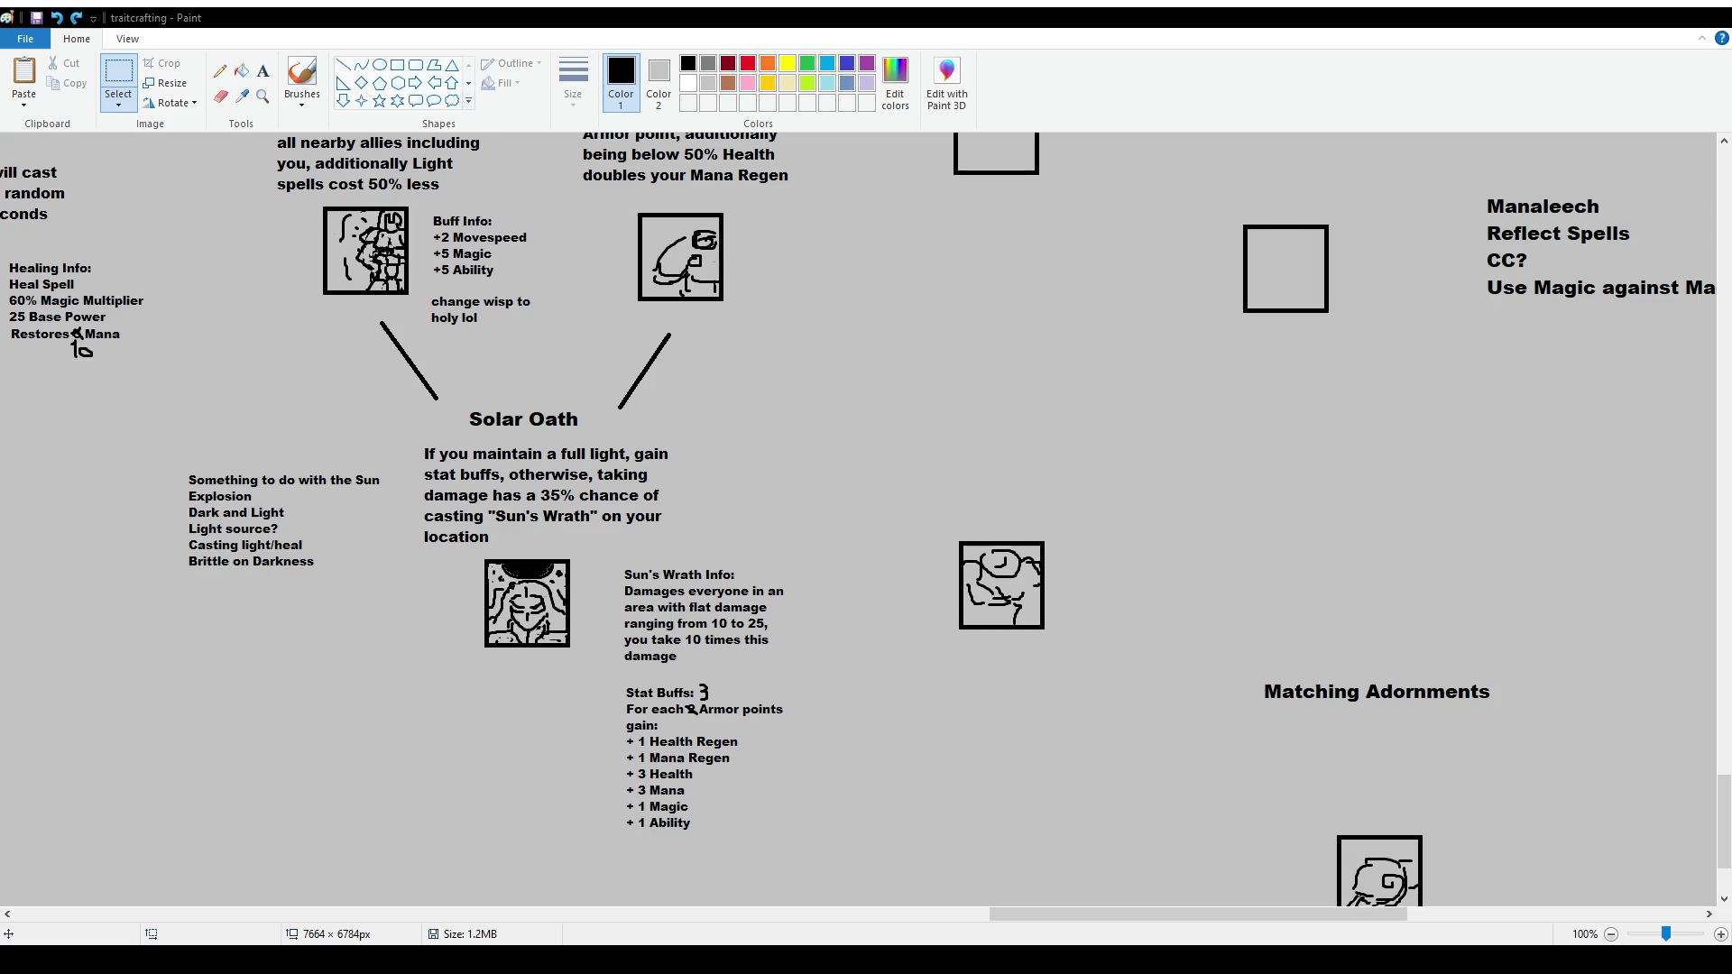
scroll(793, 731, down, 2)
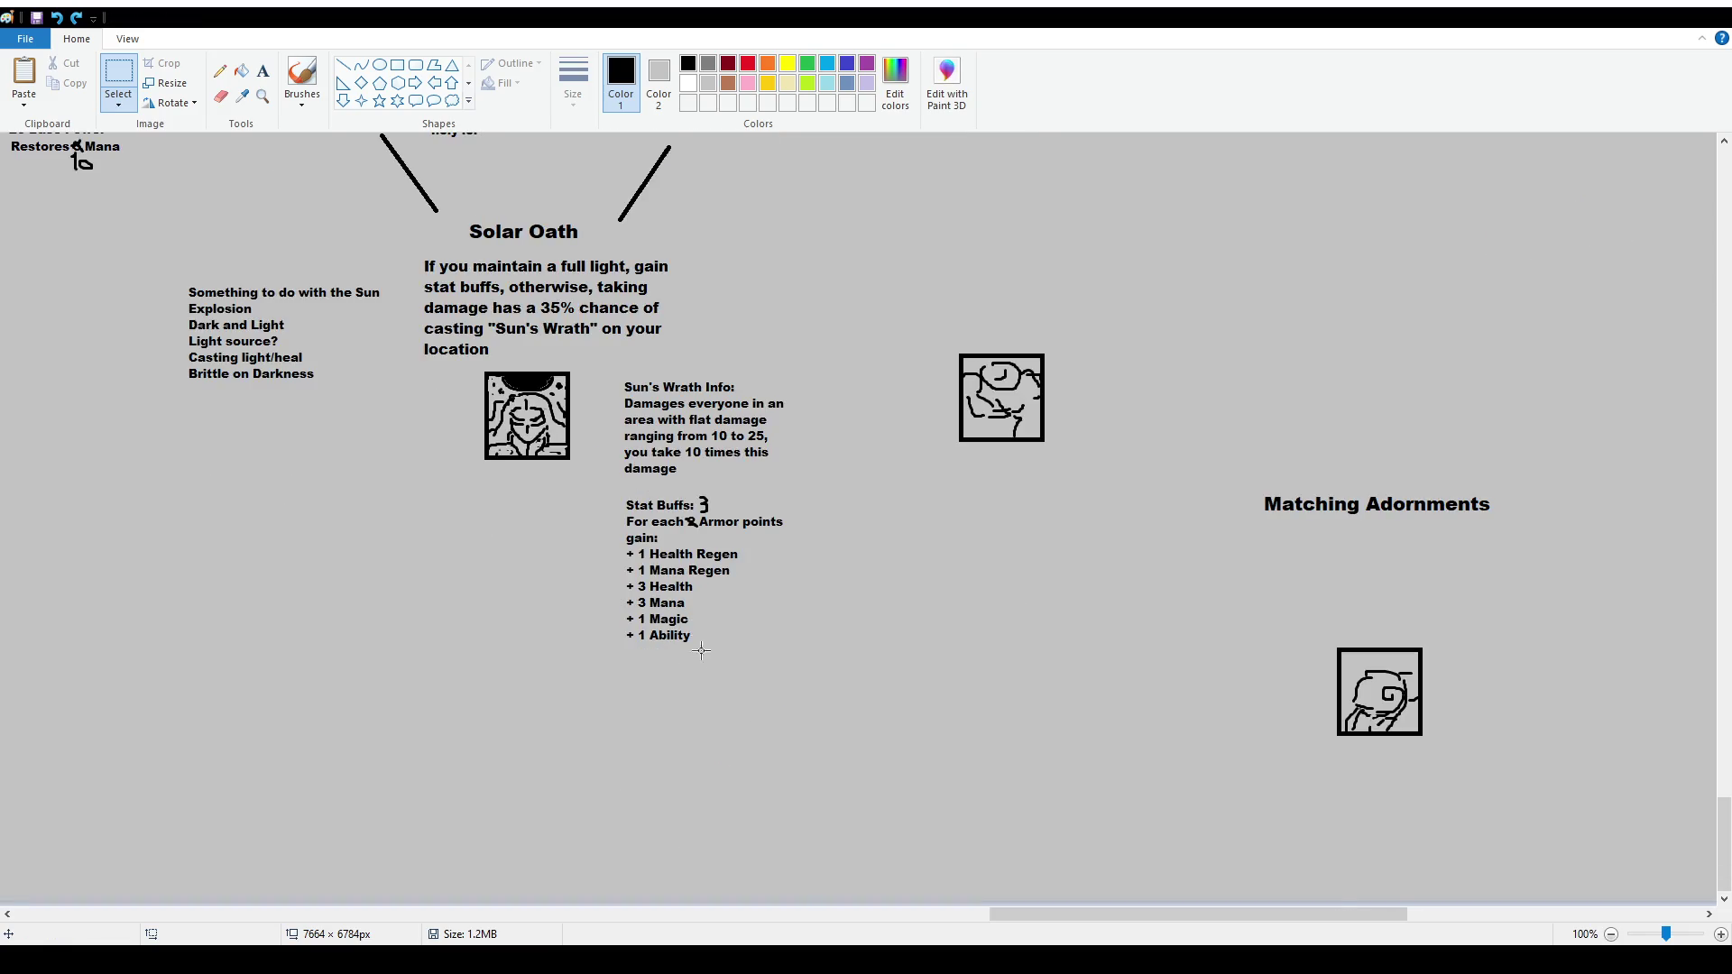
scroll(765, 811, up, 2)
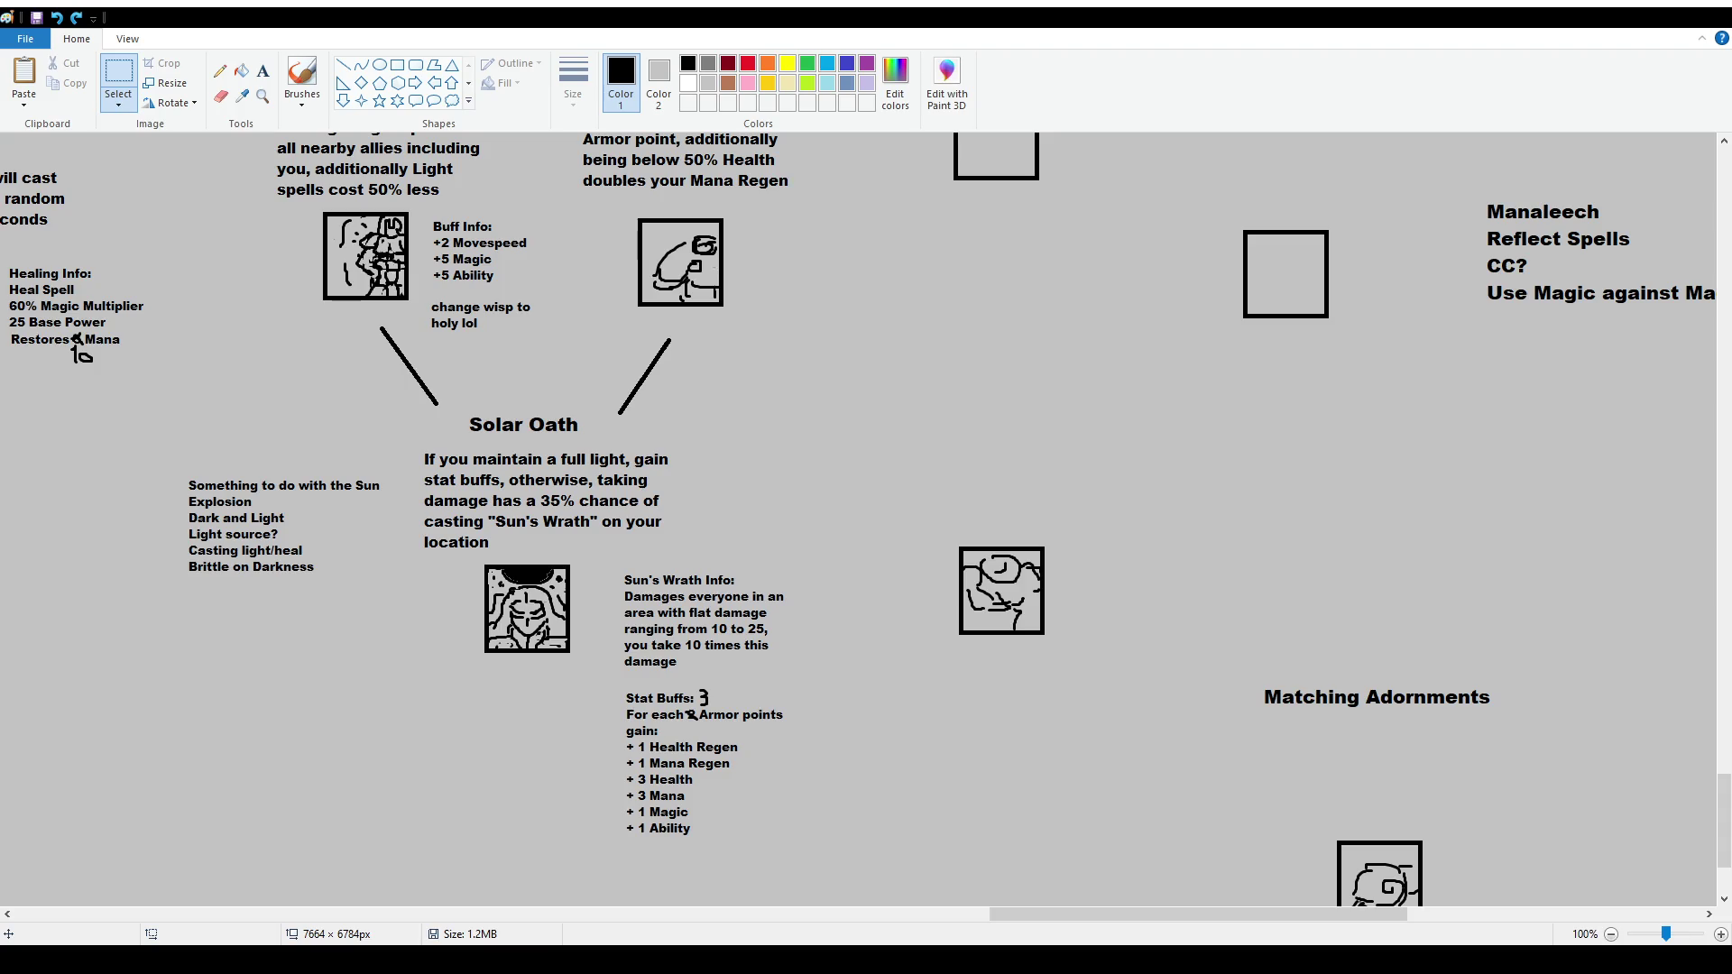
scroll(681, 722, up, 2)
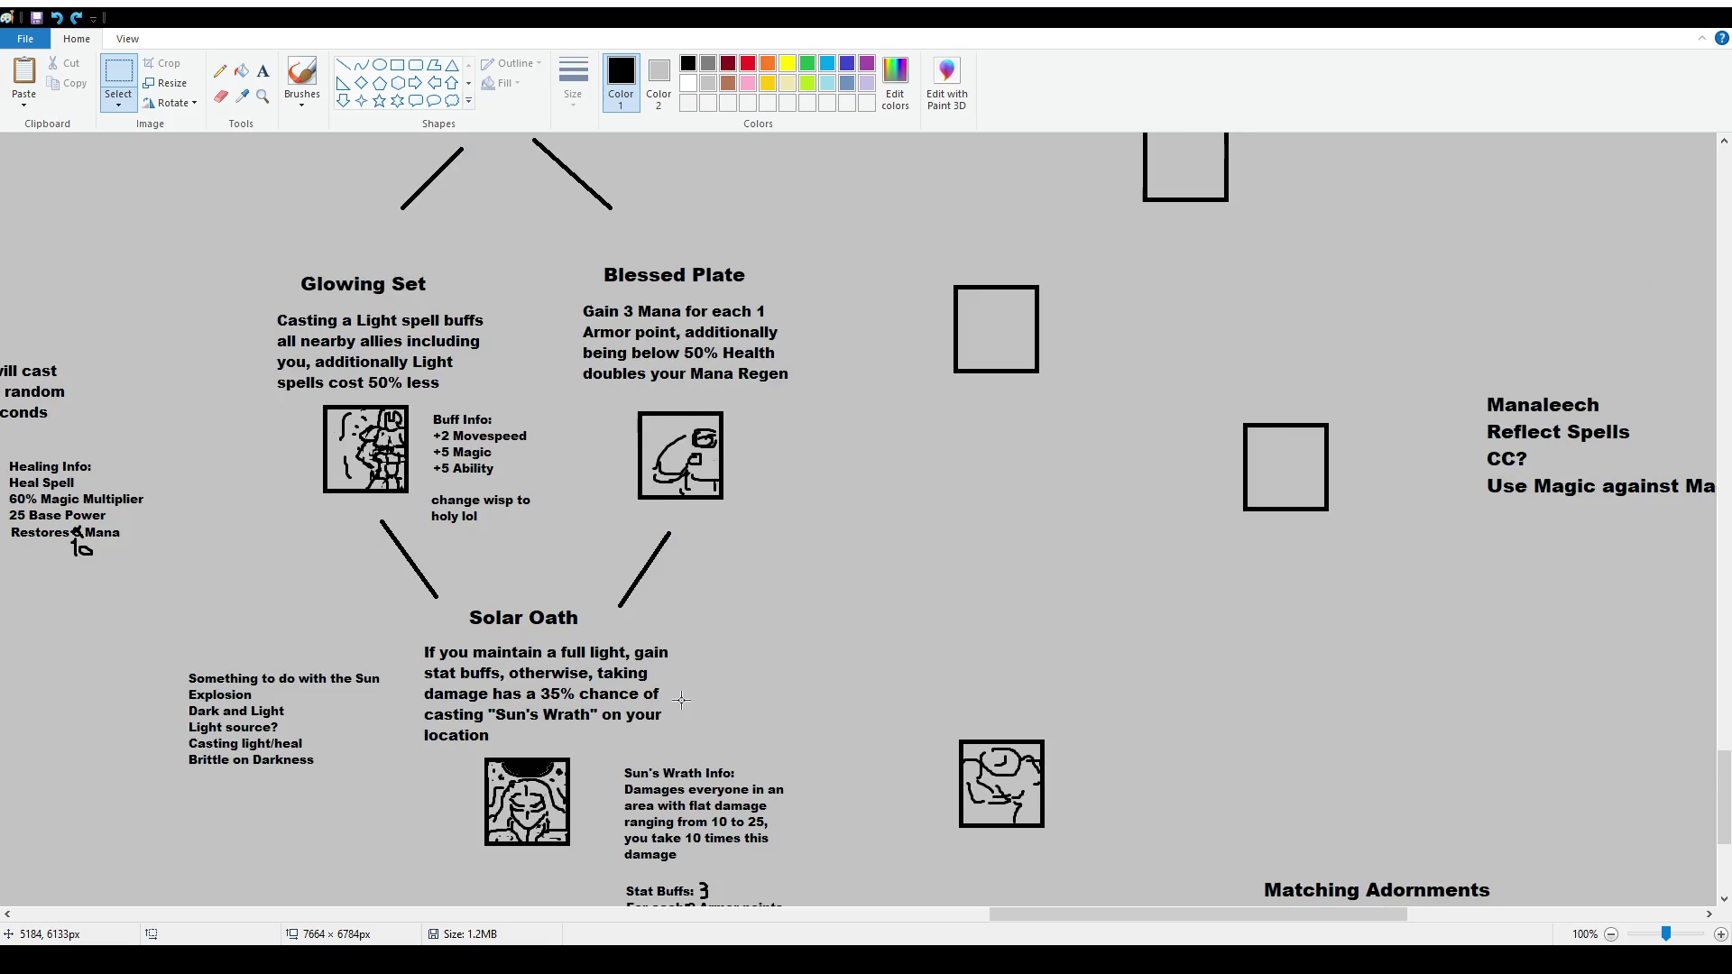
scroll(654, 639, up, 4)
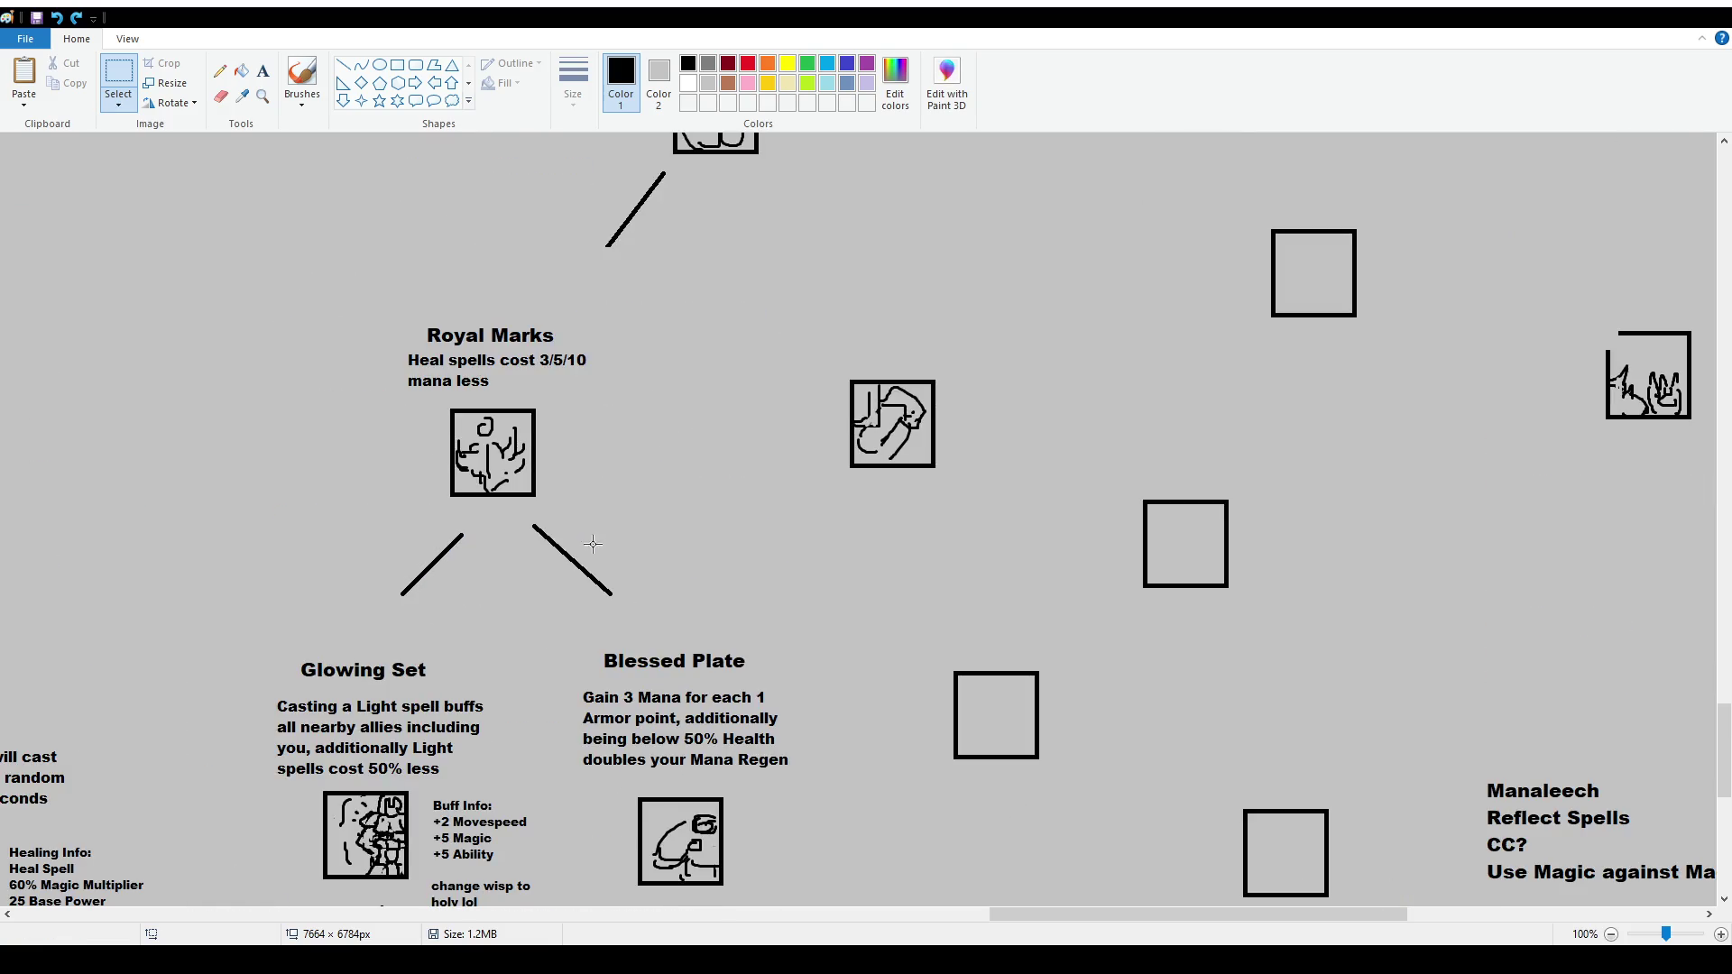
scroll(593, 547, down, 4)
scroll(588, 569, down, 2)
scroll(591, 580, up, 2)
scroll(591, 580, down, 2)
scroll(649, 595, down, 2)
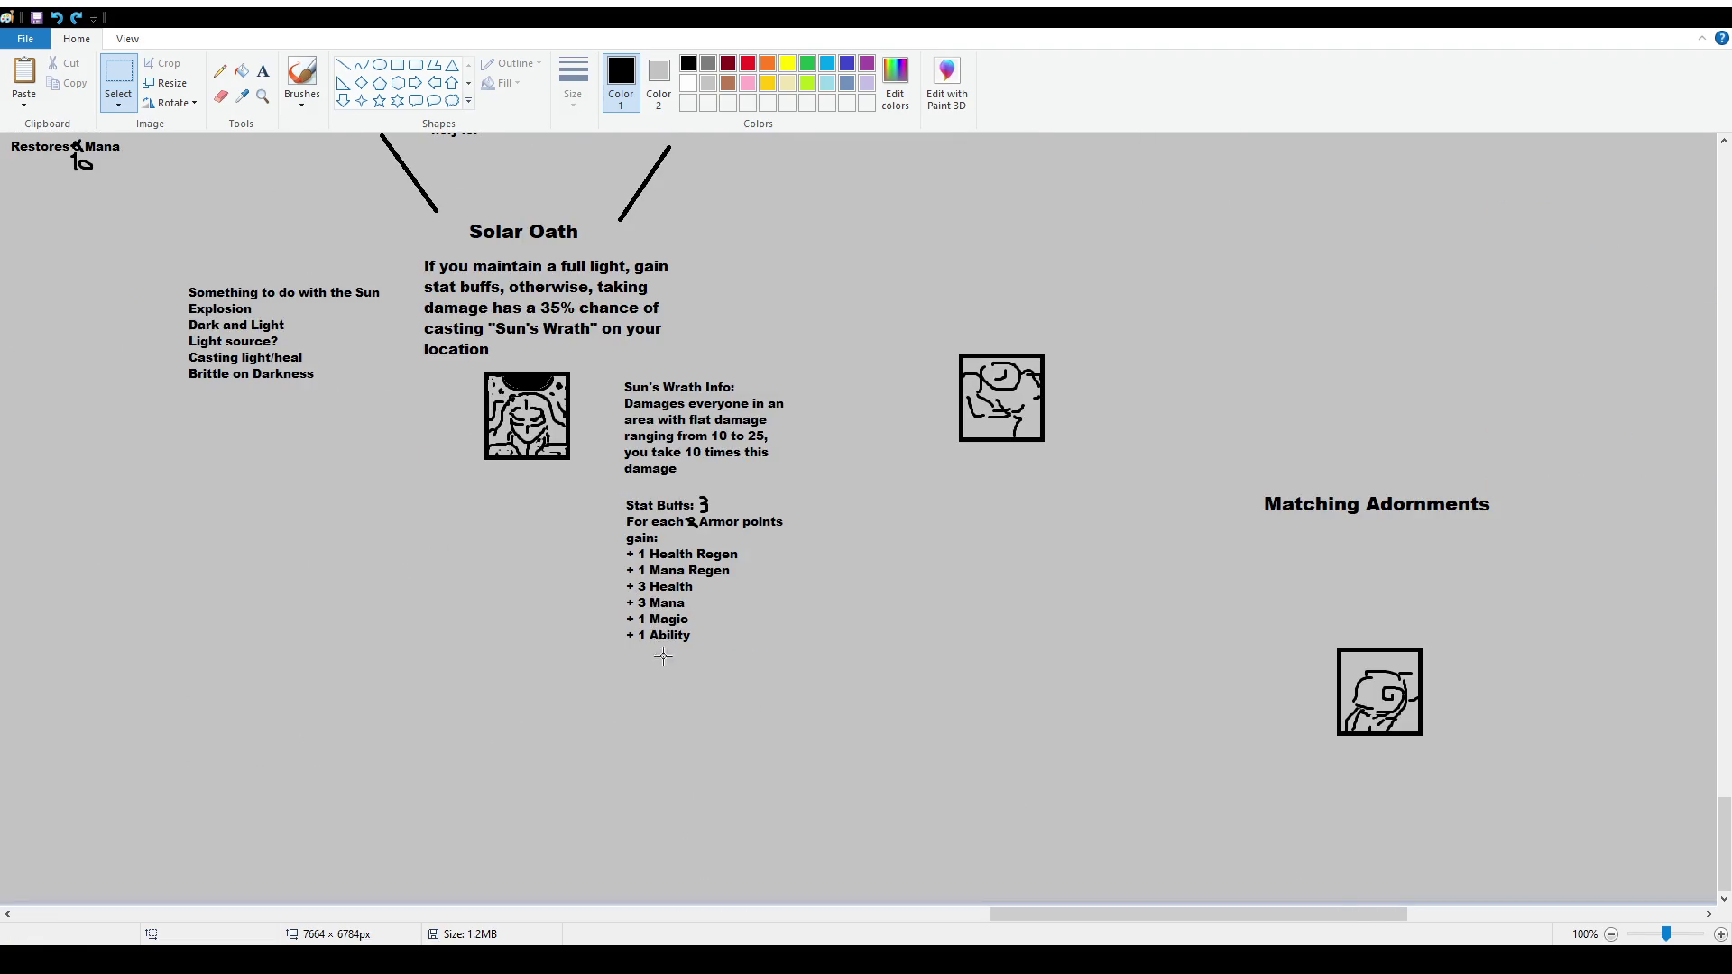
scroll(666, 666, up, 2)
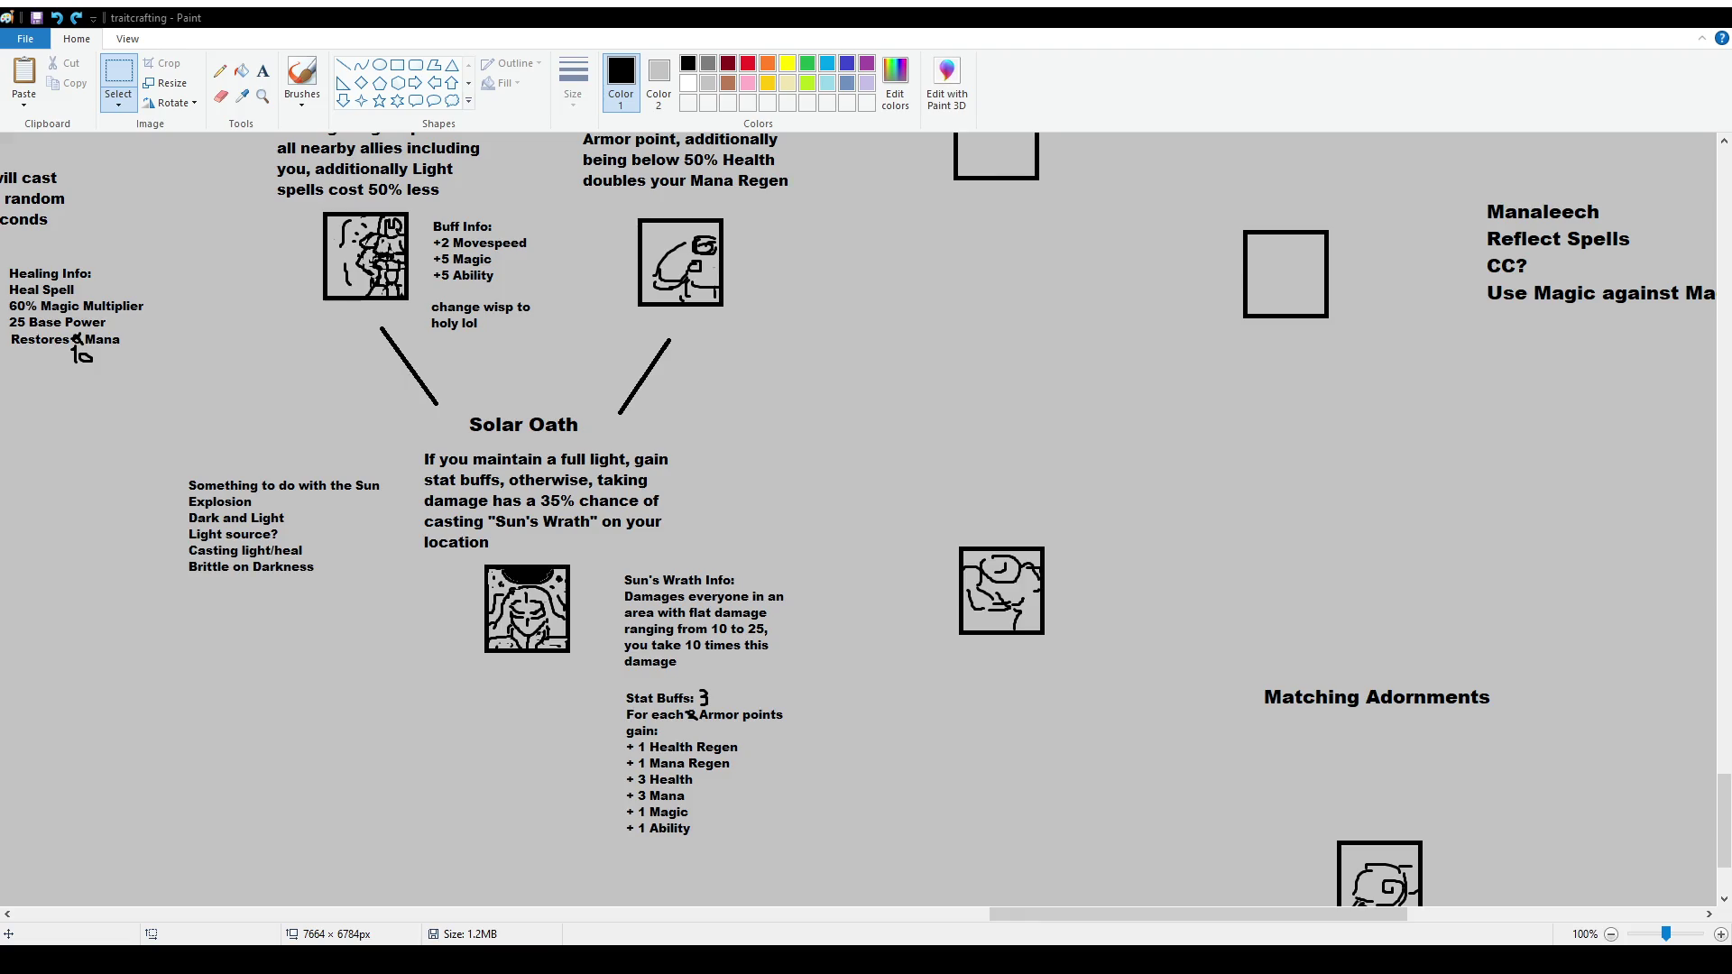
scroll(550, 289, up, 2)
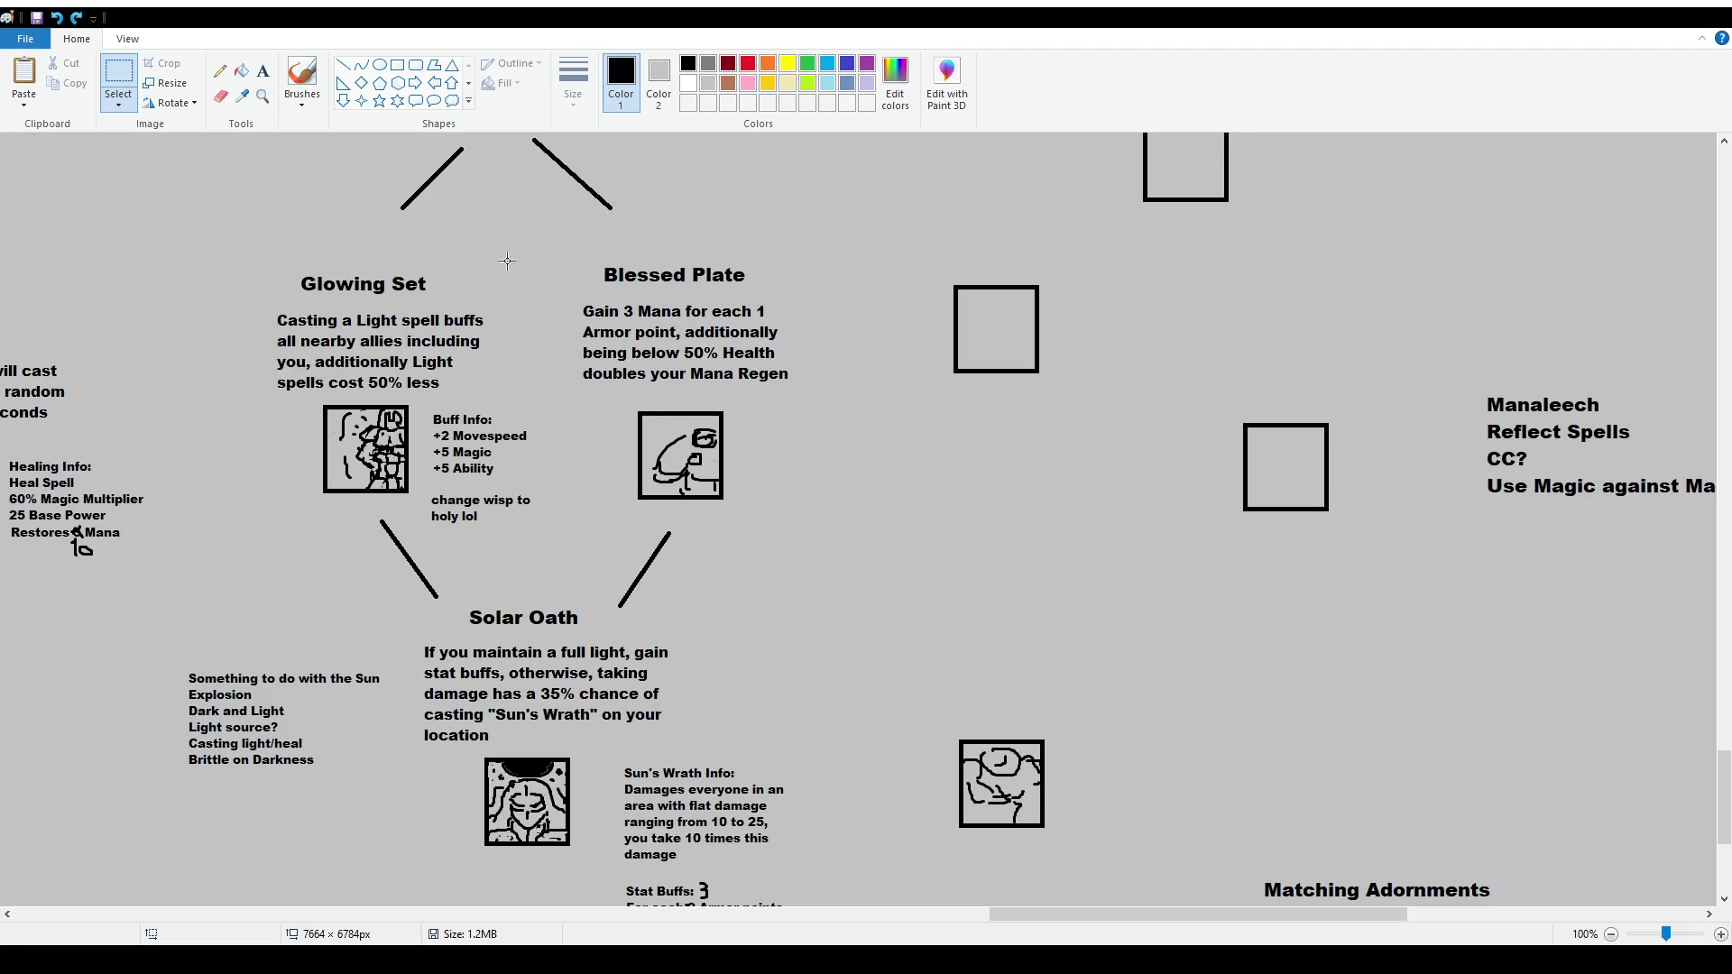
click(302, 77)
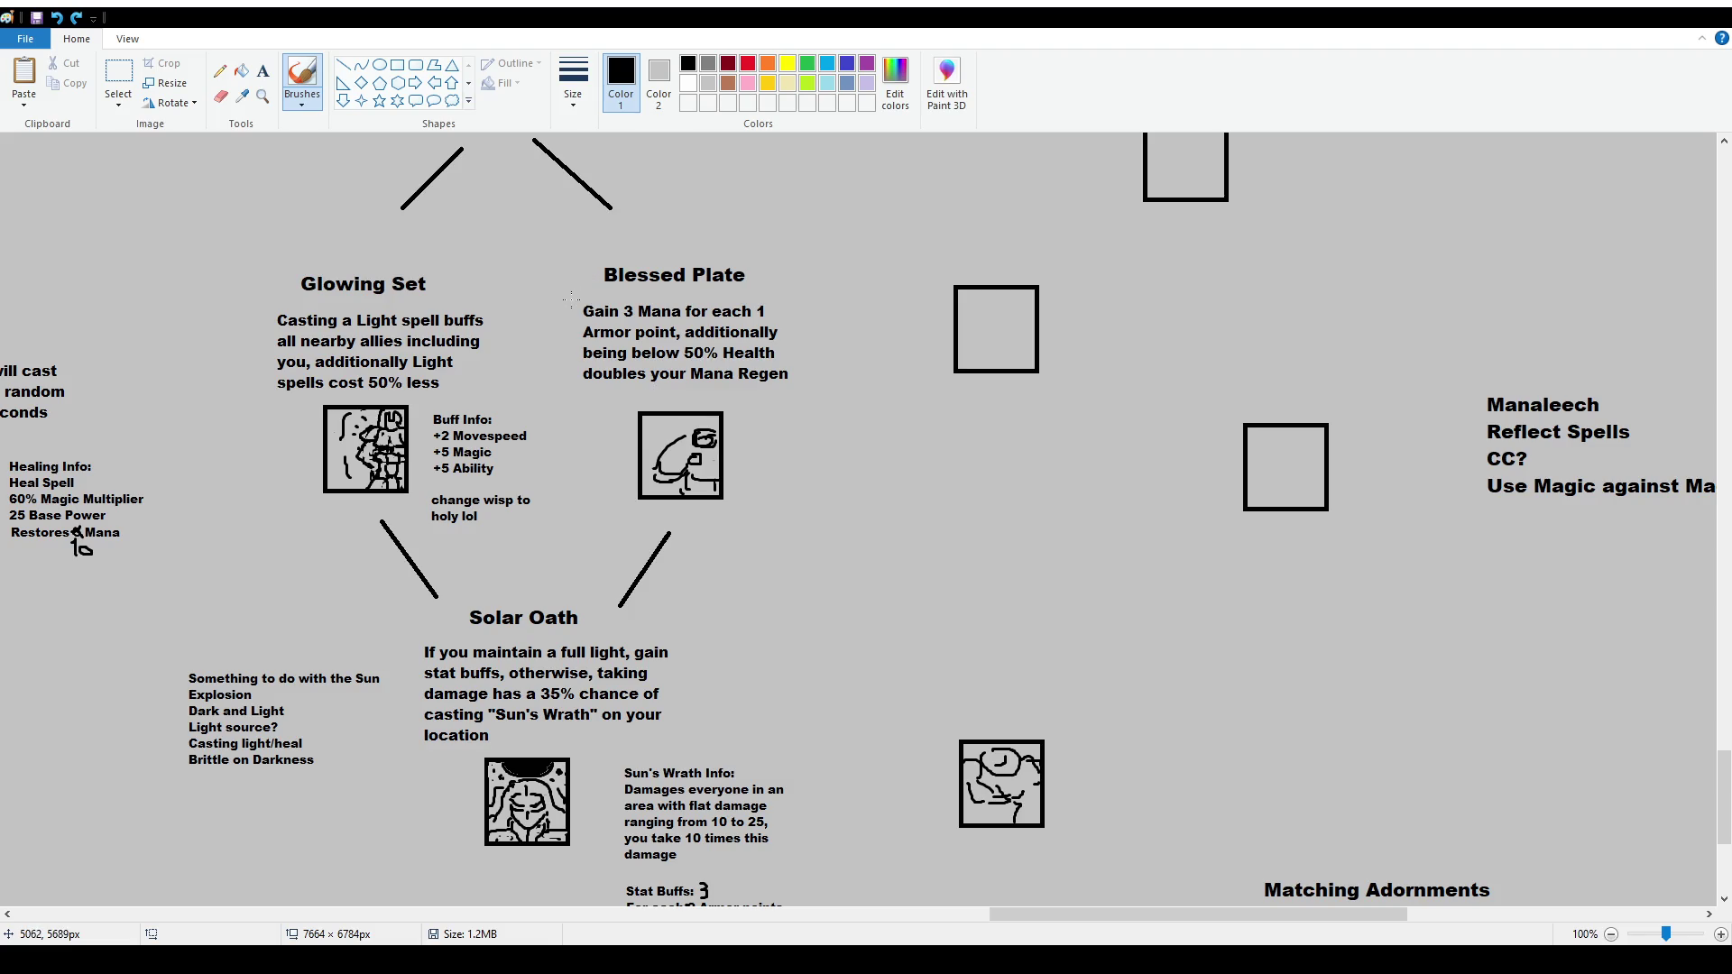
mouse_move(572, 292)
mouse_down()
mouse_move(573, 387)
mouse_move(711, 388)
mouse_move(806, 325)
mouse_move(617, 296)
mouse_up()
mouse_move(423, 639)
mouse_down()
mouse_move(409, 720)
mouse_move(492, 747)
mouse_move(691, 717)
mouse_move(462, 628)
mouse_up()
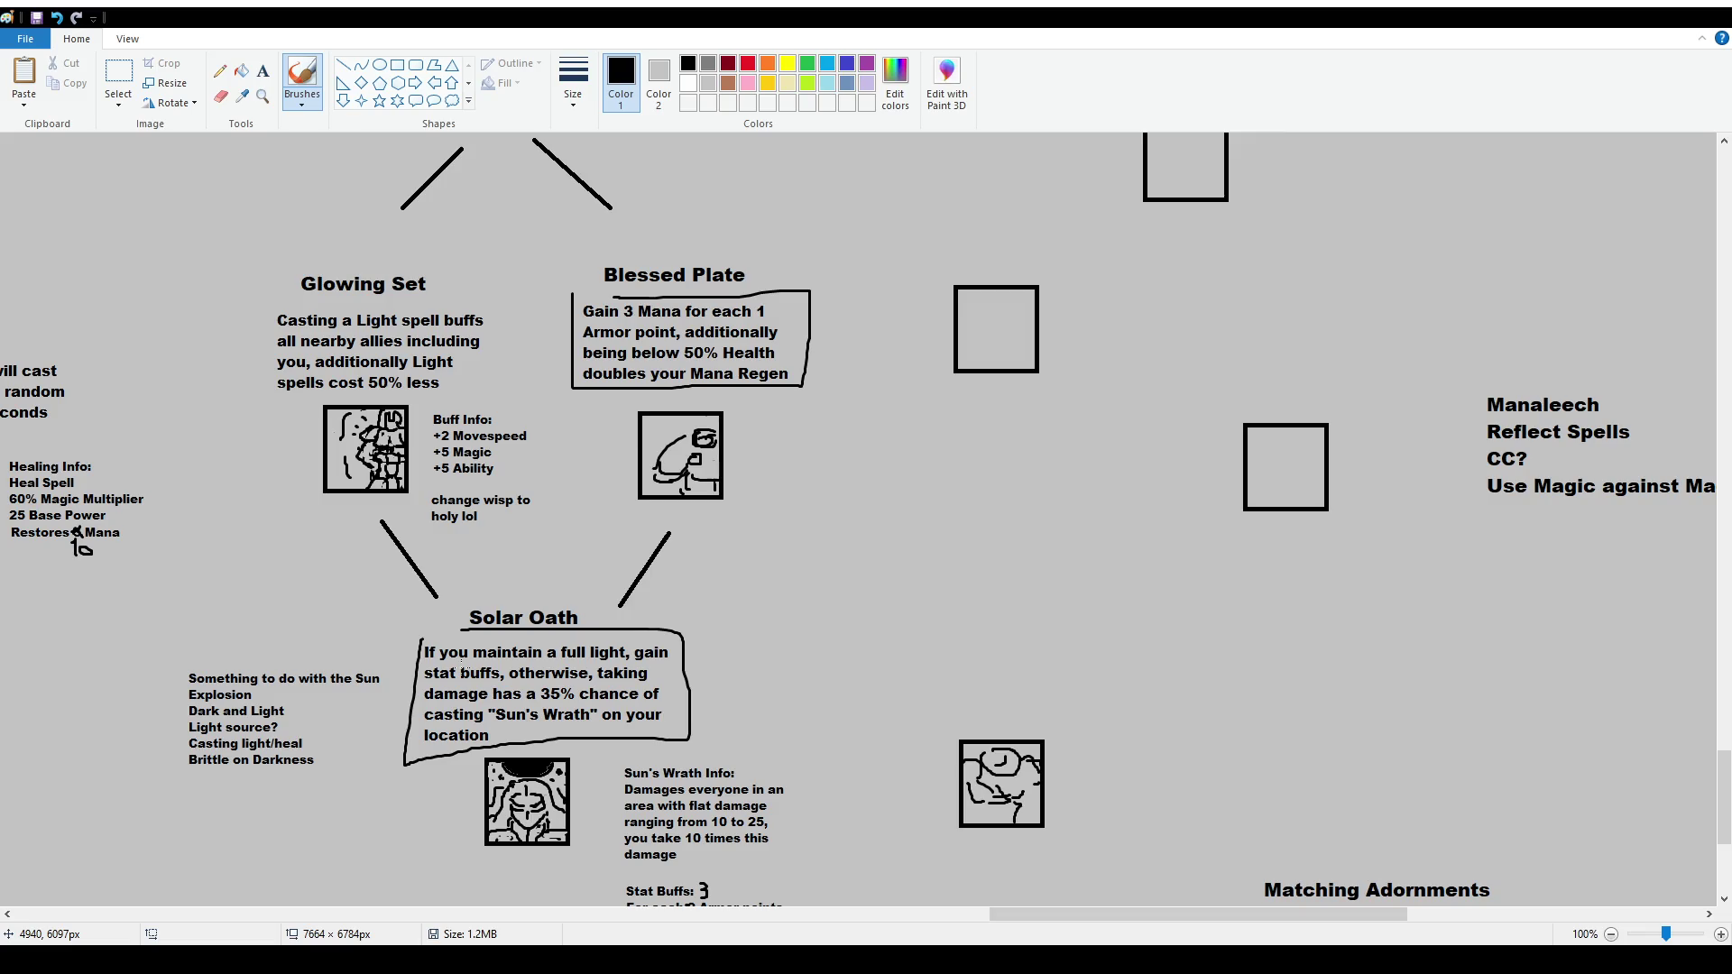
key(ctrl+z)
key(ctrl+z)
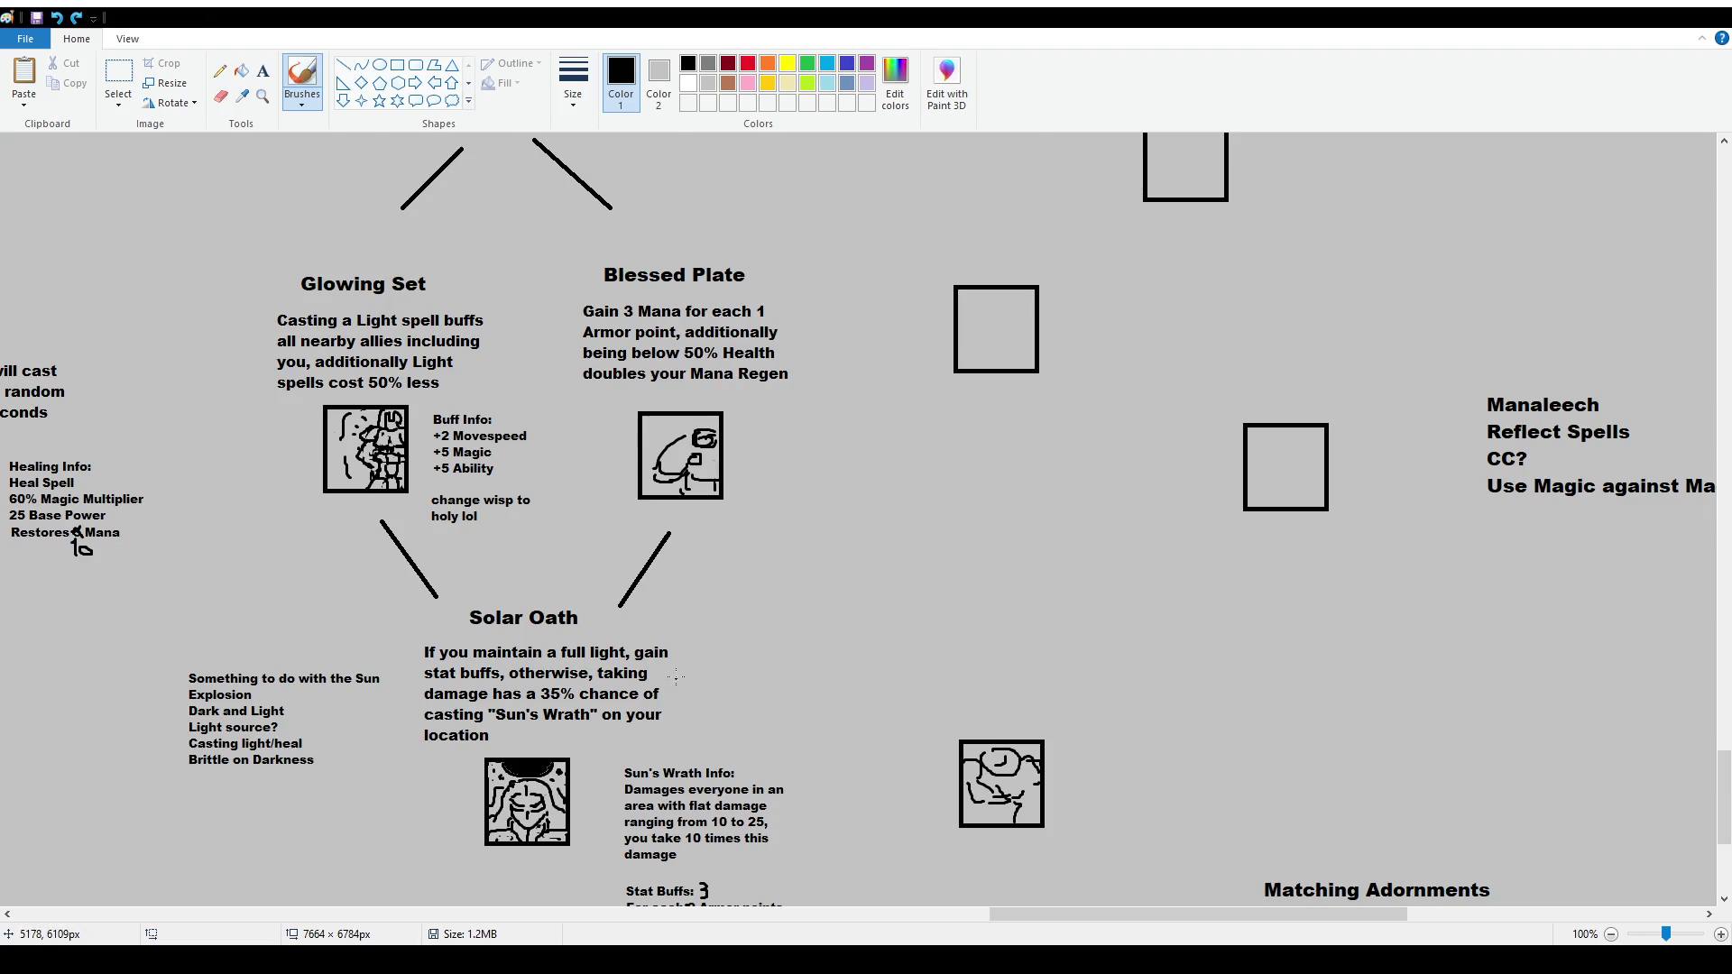
scroll(857, 519, down, 2)
click(118, 79)
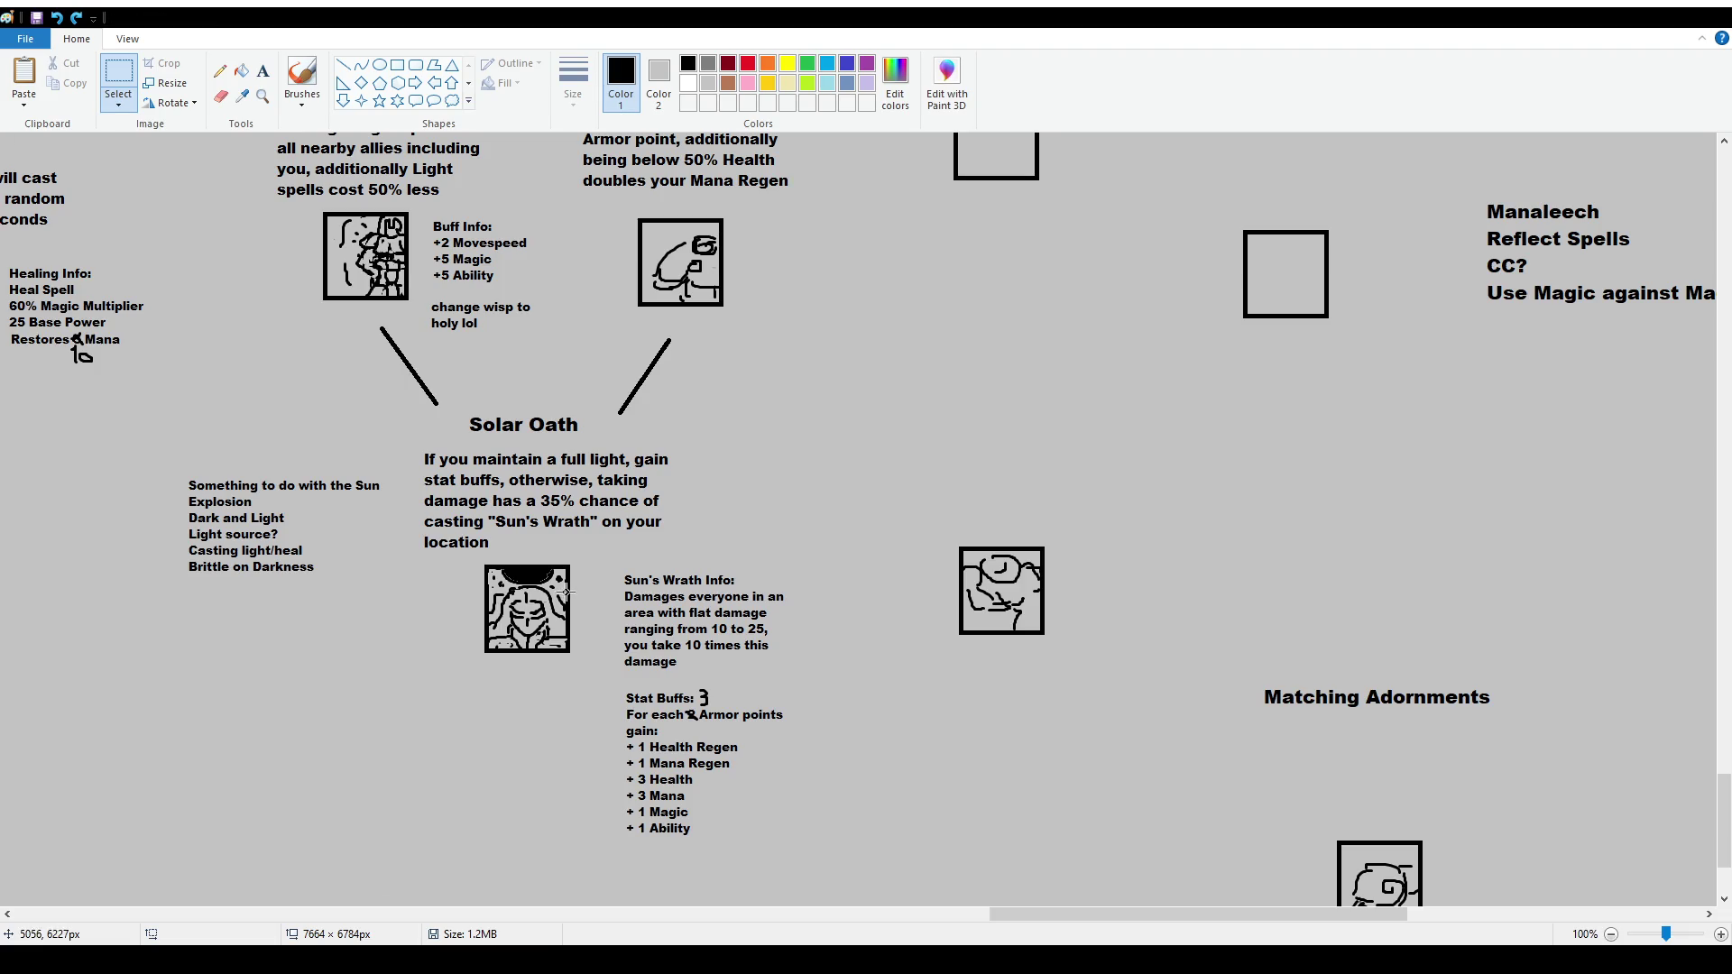
scroll(567, 591, up, 5)
scroll(567, 591, down, 5)
scroll(163, 889, up, 3)
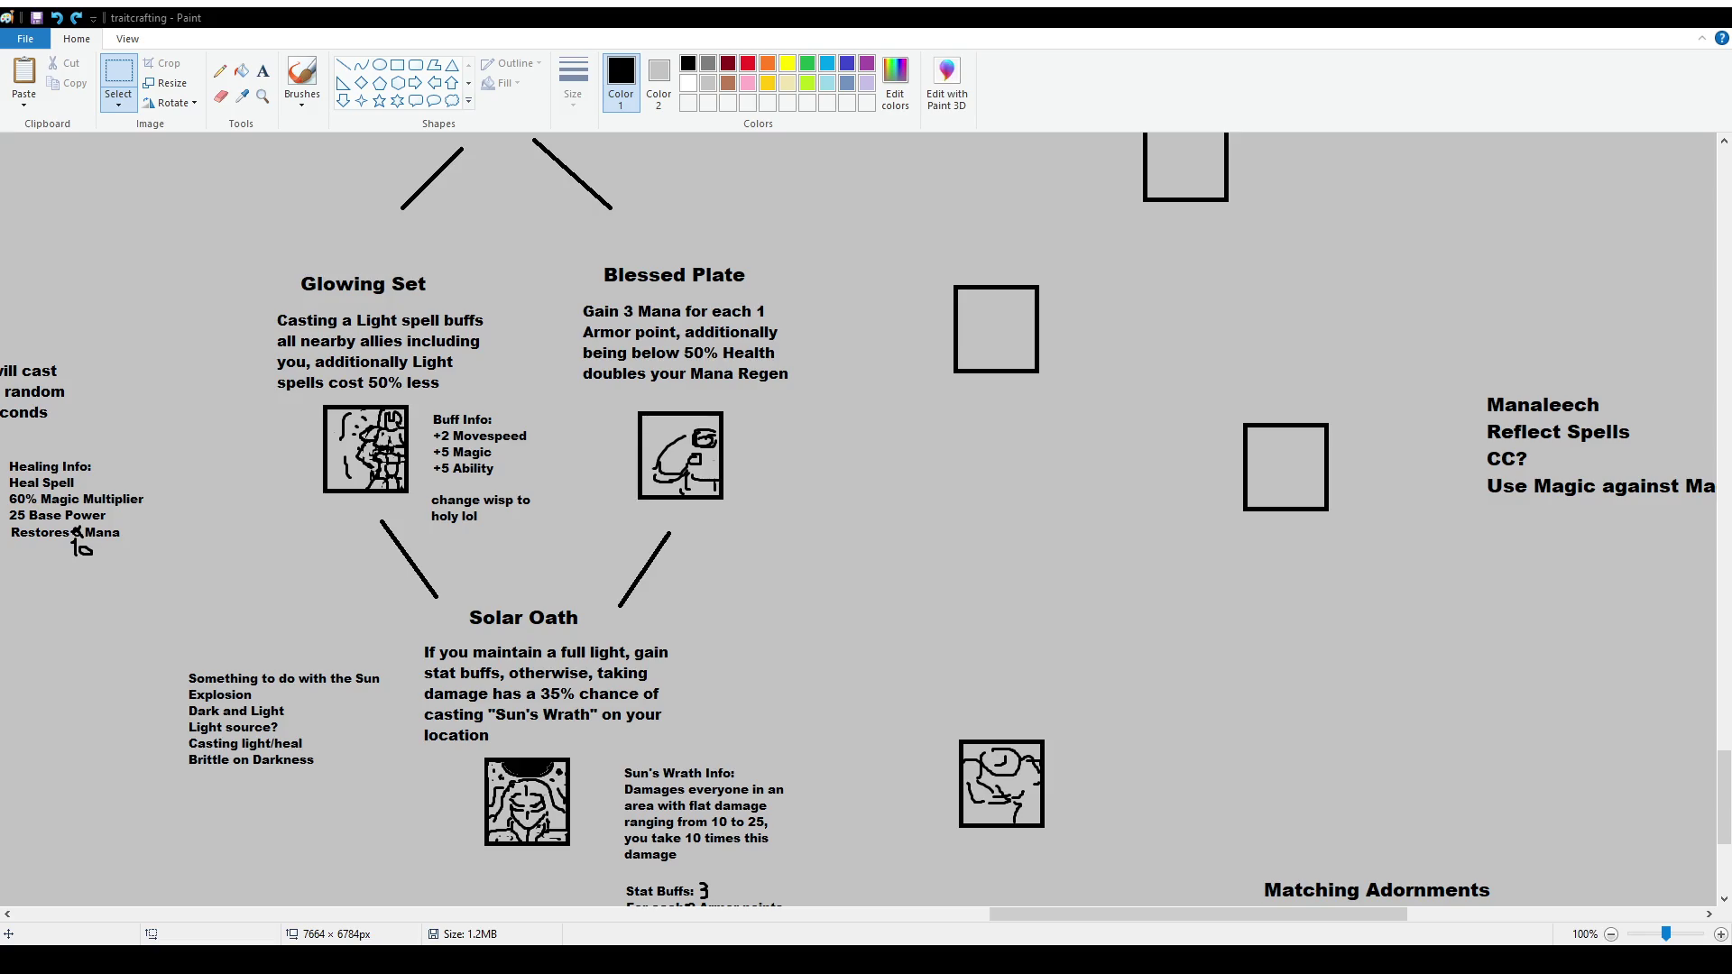
scroll(810, 628, down, 3)
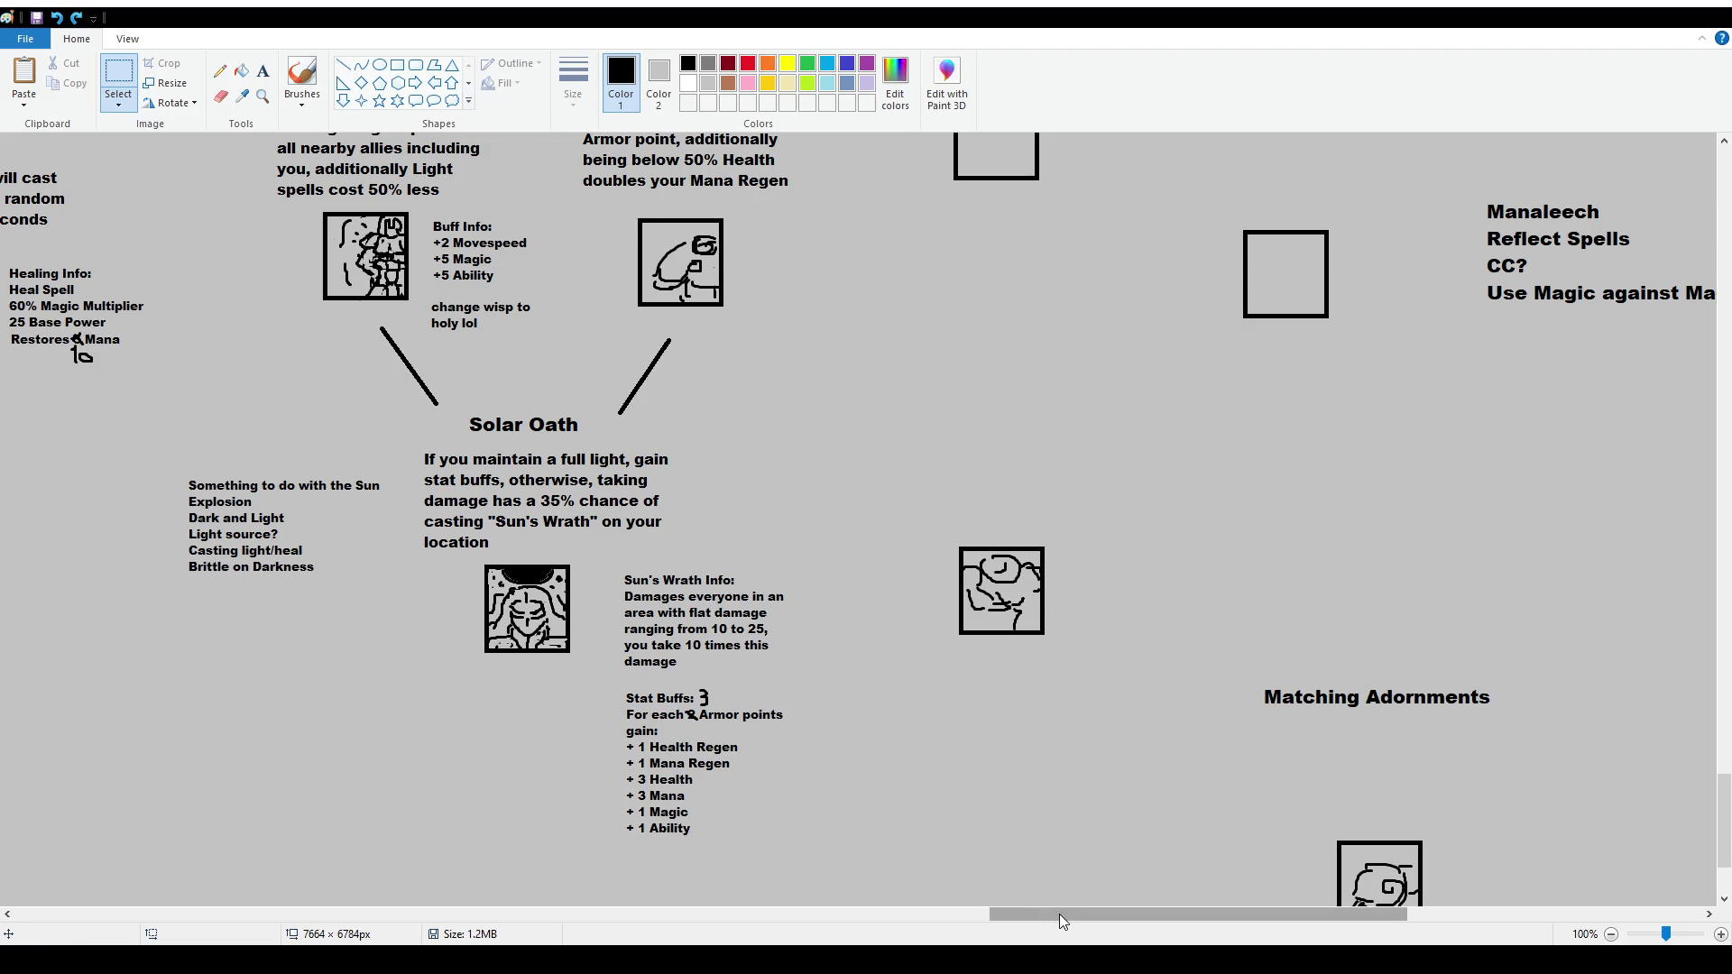
Select the Stat Buffs text block, pan horizontally across the canvas and back, then deselect it
drag(612, 682, 809, 859)
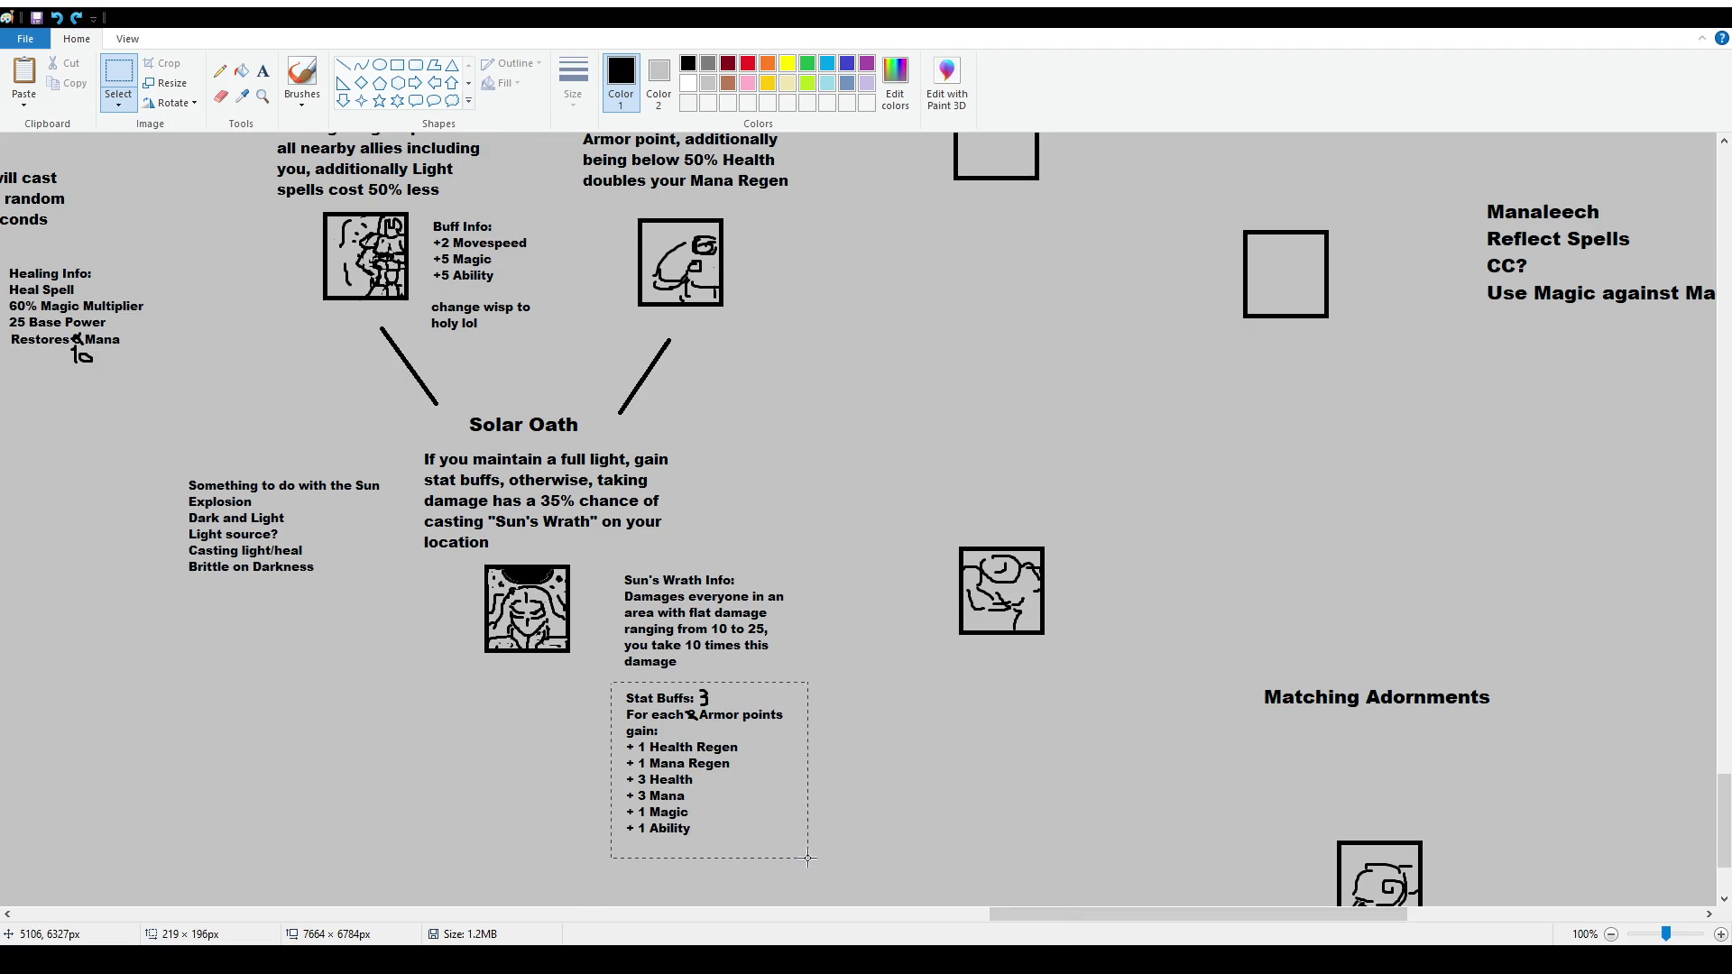
mouse_move(1091, 915)
mouse_down()
mouse_move(855, 915)
mouse_move(430, 868)
mouse_move(461, 868)
mouse_up()
drag(716, 915, 467, 907)
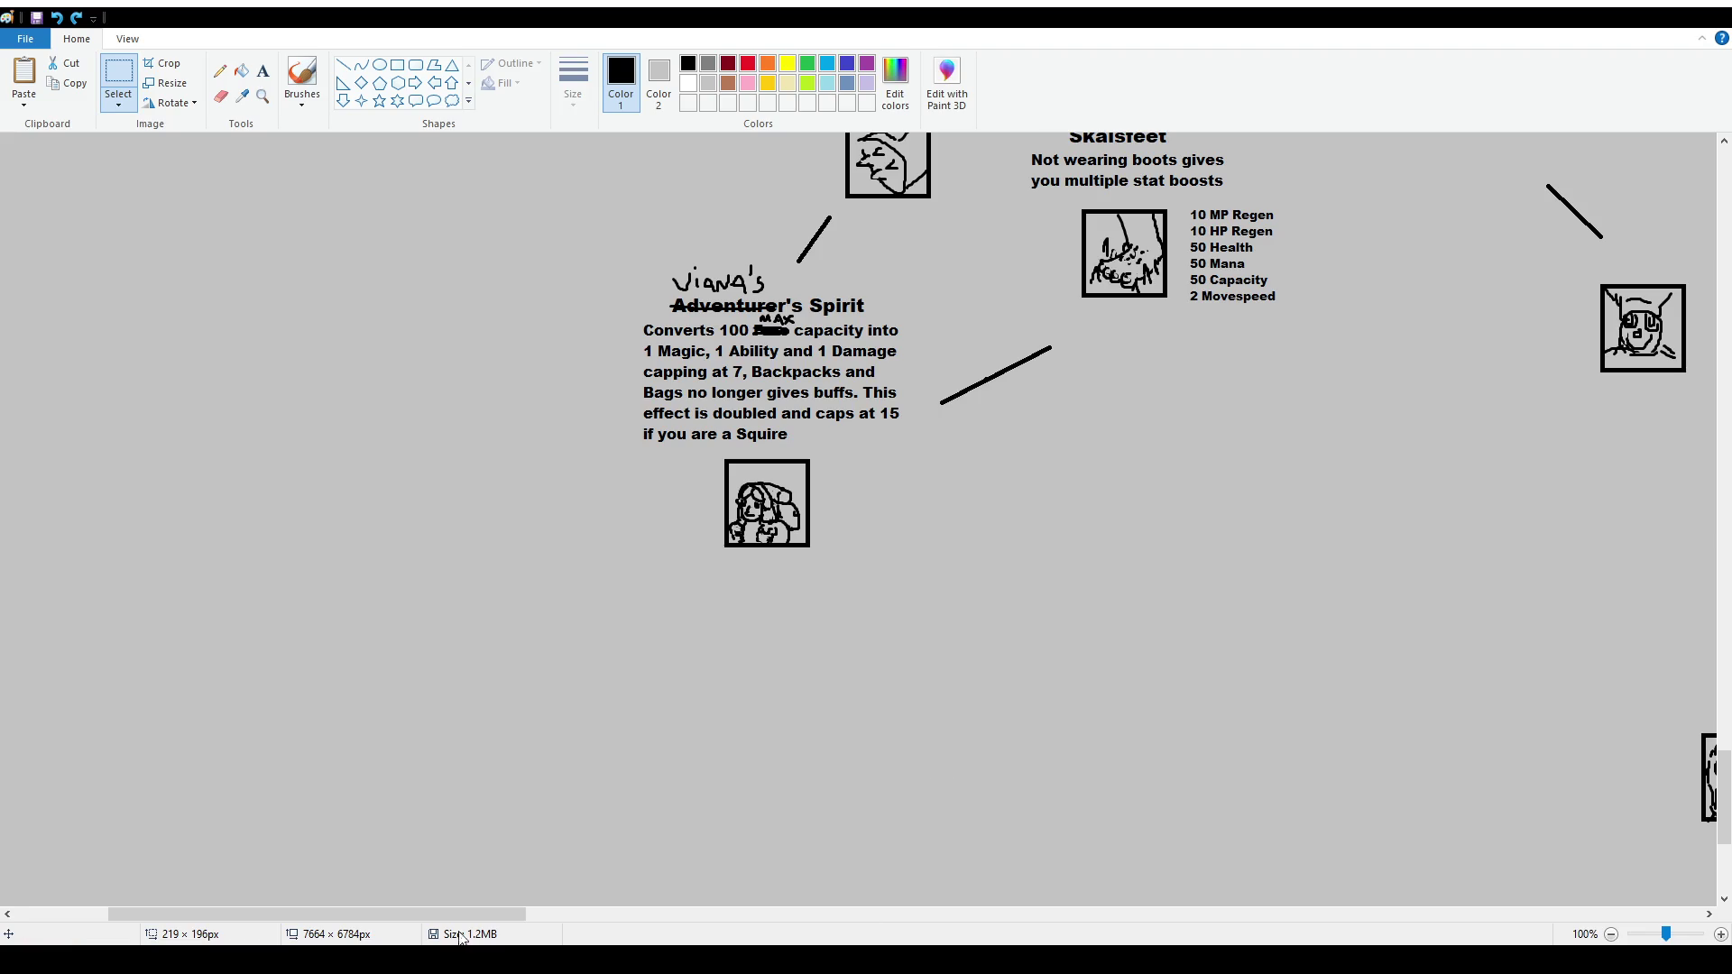
drag(489, 912, 1352, 926)
scroll(944, 712, down, 2)
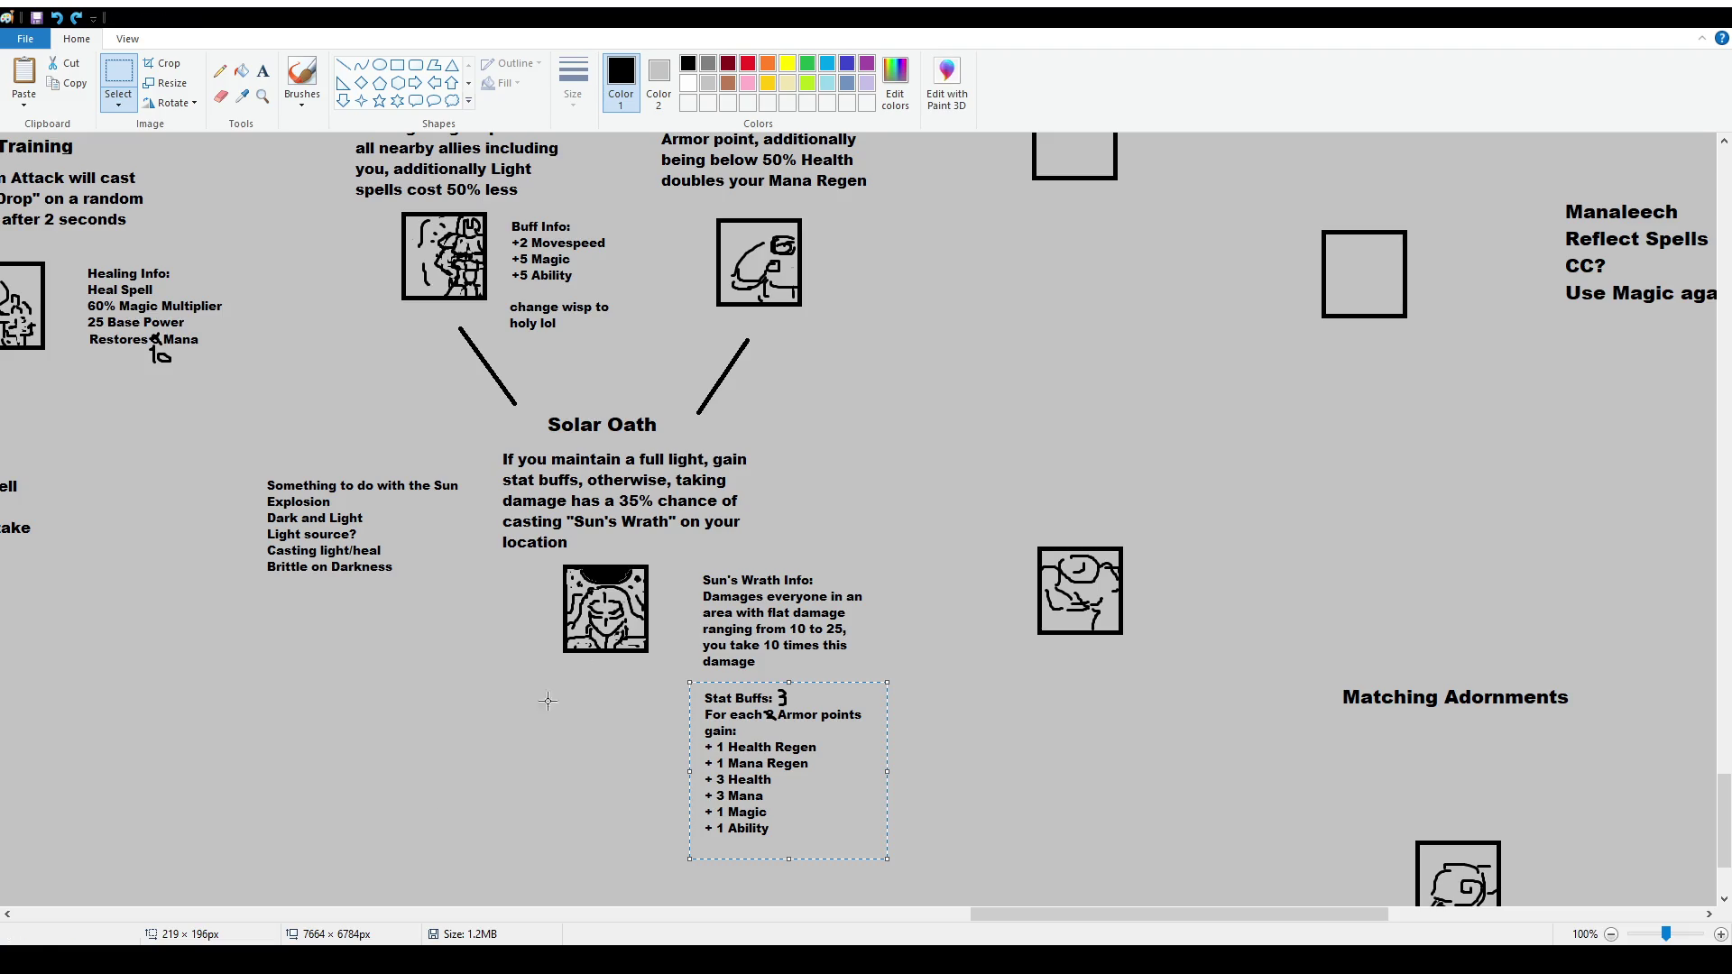
click(1006, 786)
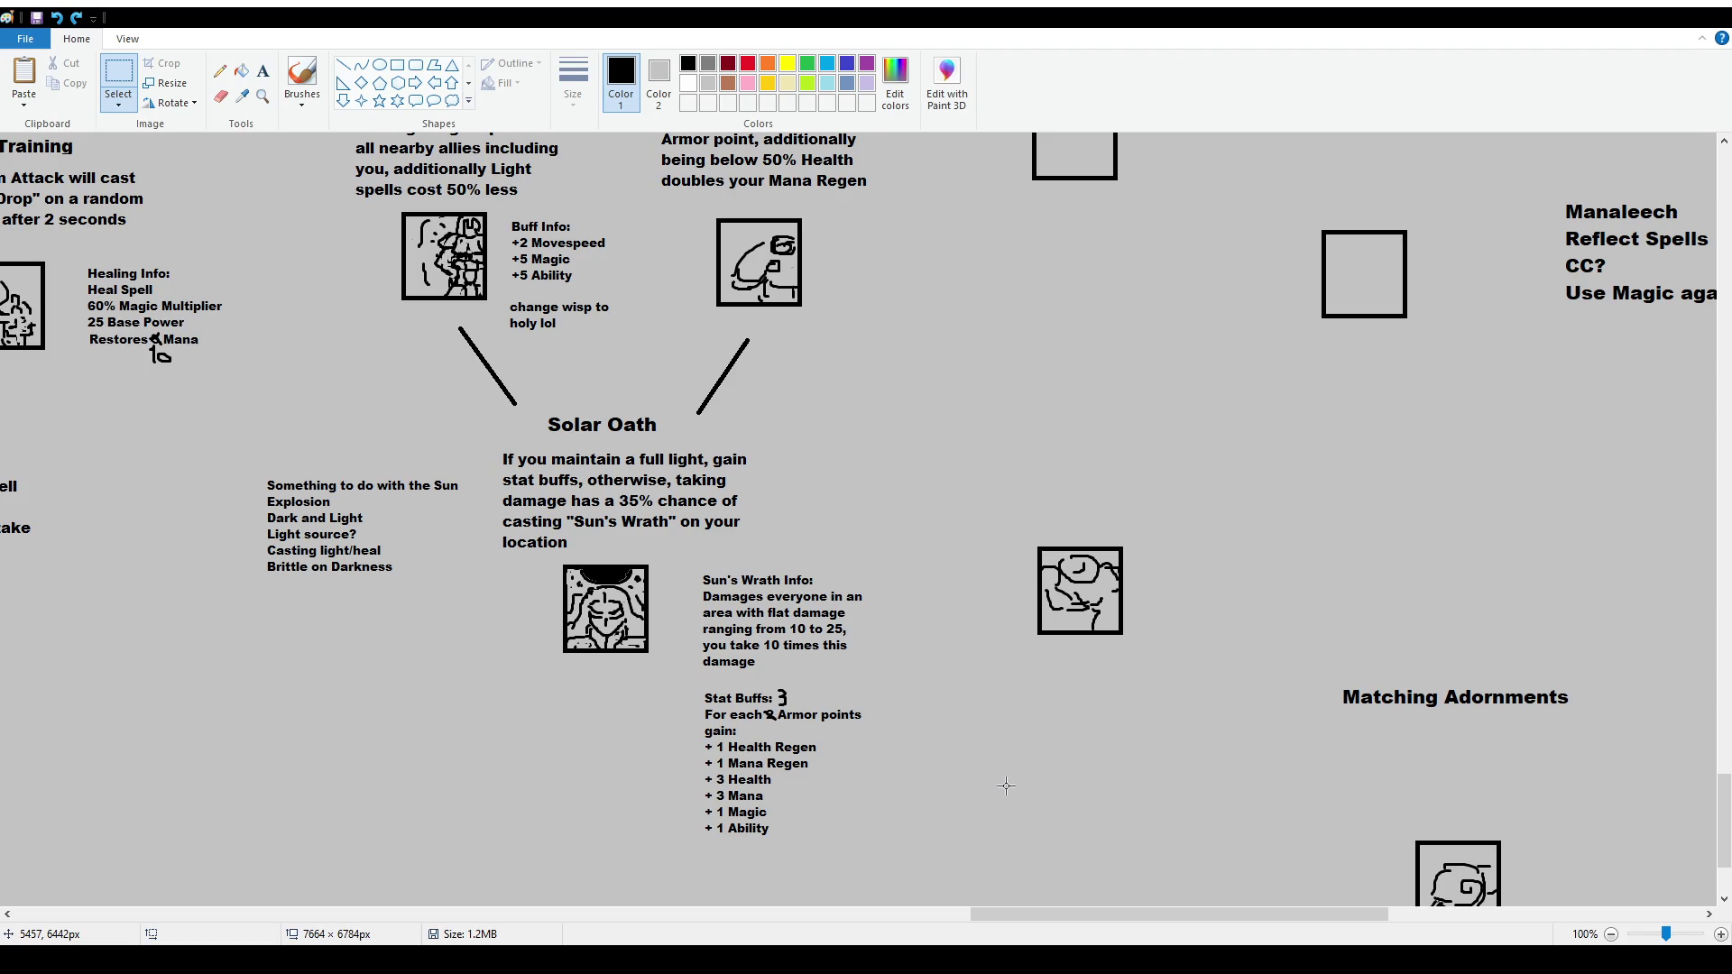
Scroll back up to view the Solar Oath entry with the Stat Buffs list left in place
scroll(1006, 786, up, 3)
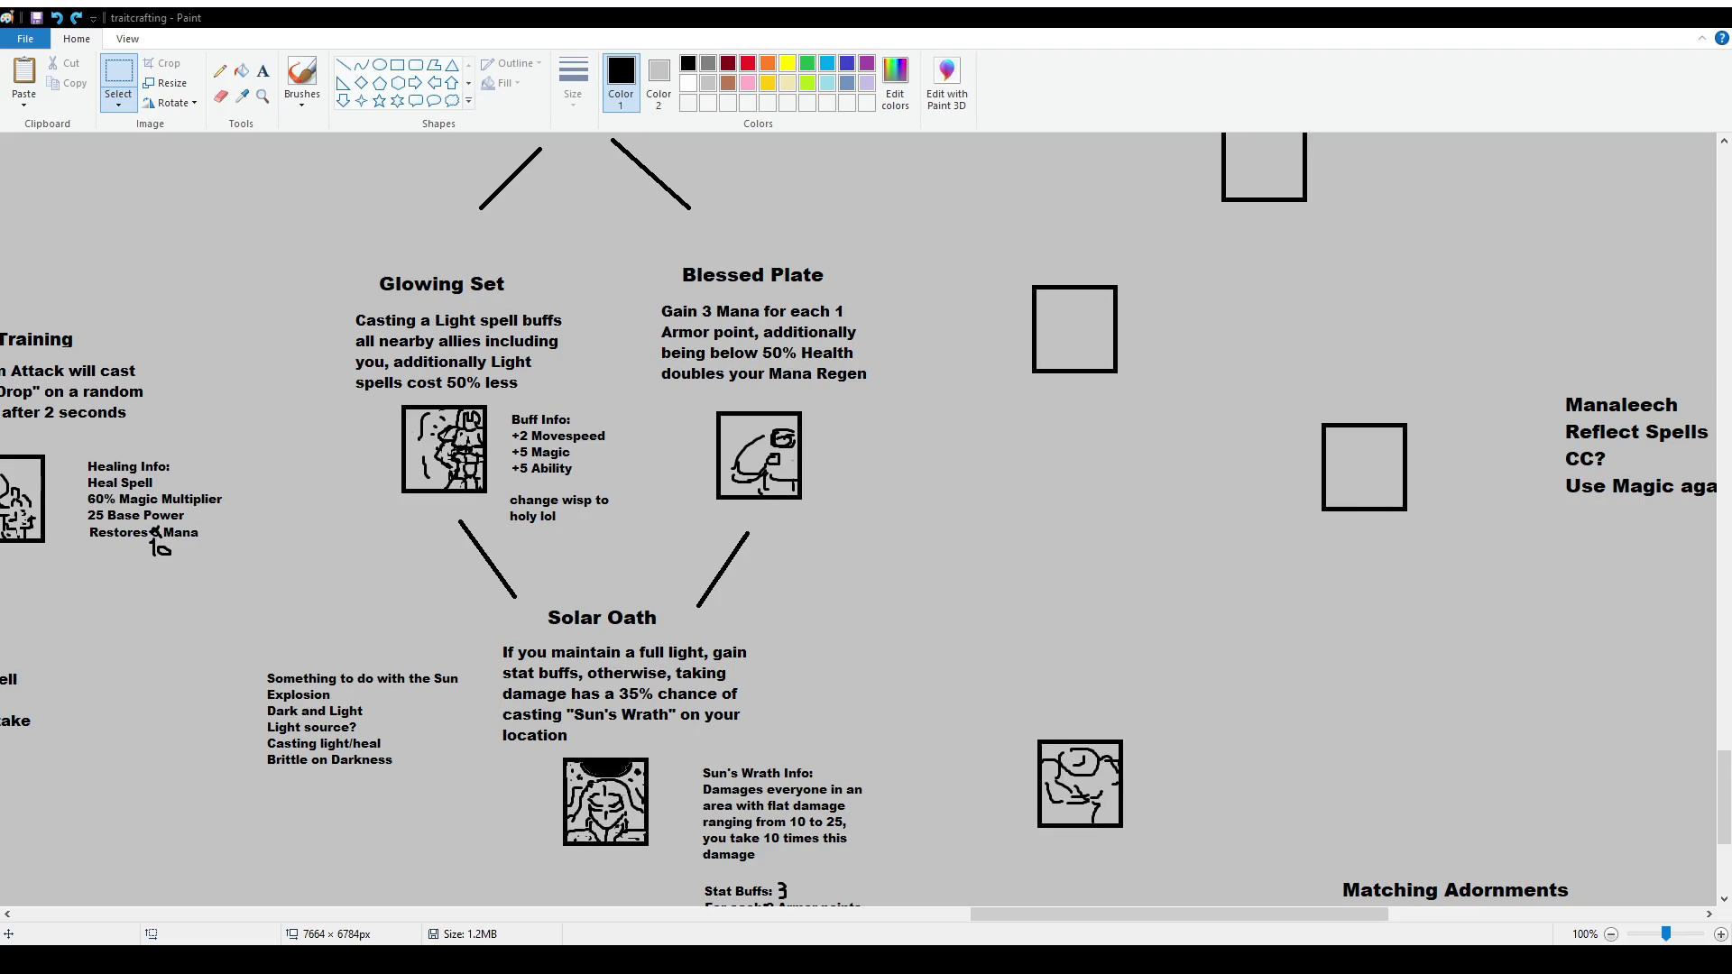
click(298, 70)
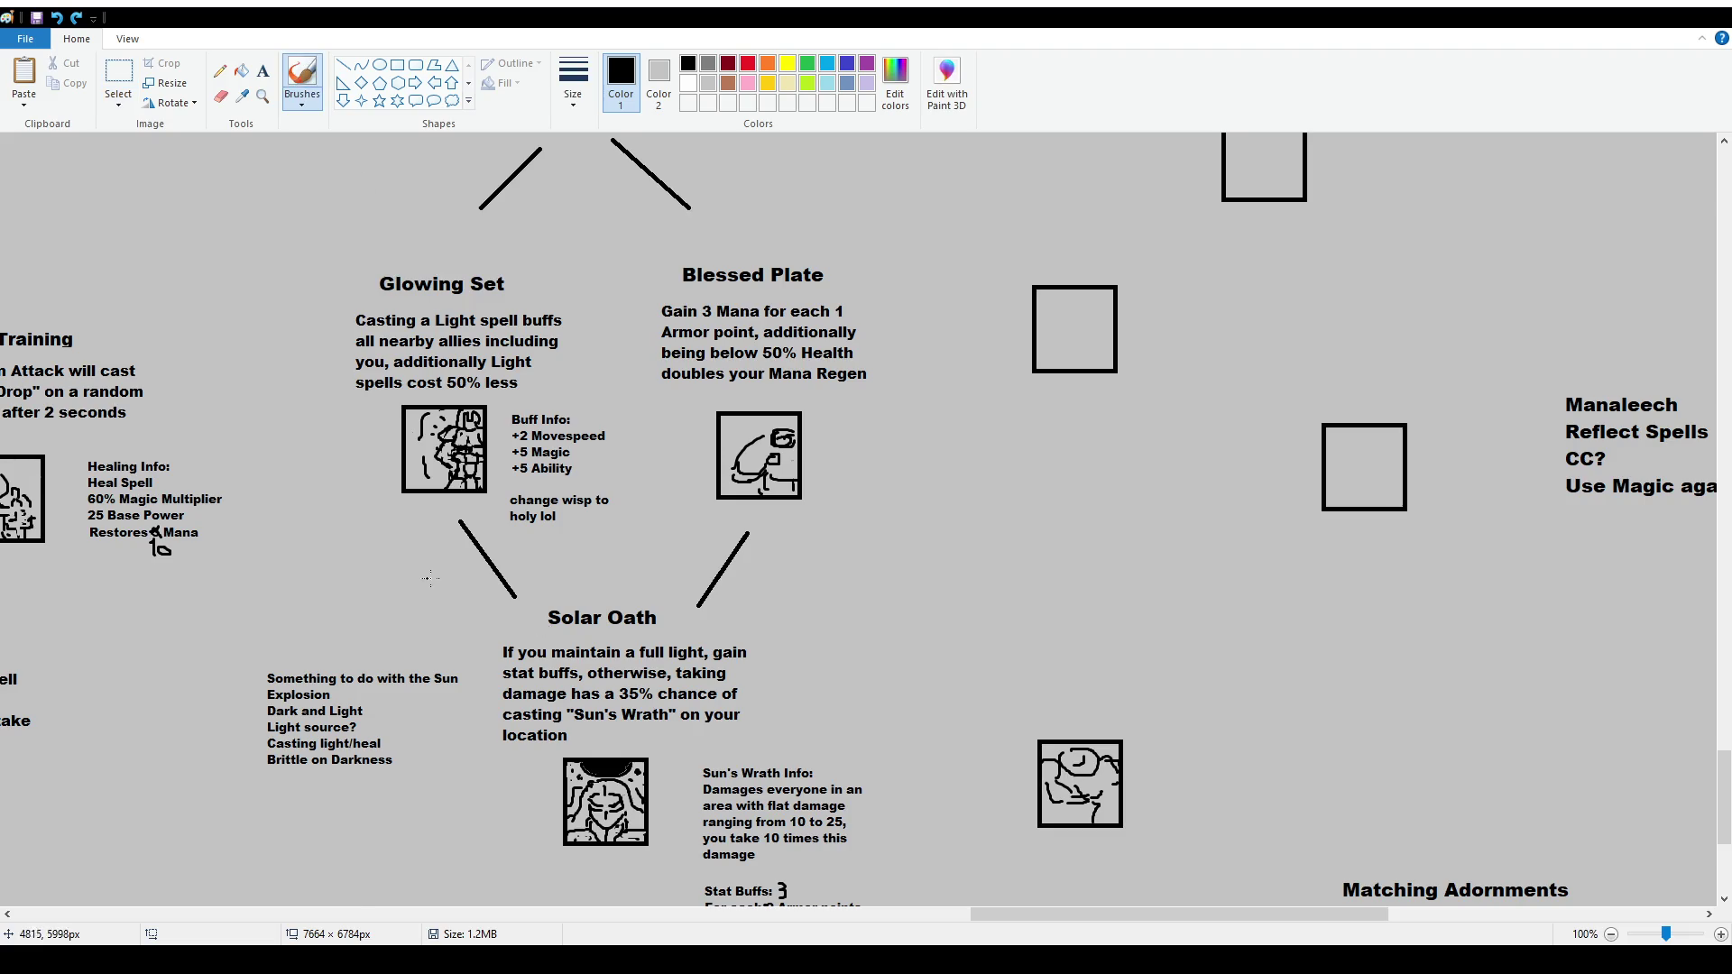
scroll(411, 487, up, 4)
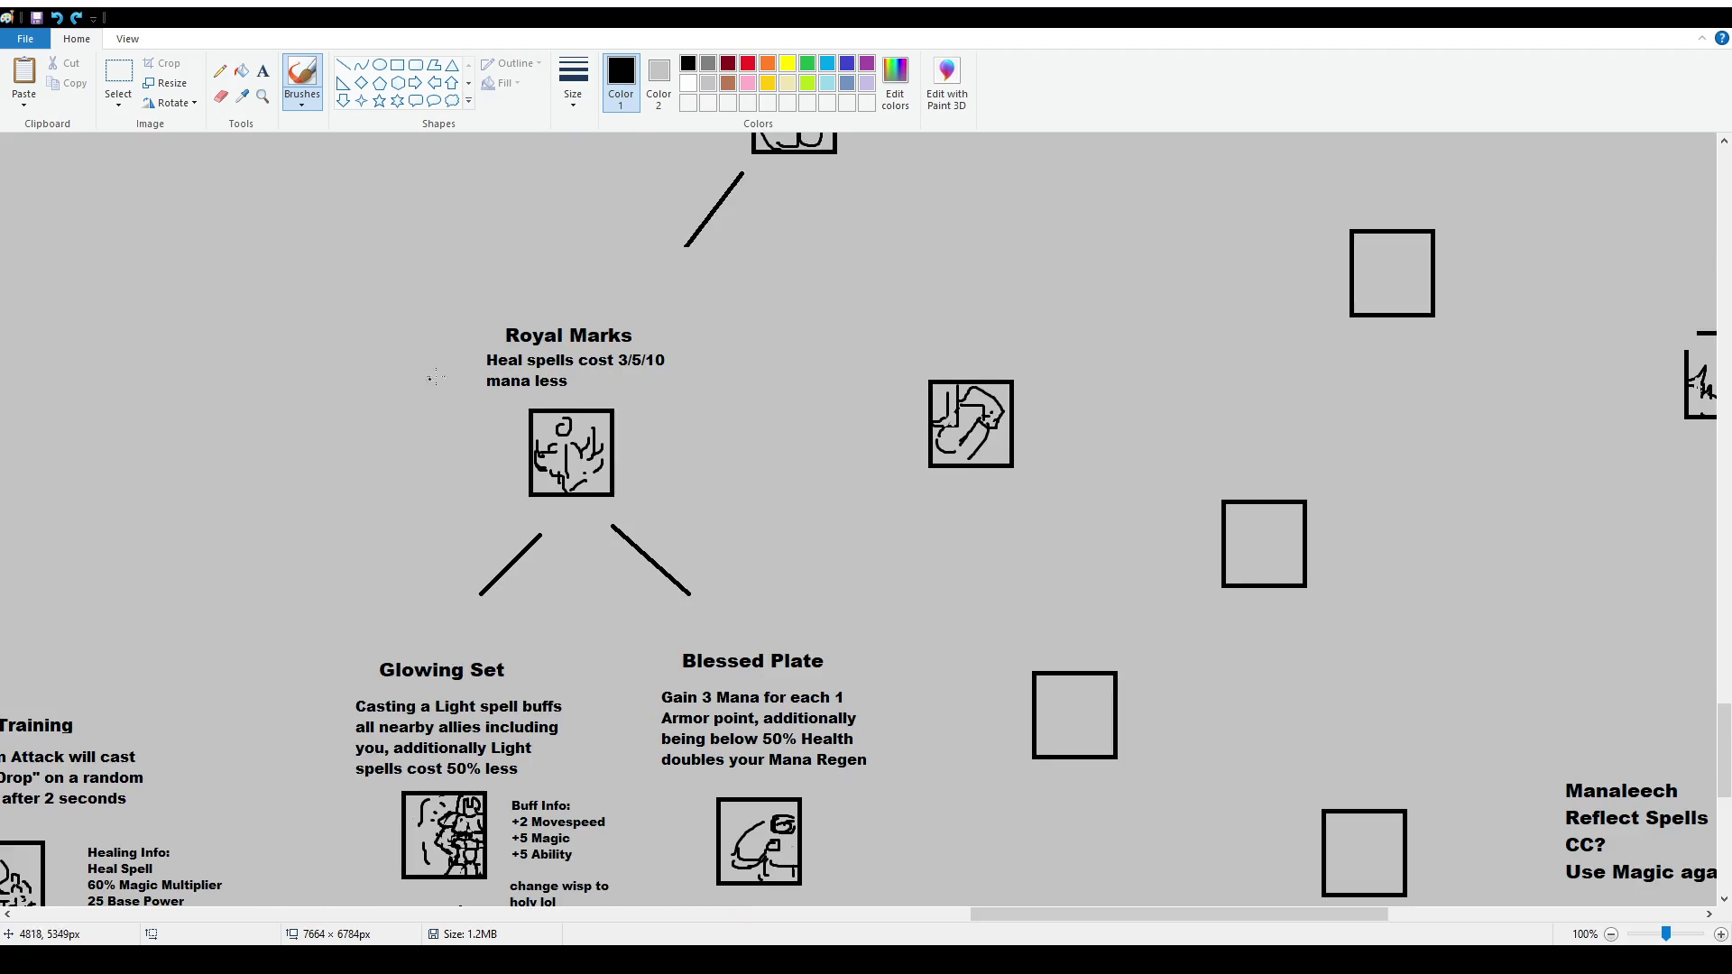
scroll(533, 447, down, 2)
scroll(532, 447, up, 4)
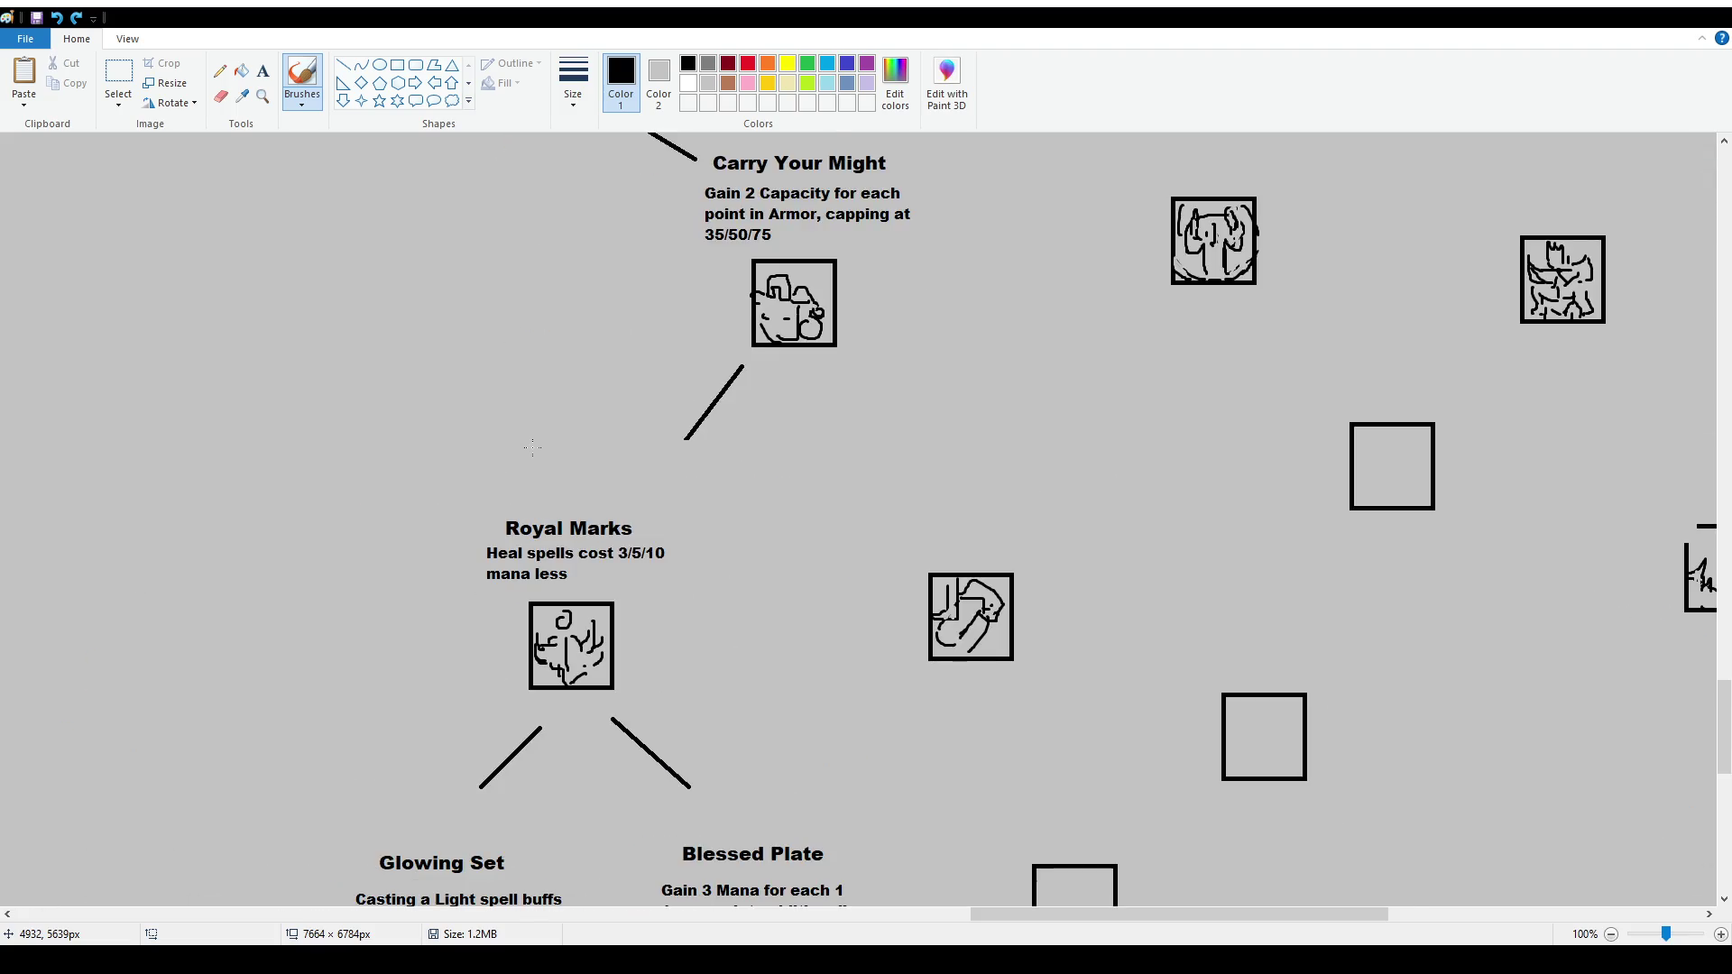
mouse_move(478, 494)
mouse_down()
mouse_move(703, 557)
mouse_move(491, 499)
mouse_up()
key(ctrl+z)
scroll(576, 487, down, 4)
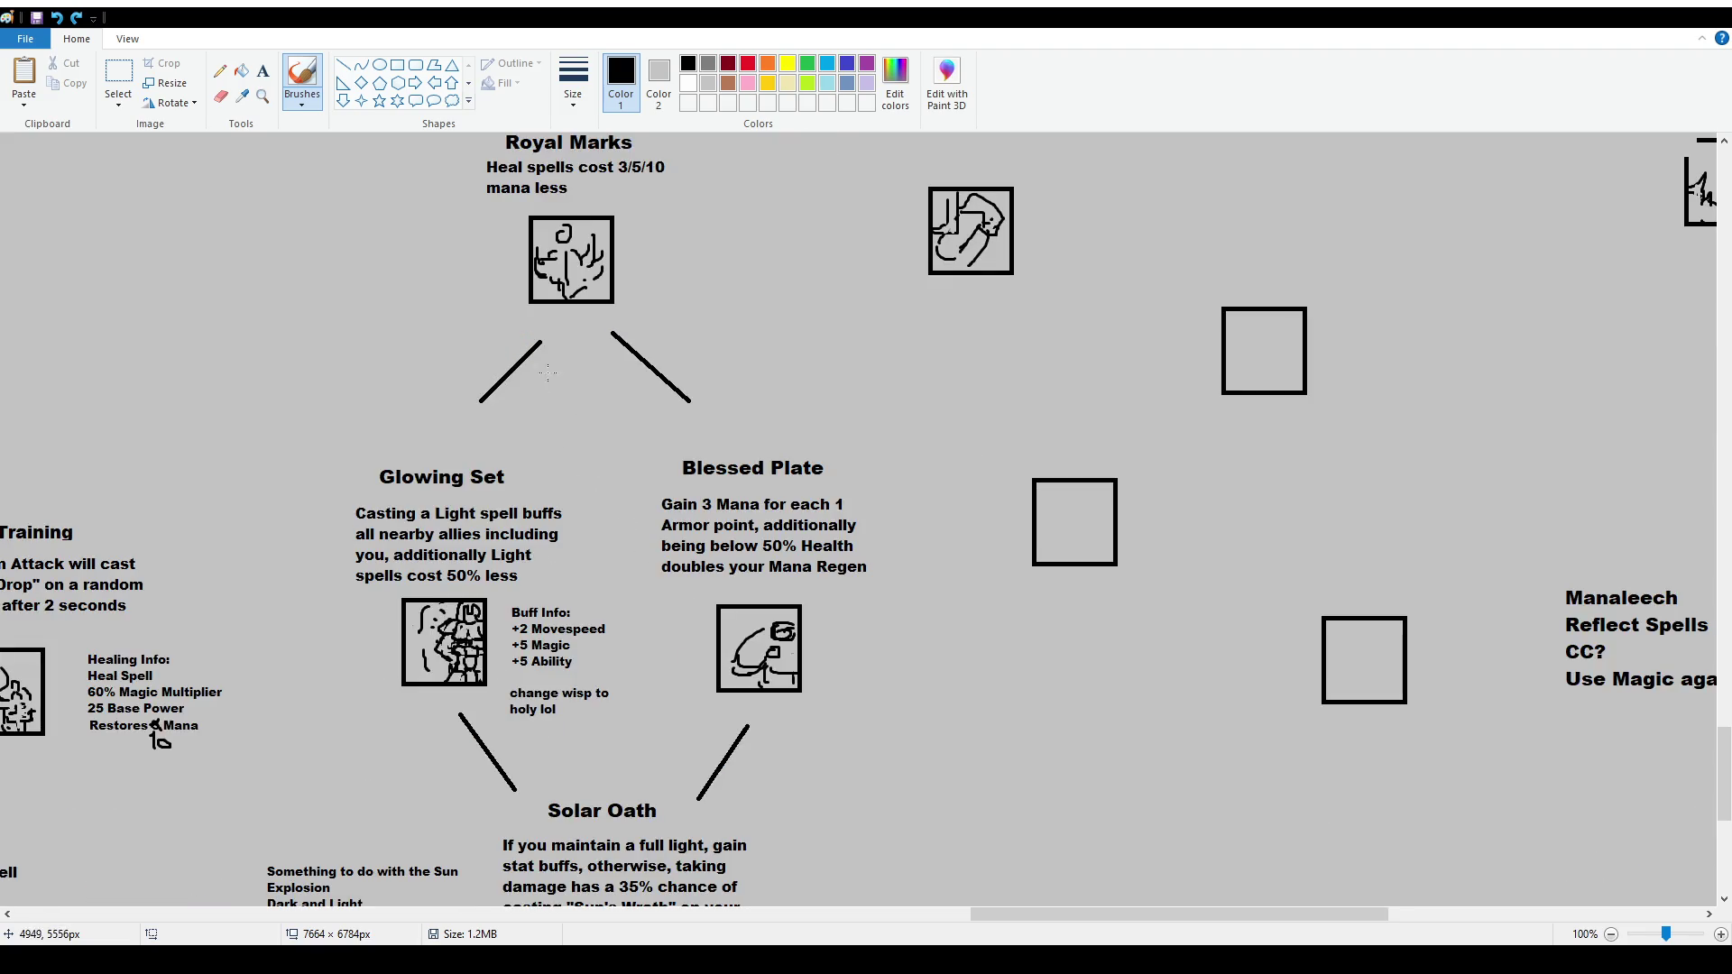
scroll(355, 301, down, 2)
scroll(355, 299, up, 4)
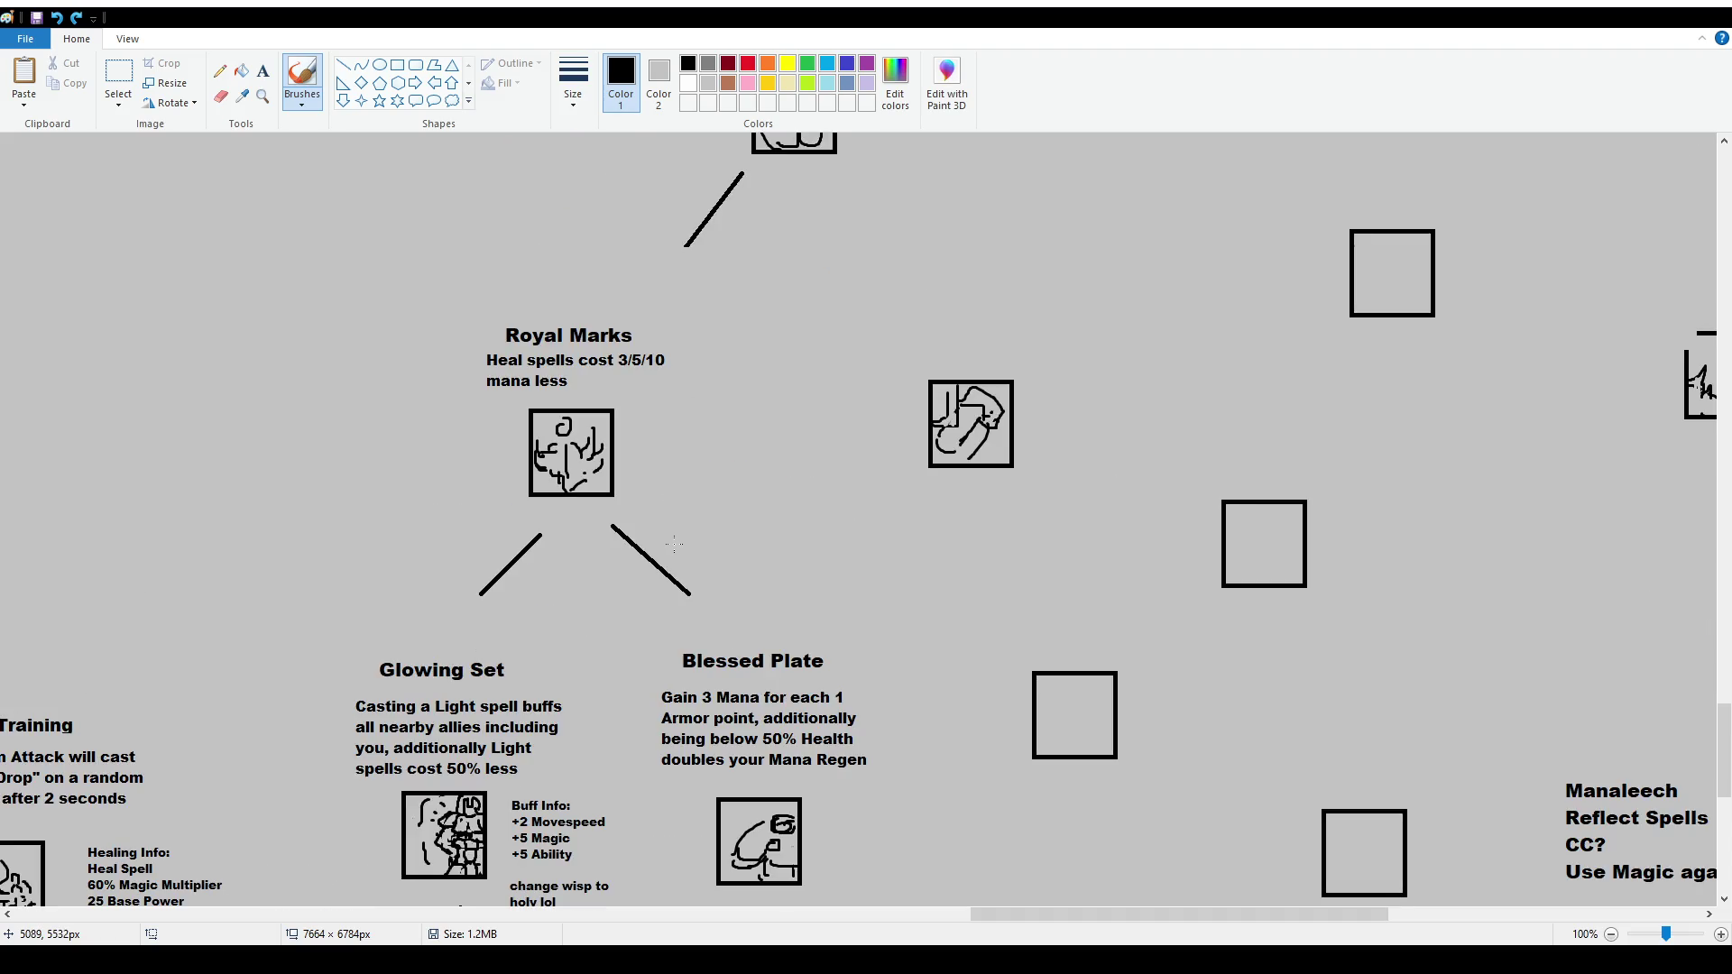
click(118, 72)
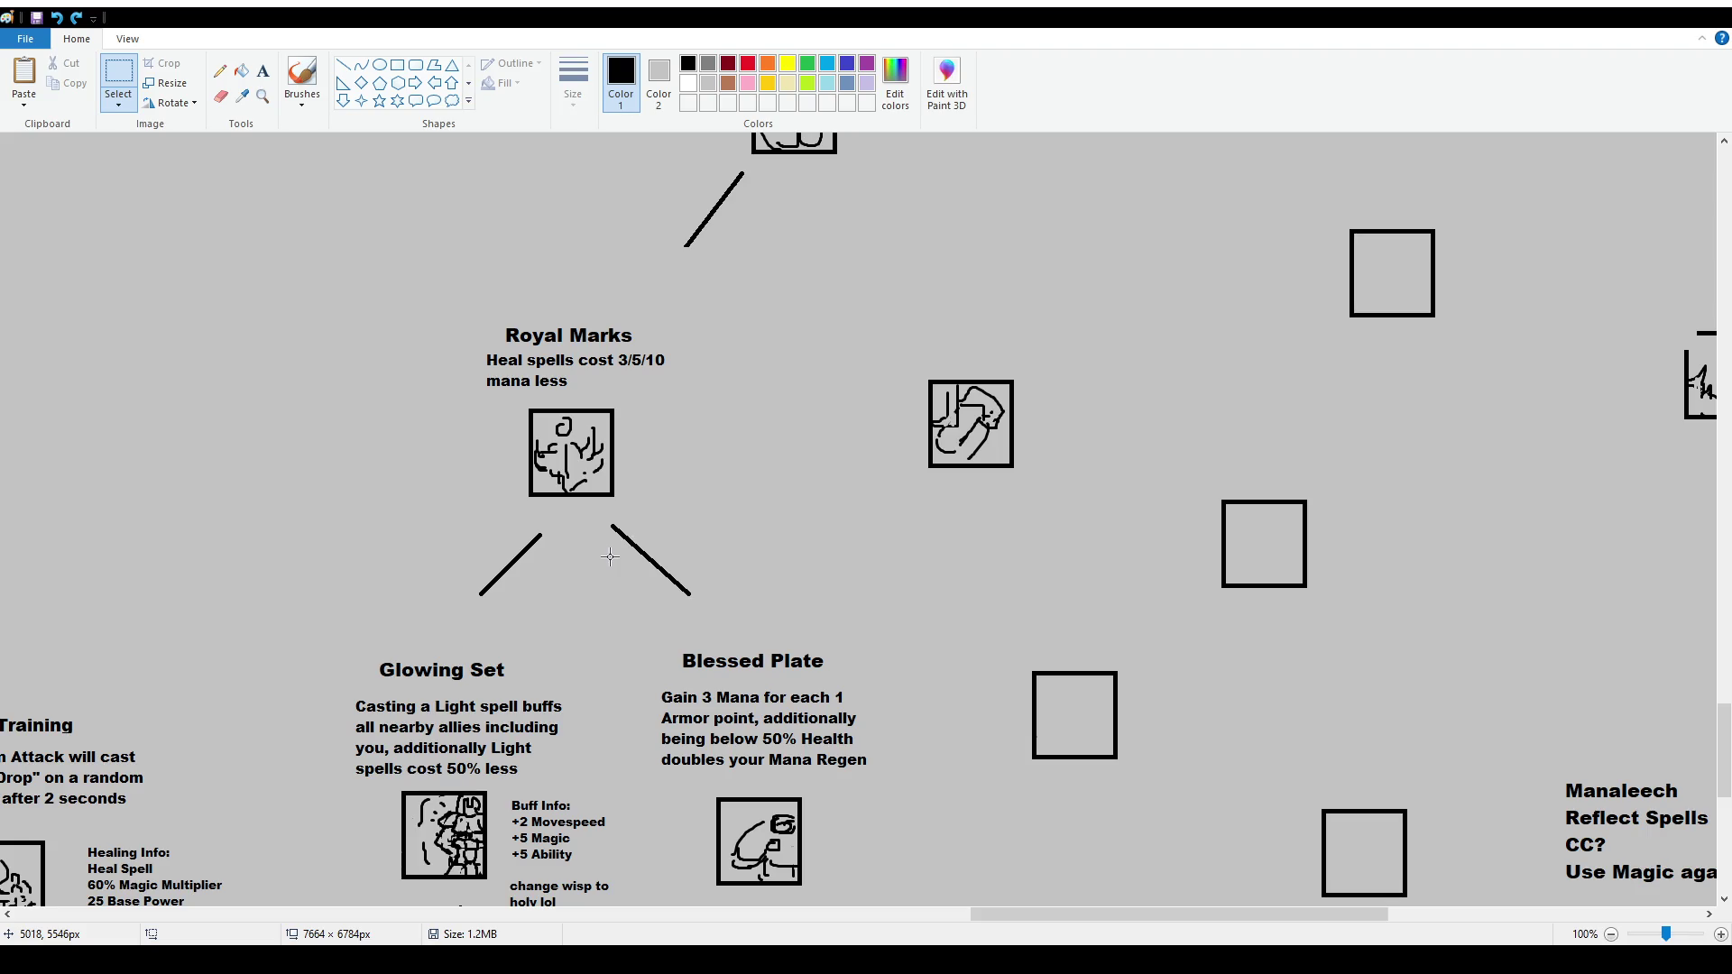
scroll(610, 556, down, 2)
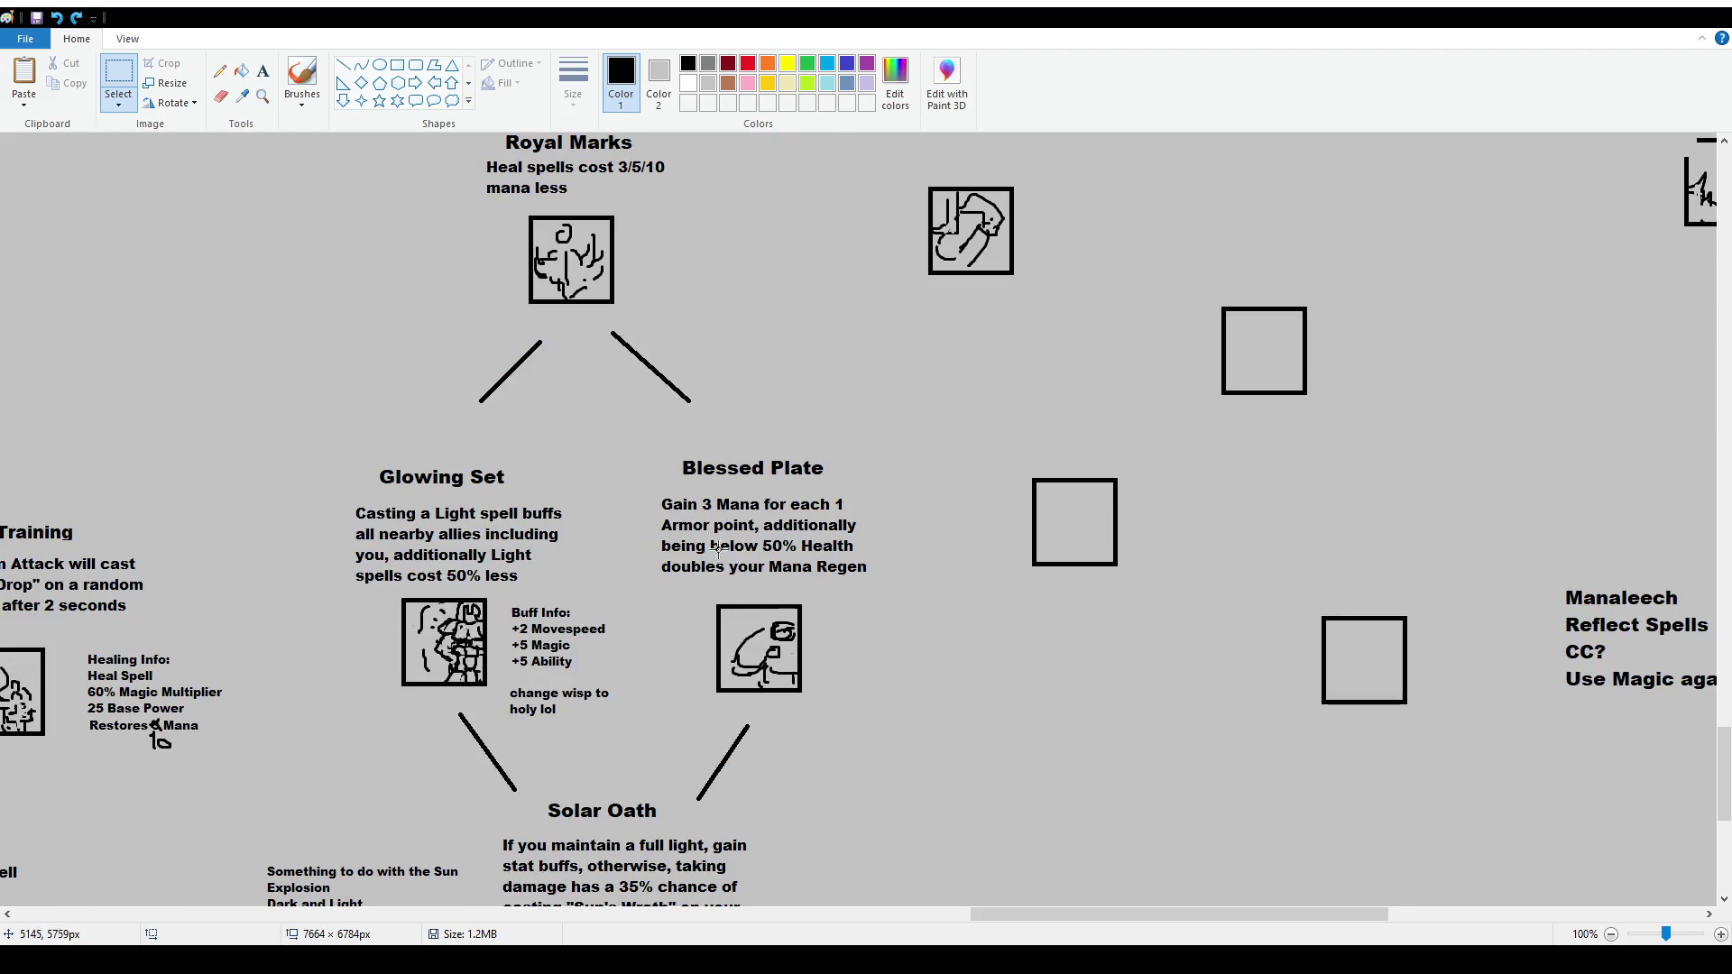
scroll(285, 412, down, 2)
drag(332, 253, 586, 527)
click(643, 569)
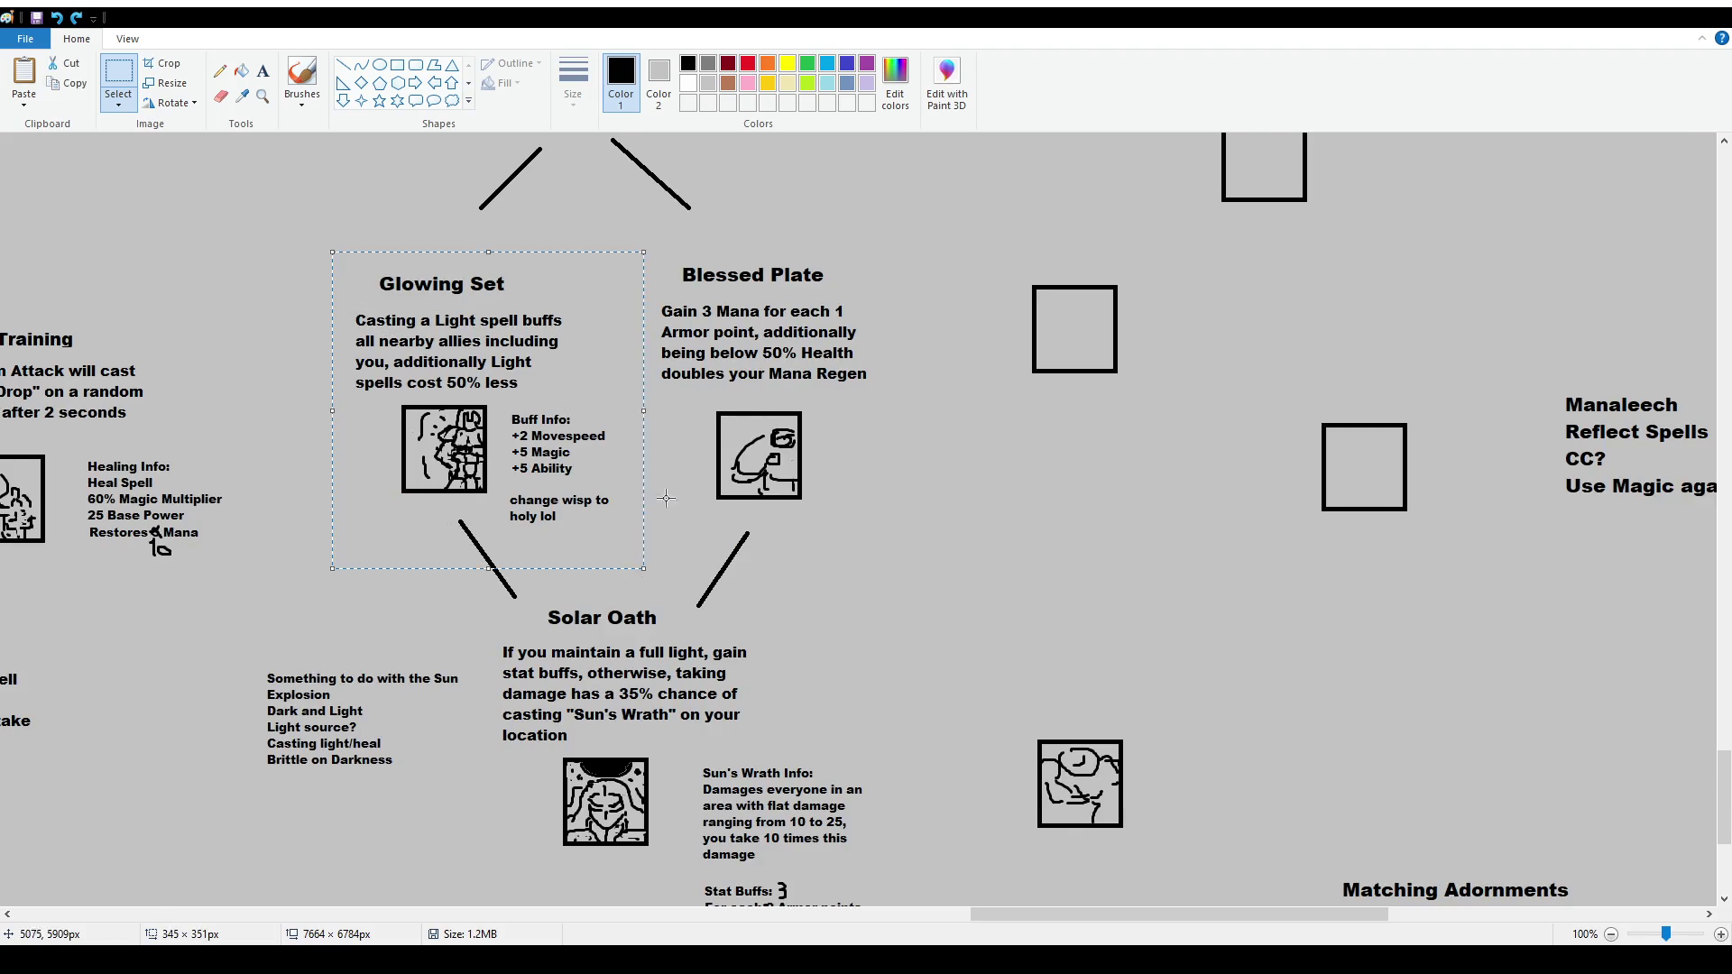
drag(501, 411, 640, 484)
click(736, 488)
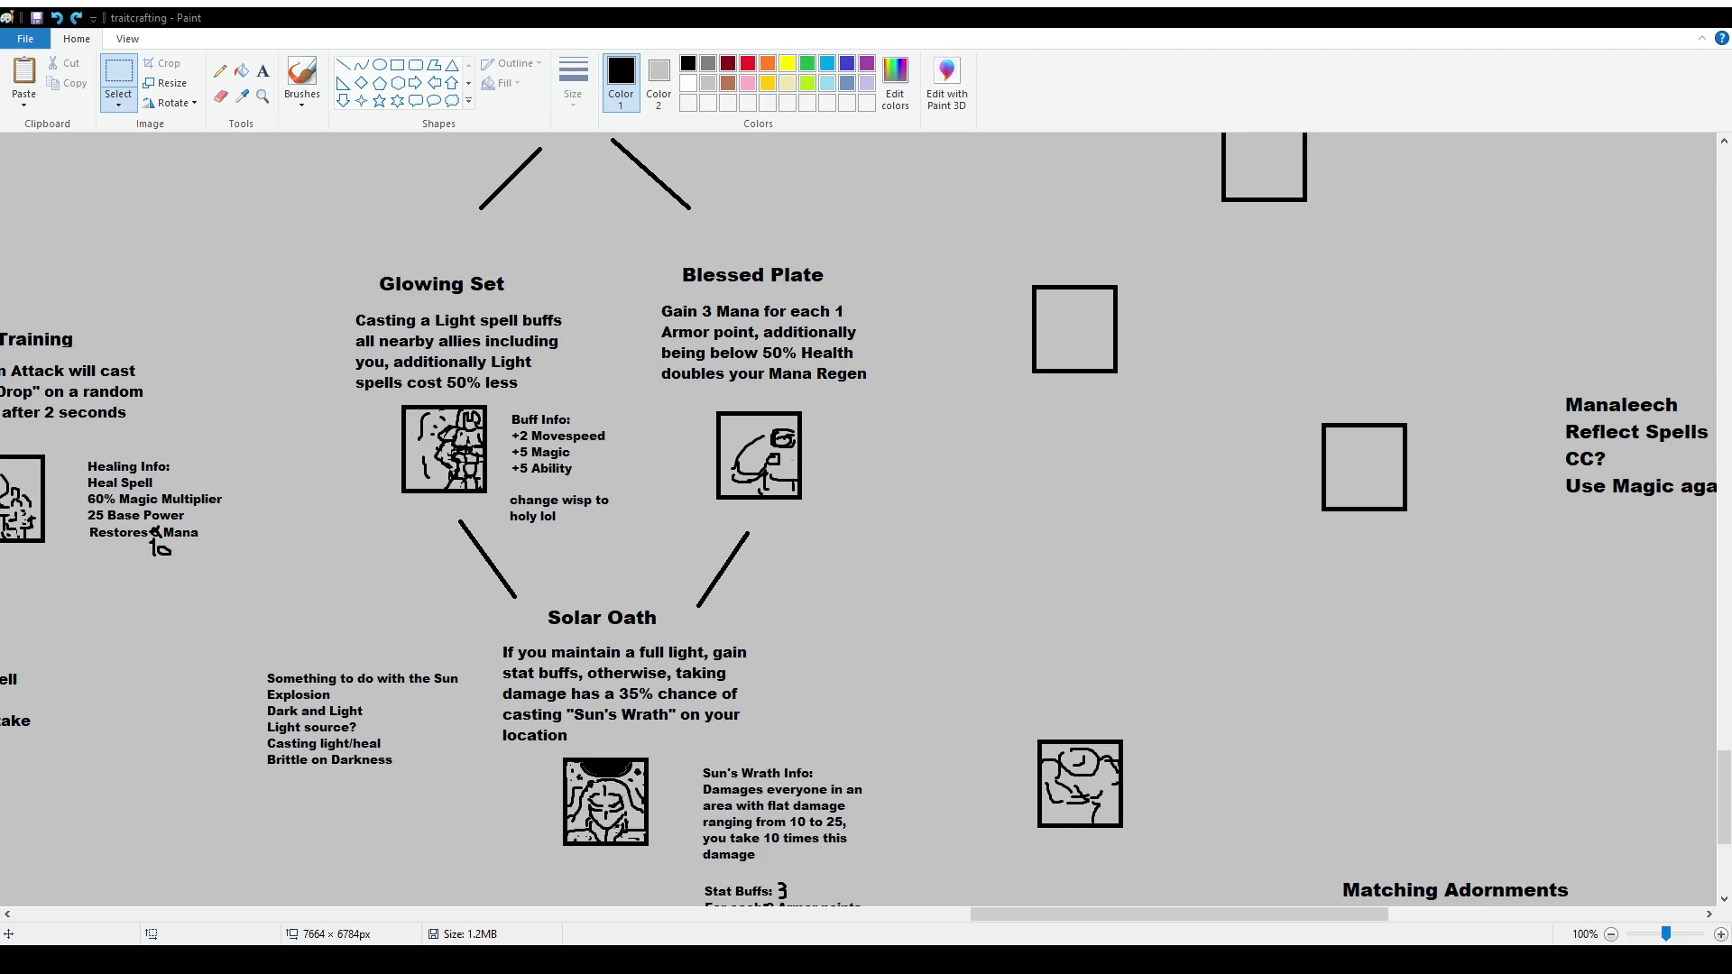
scroll(217, 379, down, 2)
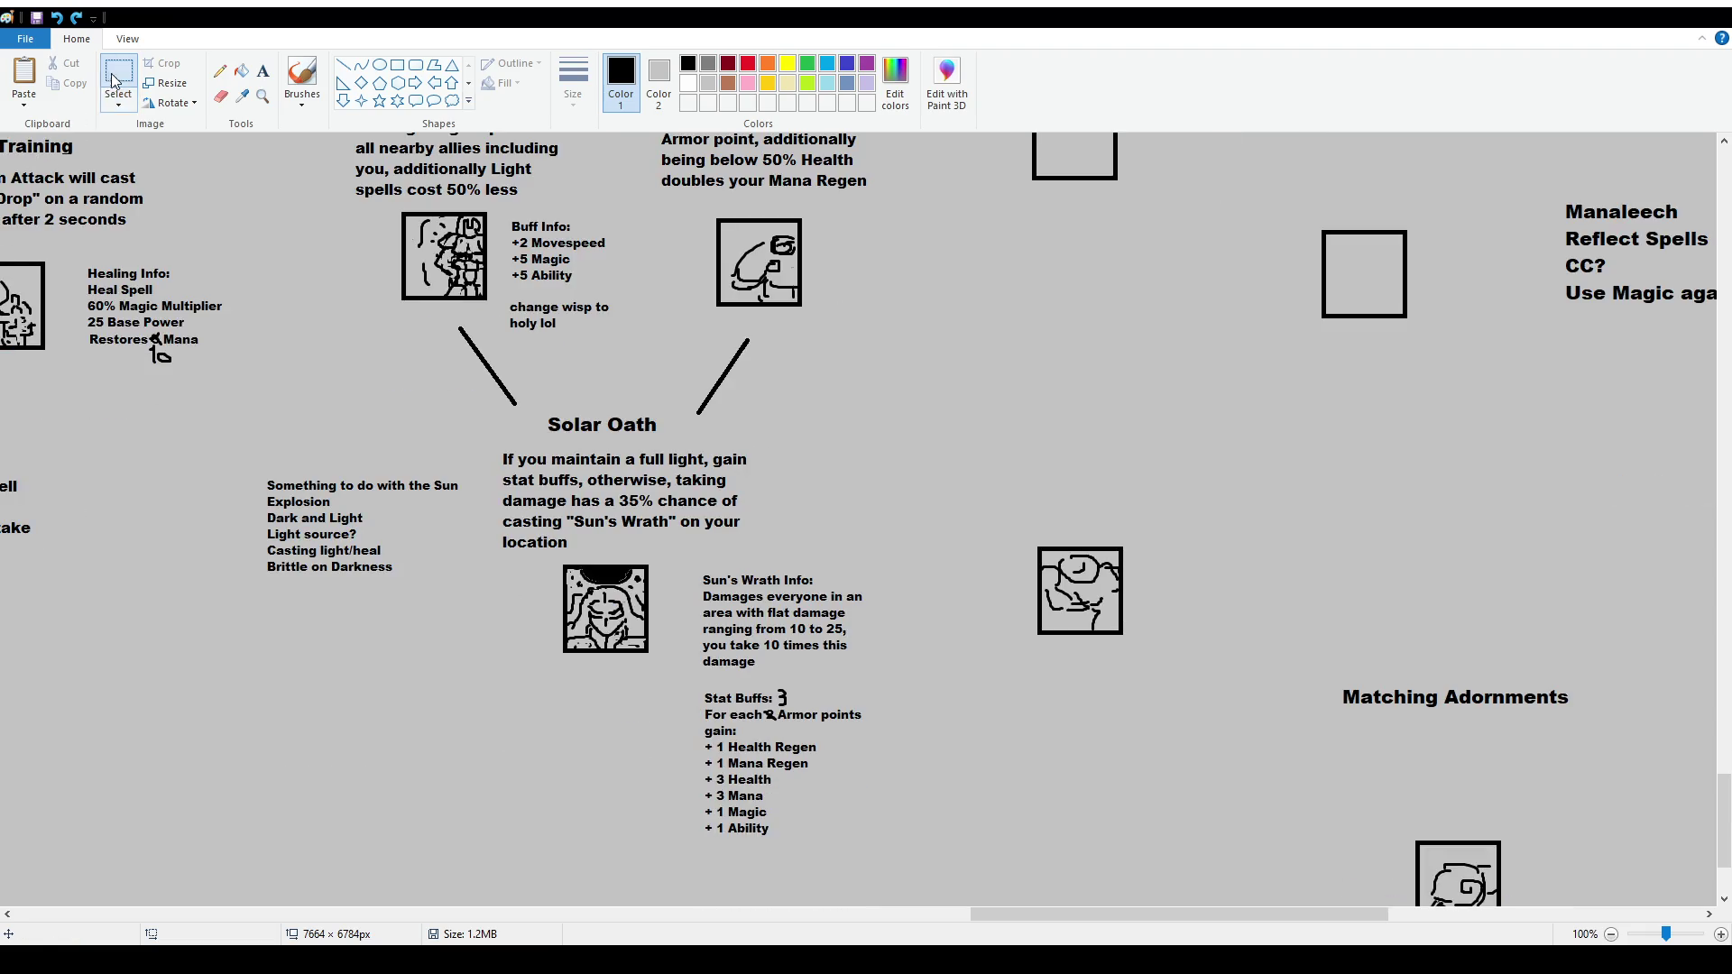
scroll(569, 533, up, 4)
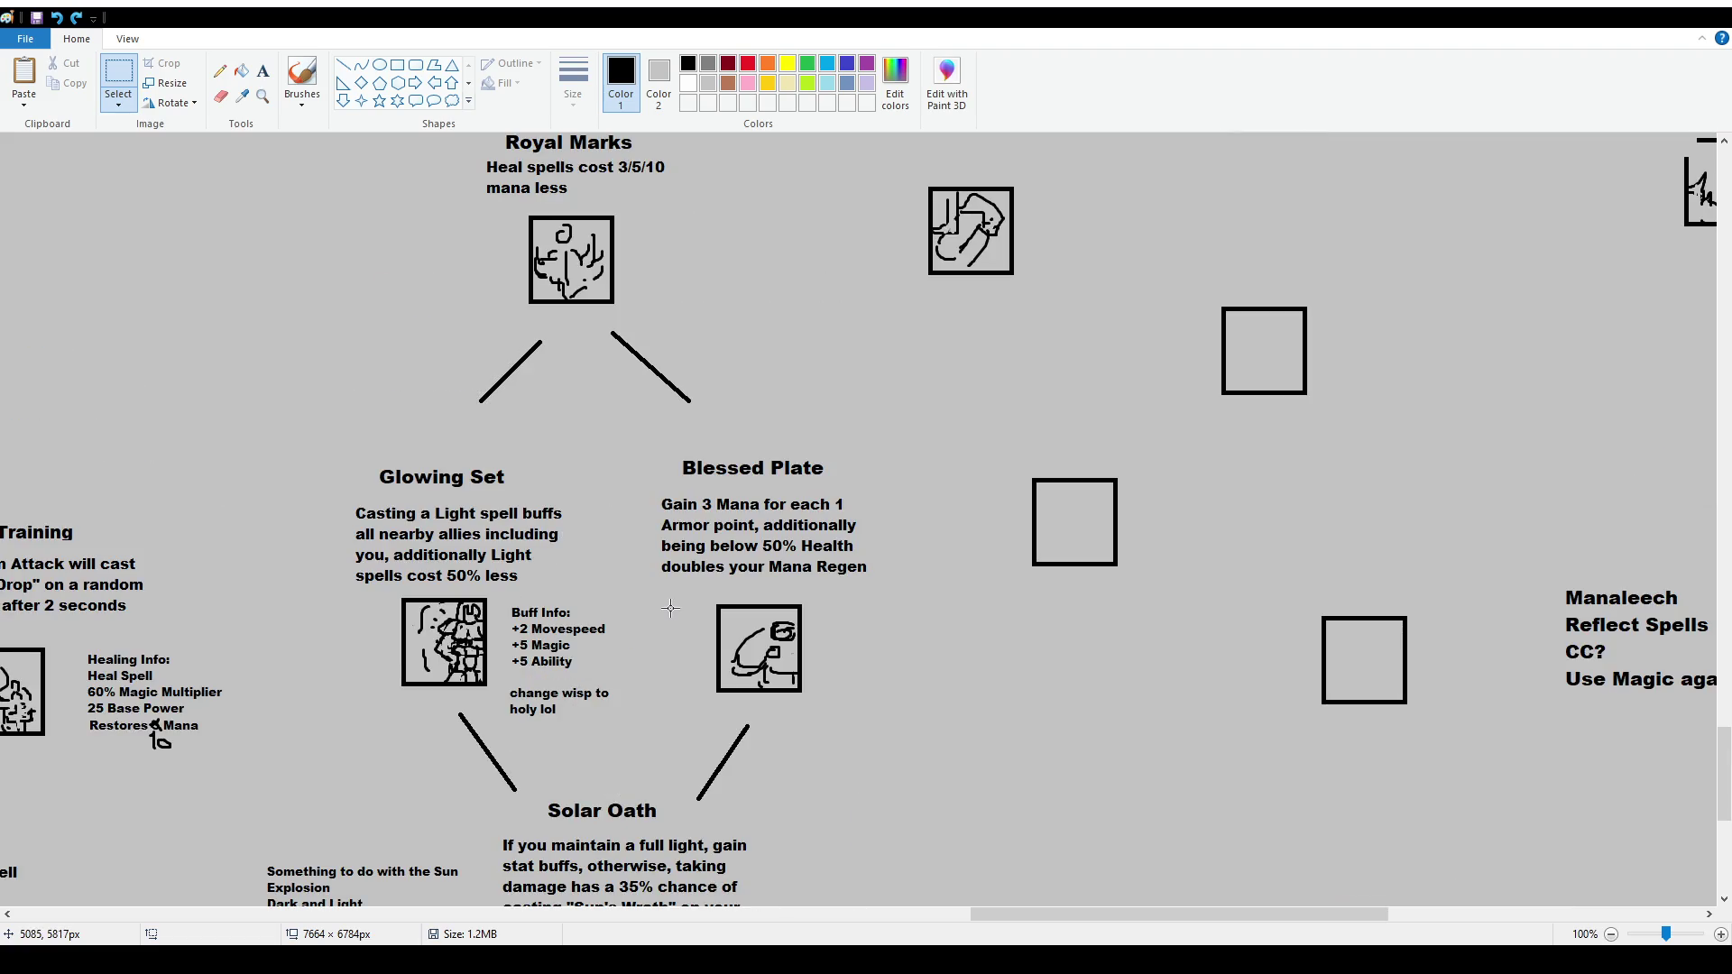
scroll(669, 578, up, 2)
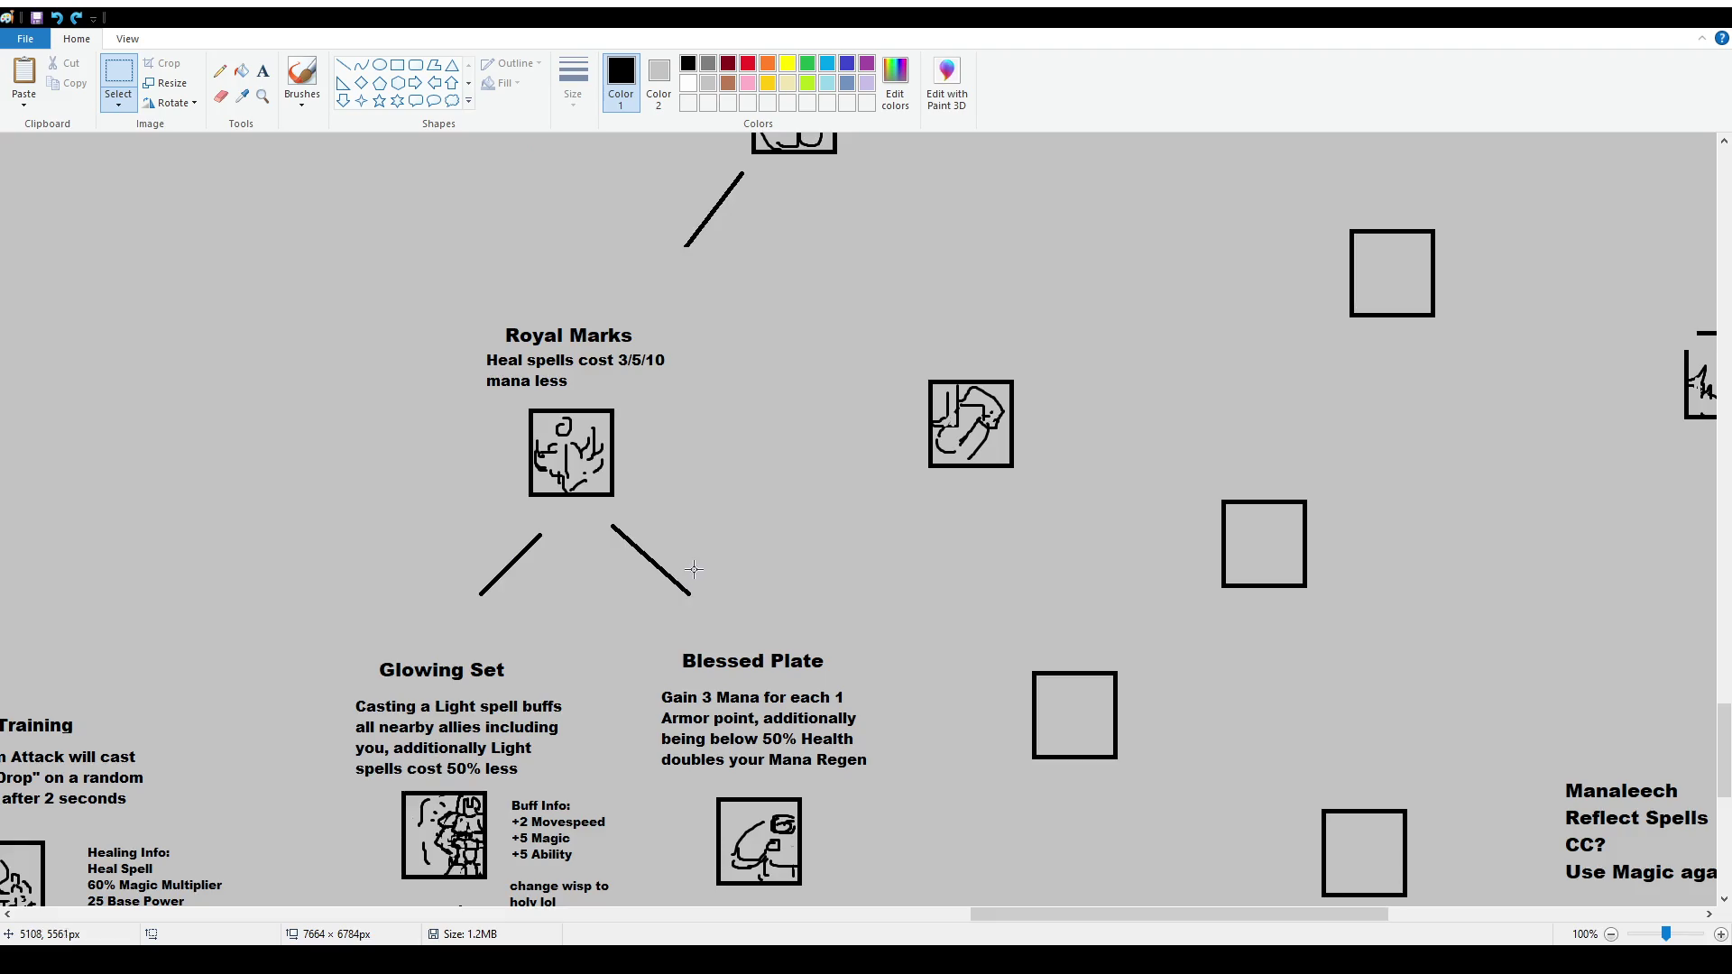
scroll(691, 495, down, 8)
scroll(501, 596, up, 4)
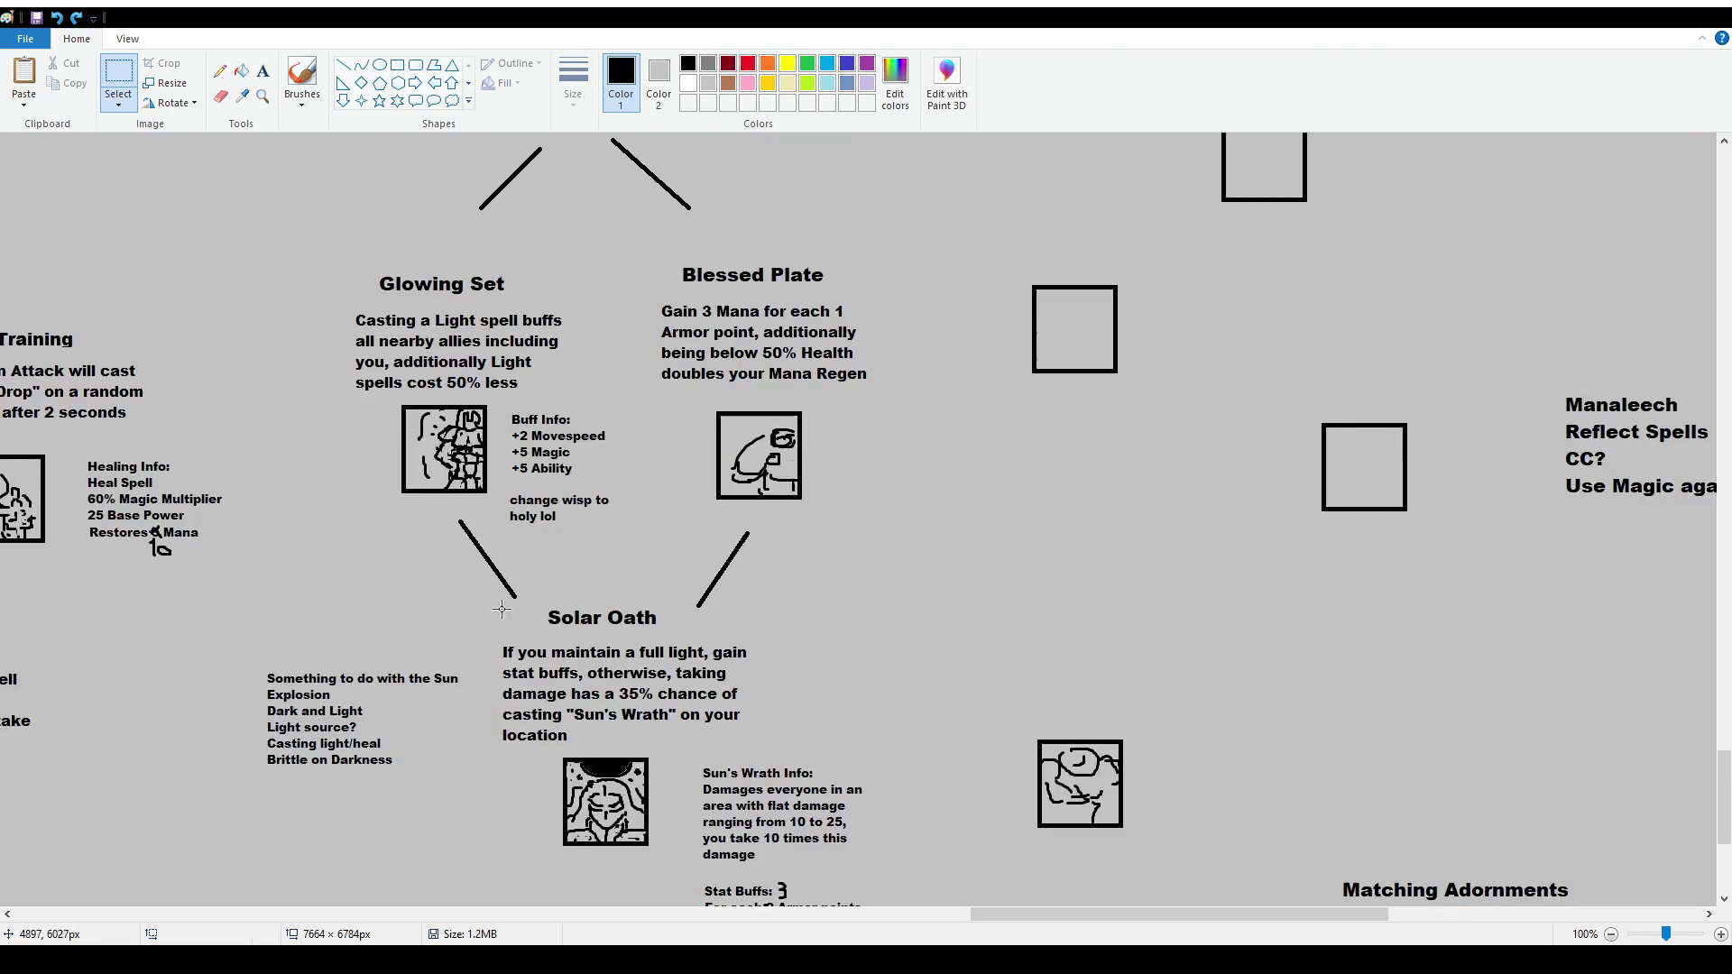
scroll(501, 596, down, 2)
Delete the old Solar Oath description and Sun's Wrath notes, and shift the Sun notes left
mouse_move(490, 445)
mouse_down()
mouse_move(746, 550)
mouse_move(488, 443)
mouse_up()
key(Delete)
mouse_move(700, 566)
mouse_down()
mouse_move(919, 902)
mouse_move(941, 878)
mouse_up()
key(Delete)
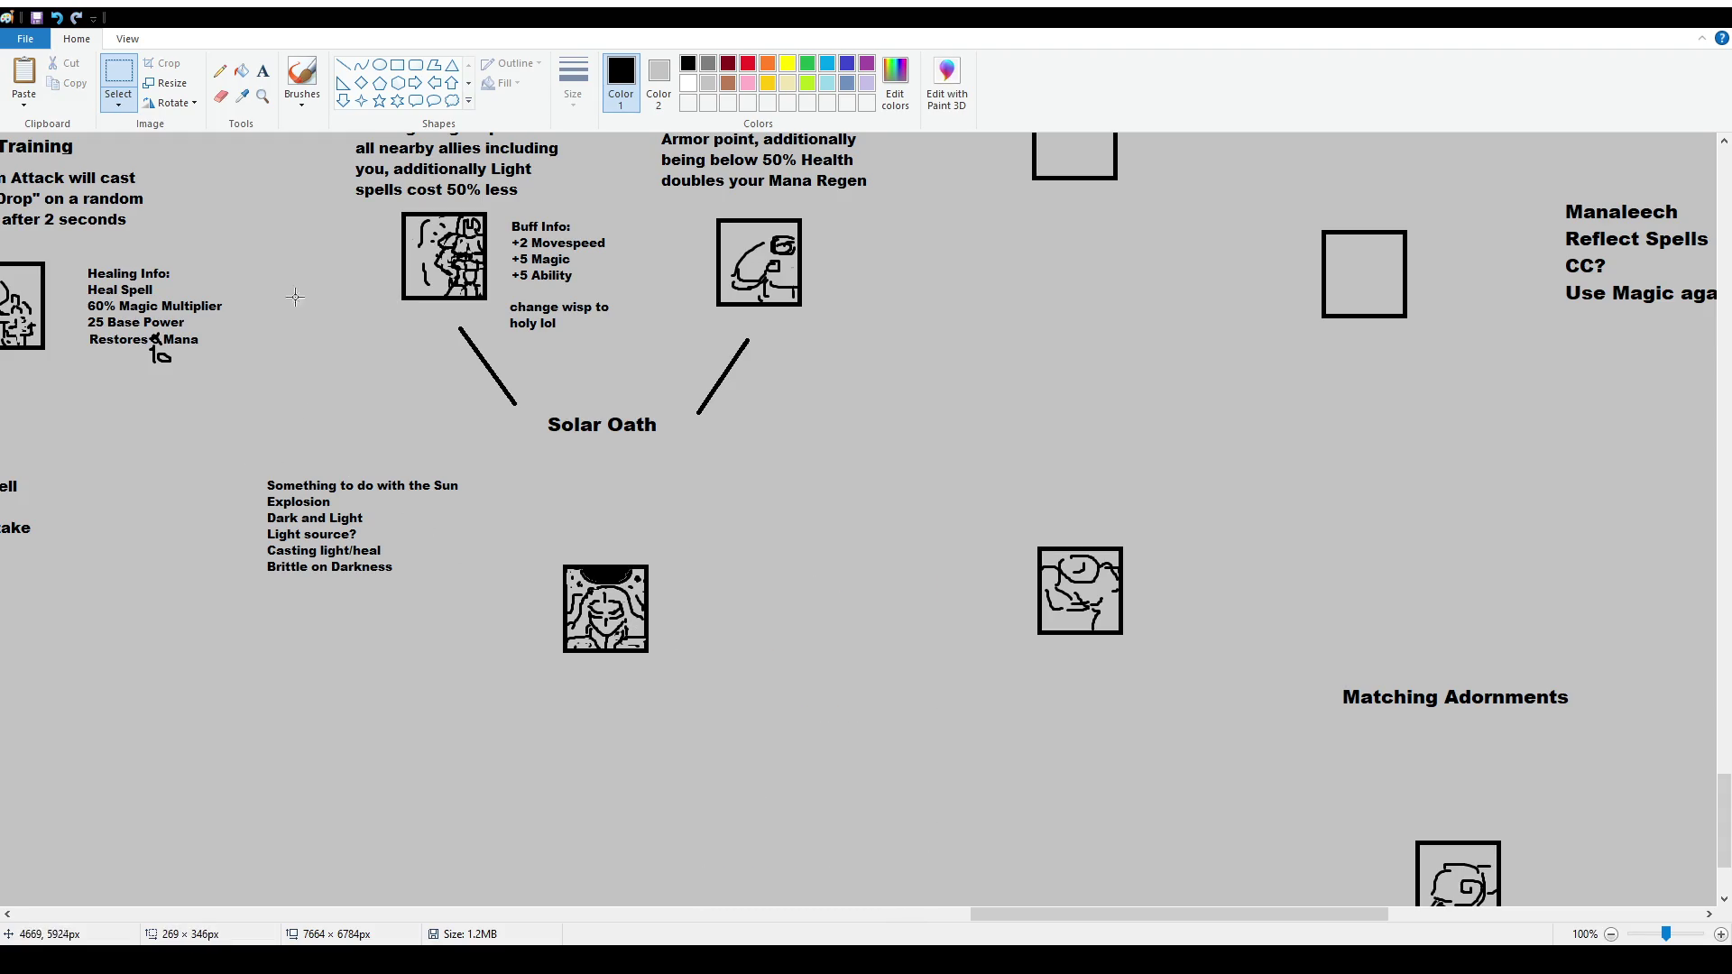
mouse_move(254, 474)
mouse_down()
mouse_move(511, 622)
mouse_move(410, 589)
mouse_up()
click(514, 587)
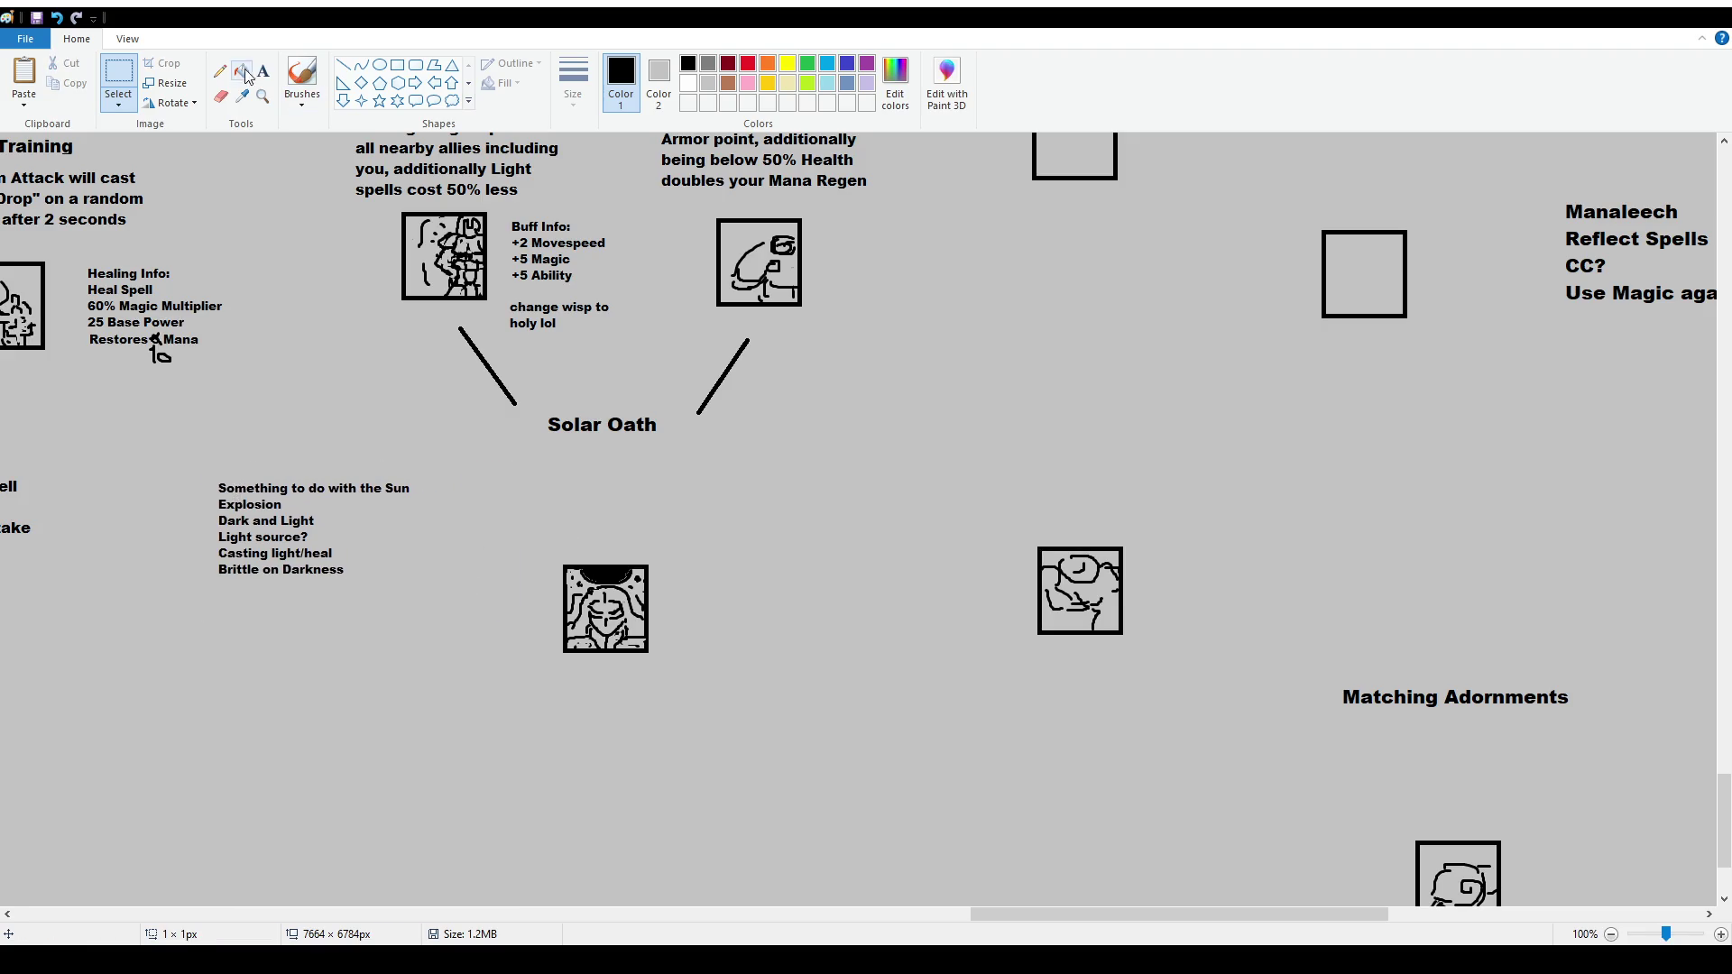
Add a size-12 text box below Solar Oath reading 'Gain 75 Mana and 10 Mana Regen'
click(262, 71)
drag(480, 451, 747, 546)
click(132, 97)
click(118, 165)
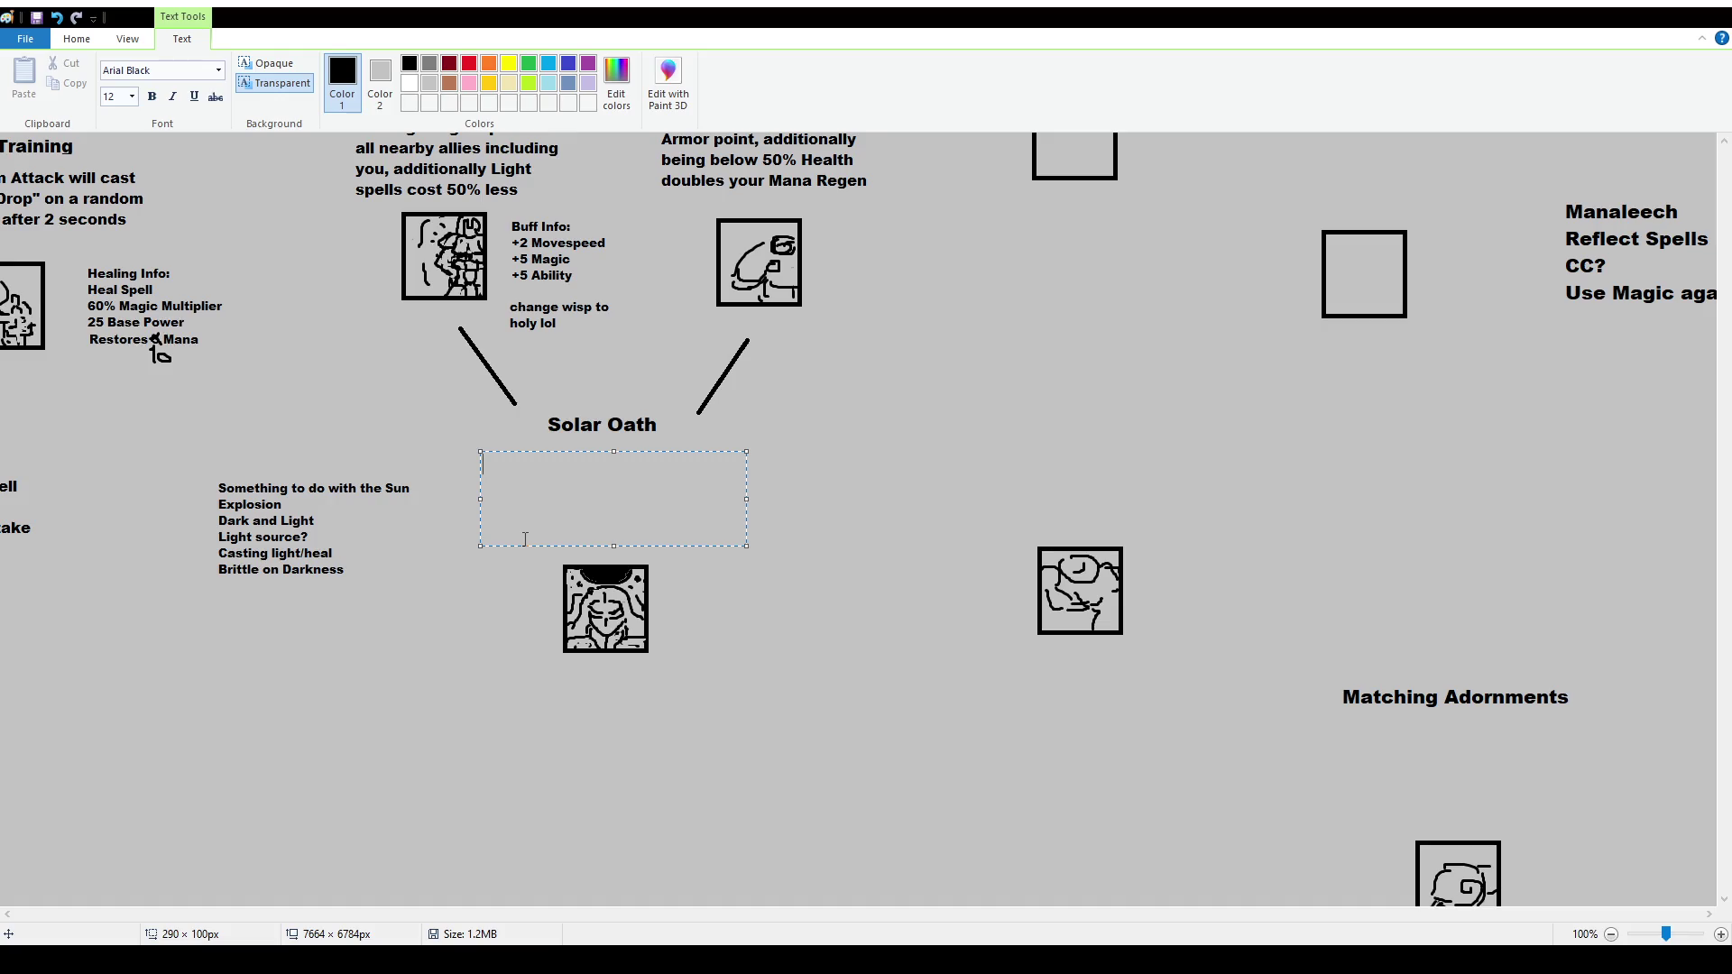
text(Gain )
text(75 Mana )
text(and 10 Mnan)
key(BackSpace)
key(BackSpace)
key(BackSpace)
text(ana Regen)
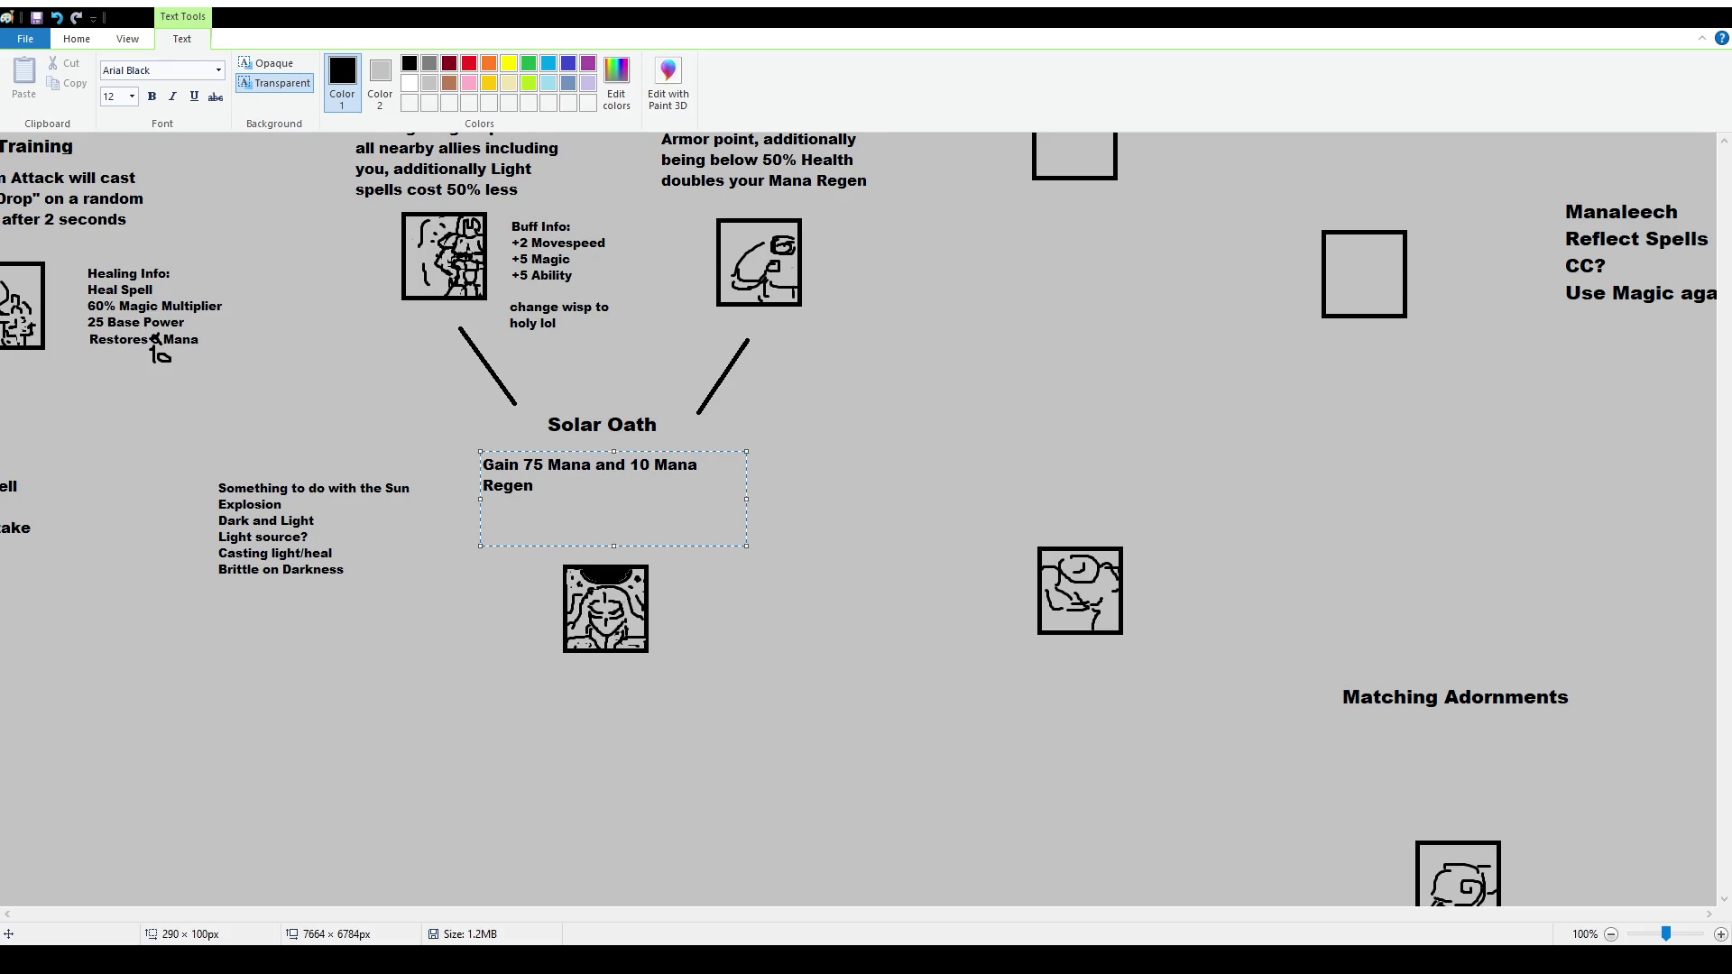
text(yourt )
text(light a)
key(BackSpace)
key(BackSpace)
key(BackSpace)
key(BackSpace)
text(Light and Heal )
text(spells )
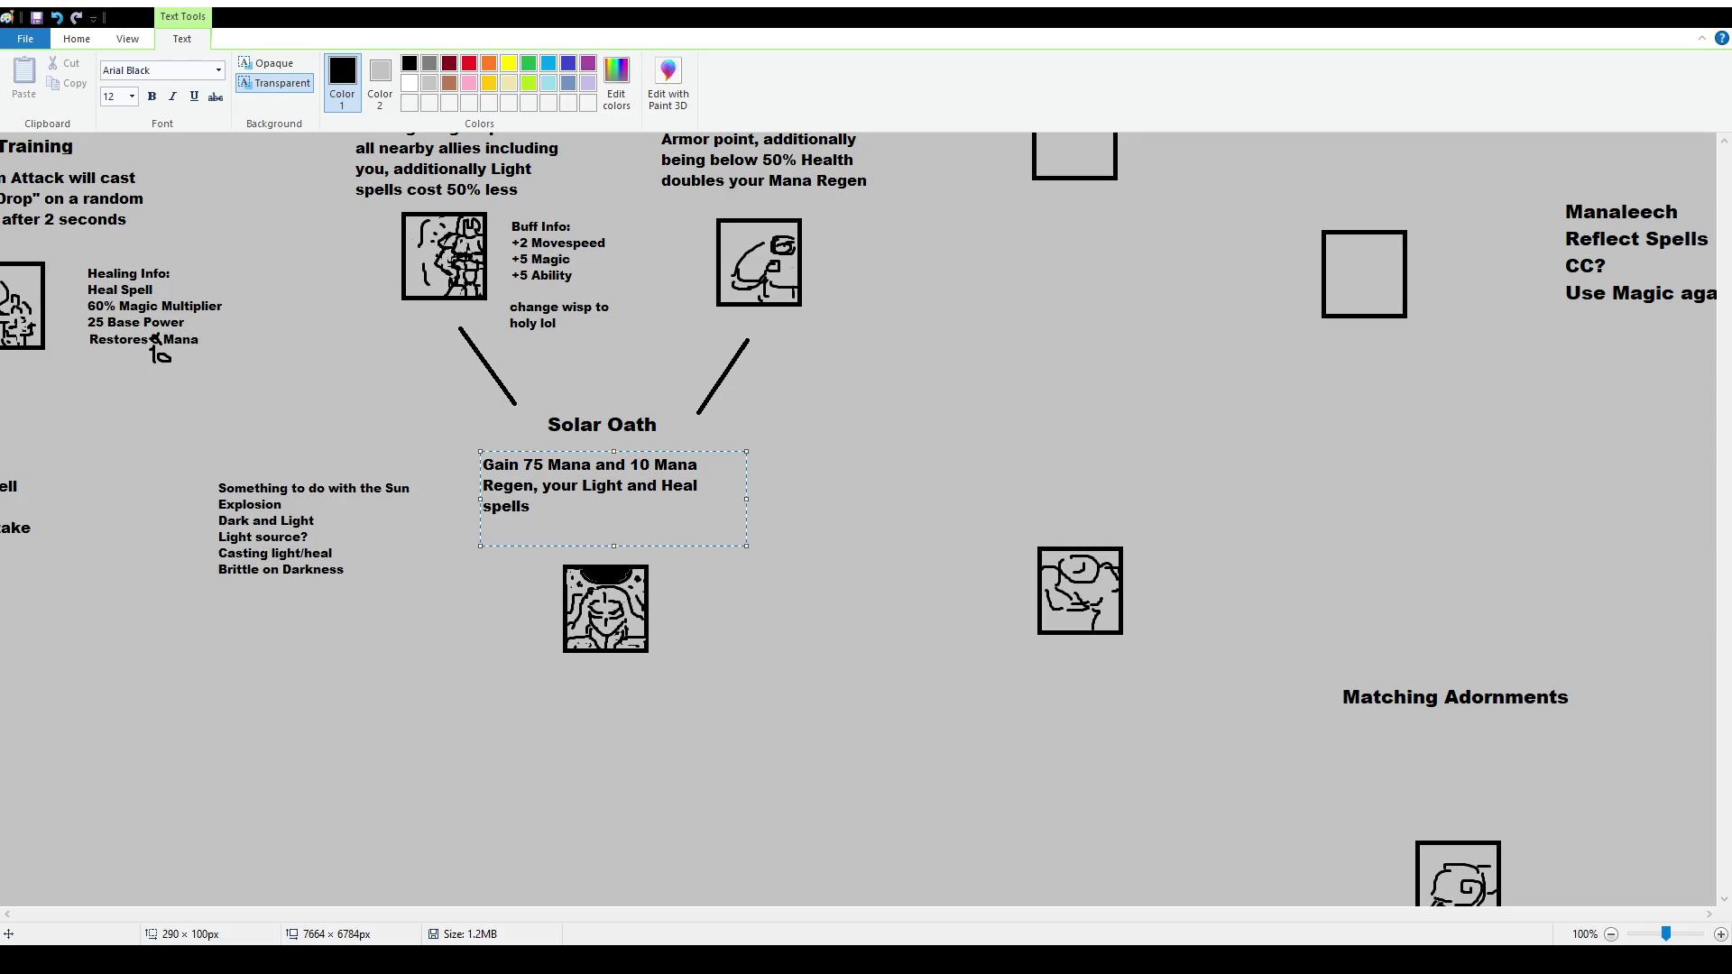
text(are ampl)
text(ified)
Continue the text: Light and Heal spells now trigger Sun's Wrath, and all spells cost 3 times more
key(ctrl+shift+Left)
key(ctrl+shift+Left)
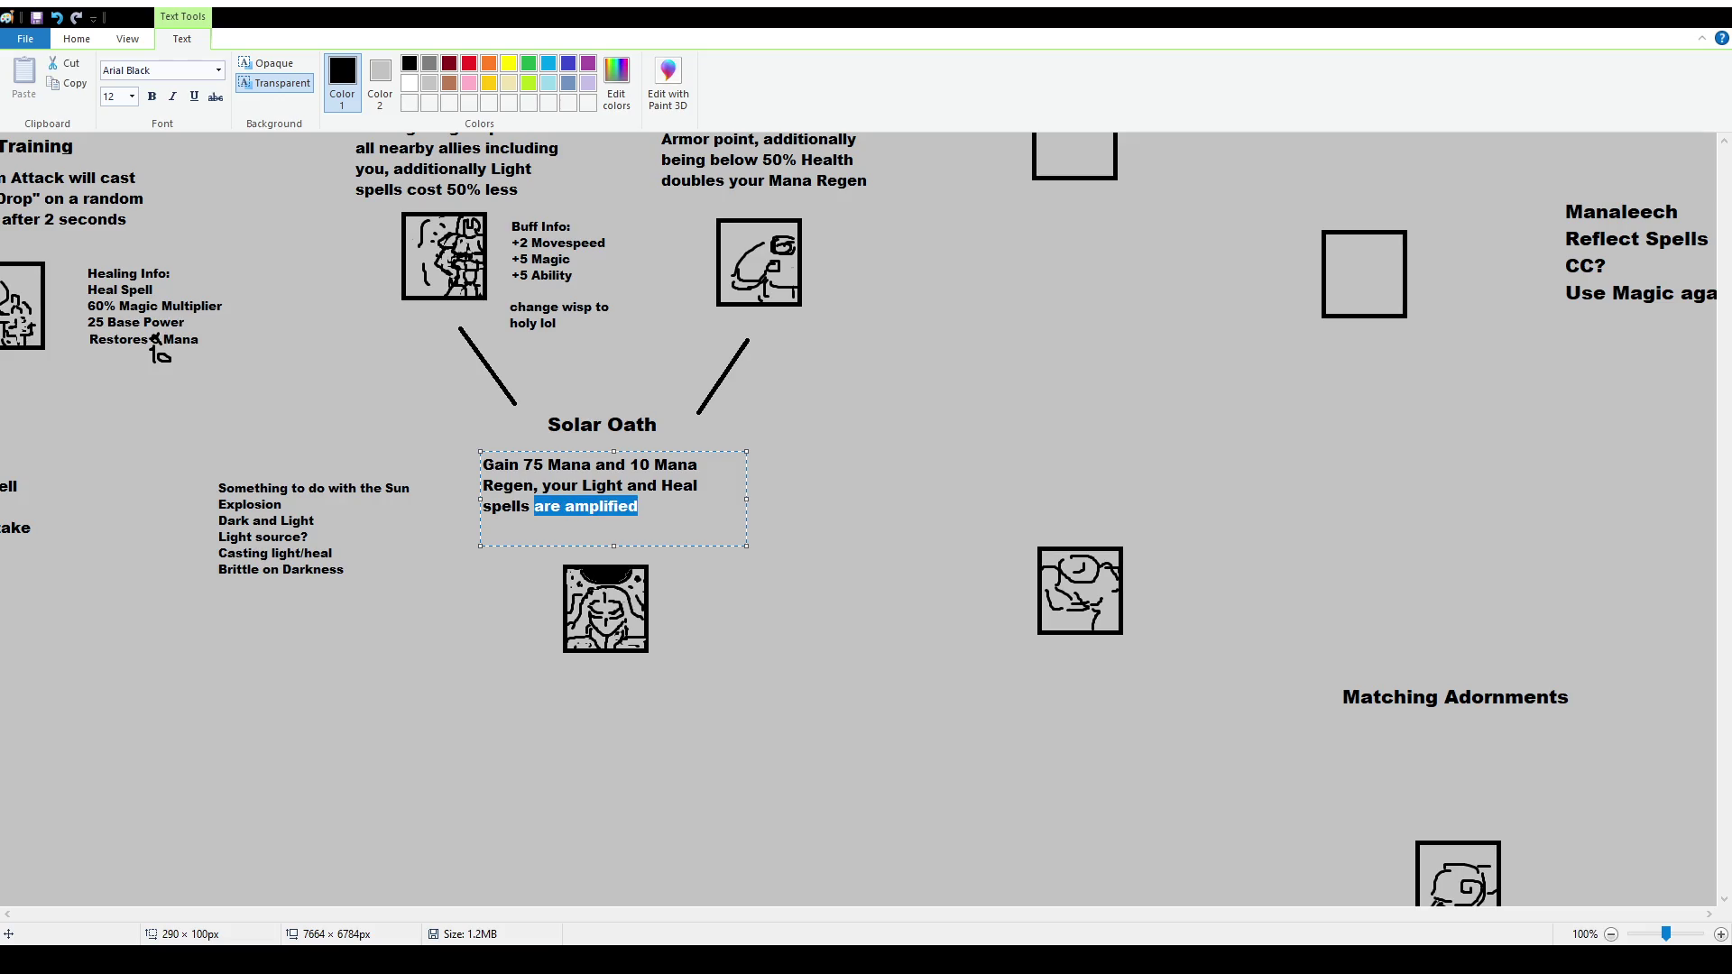
key(BackSpace)
text(now trigger )
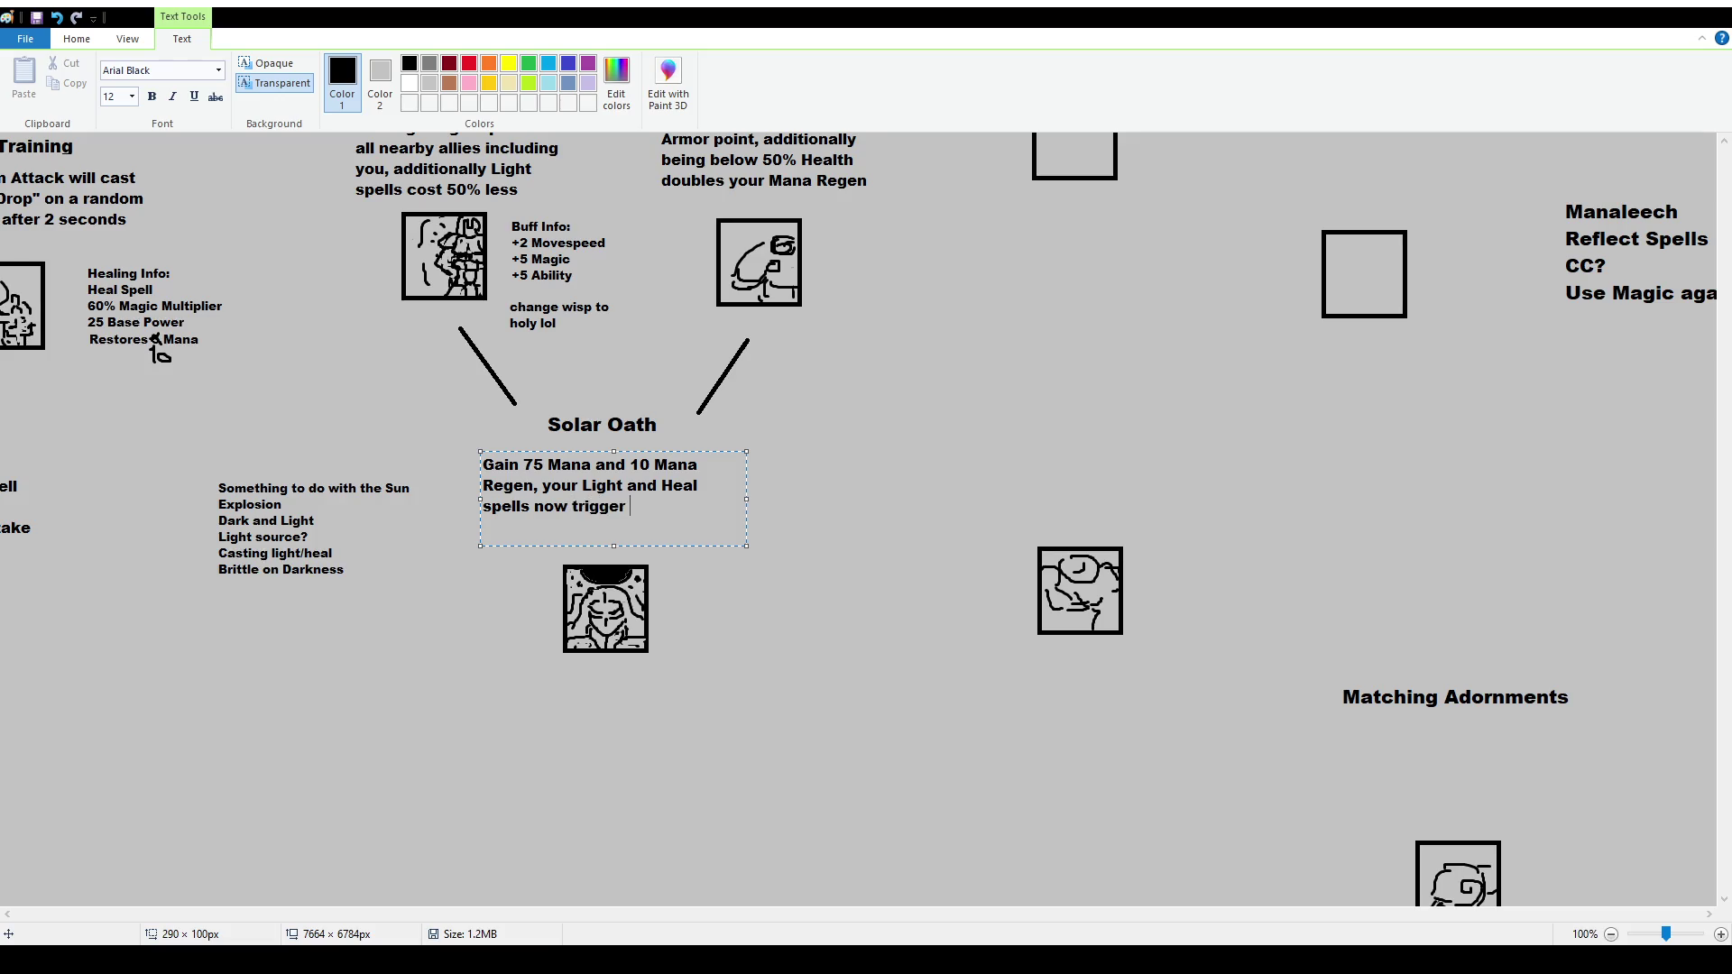
text(Solar G)
key(BackSpace)
text(G)
key(BackSpace)
key(BackSpace)
key(BackSpace)
key(BackSpace)
key(BackSpace)
text(uns)
key(BackSpace)
text('s Wrath)
text(and all spells cos)
text(t )
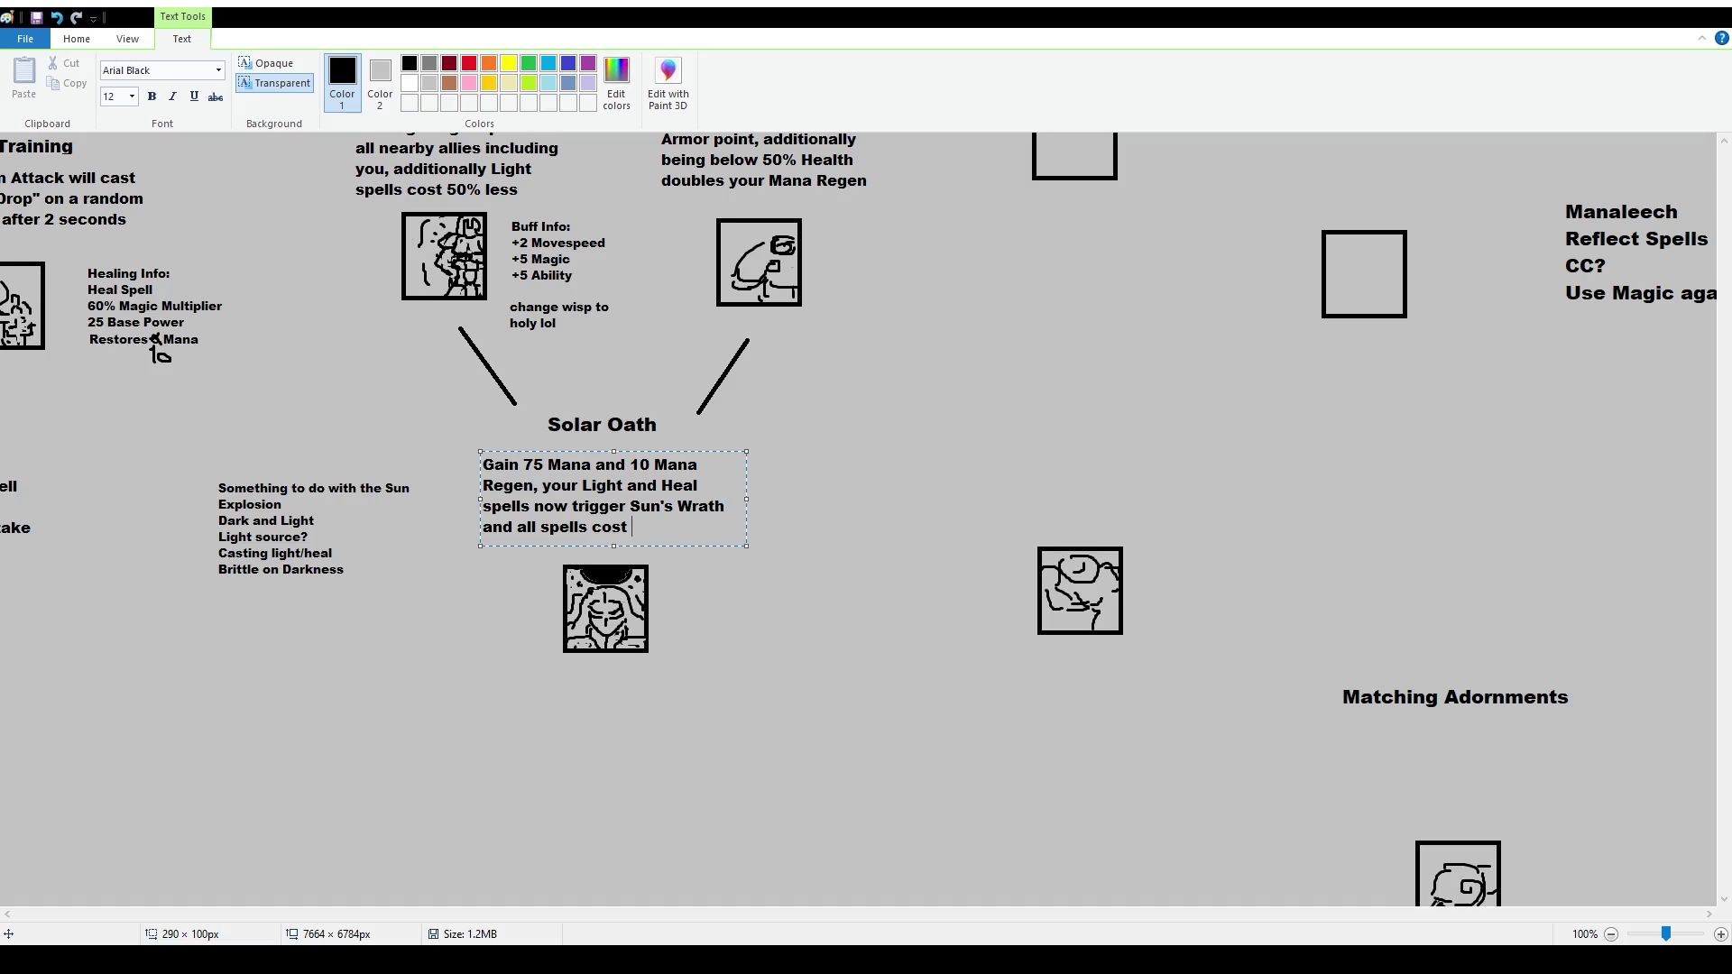
text(3 times more)
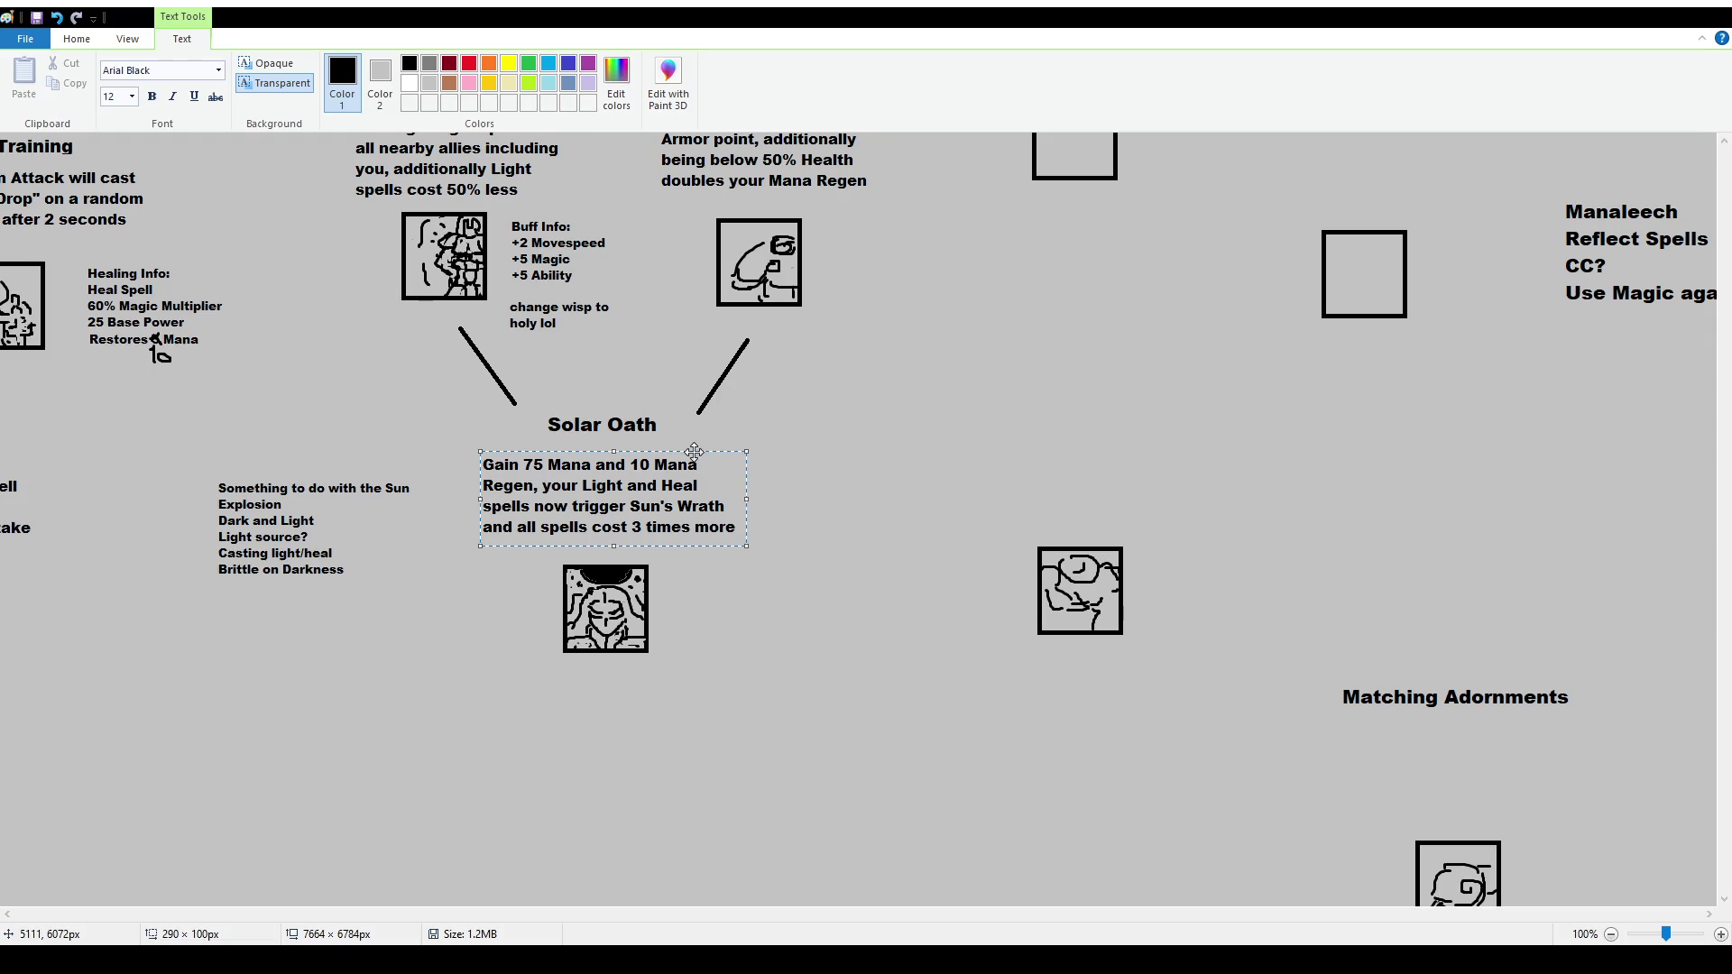
Nudge the description text box into place, add a quote mark before Sun's, and commit it
drag(692, 452, 703, 456)
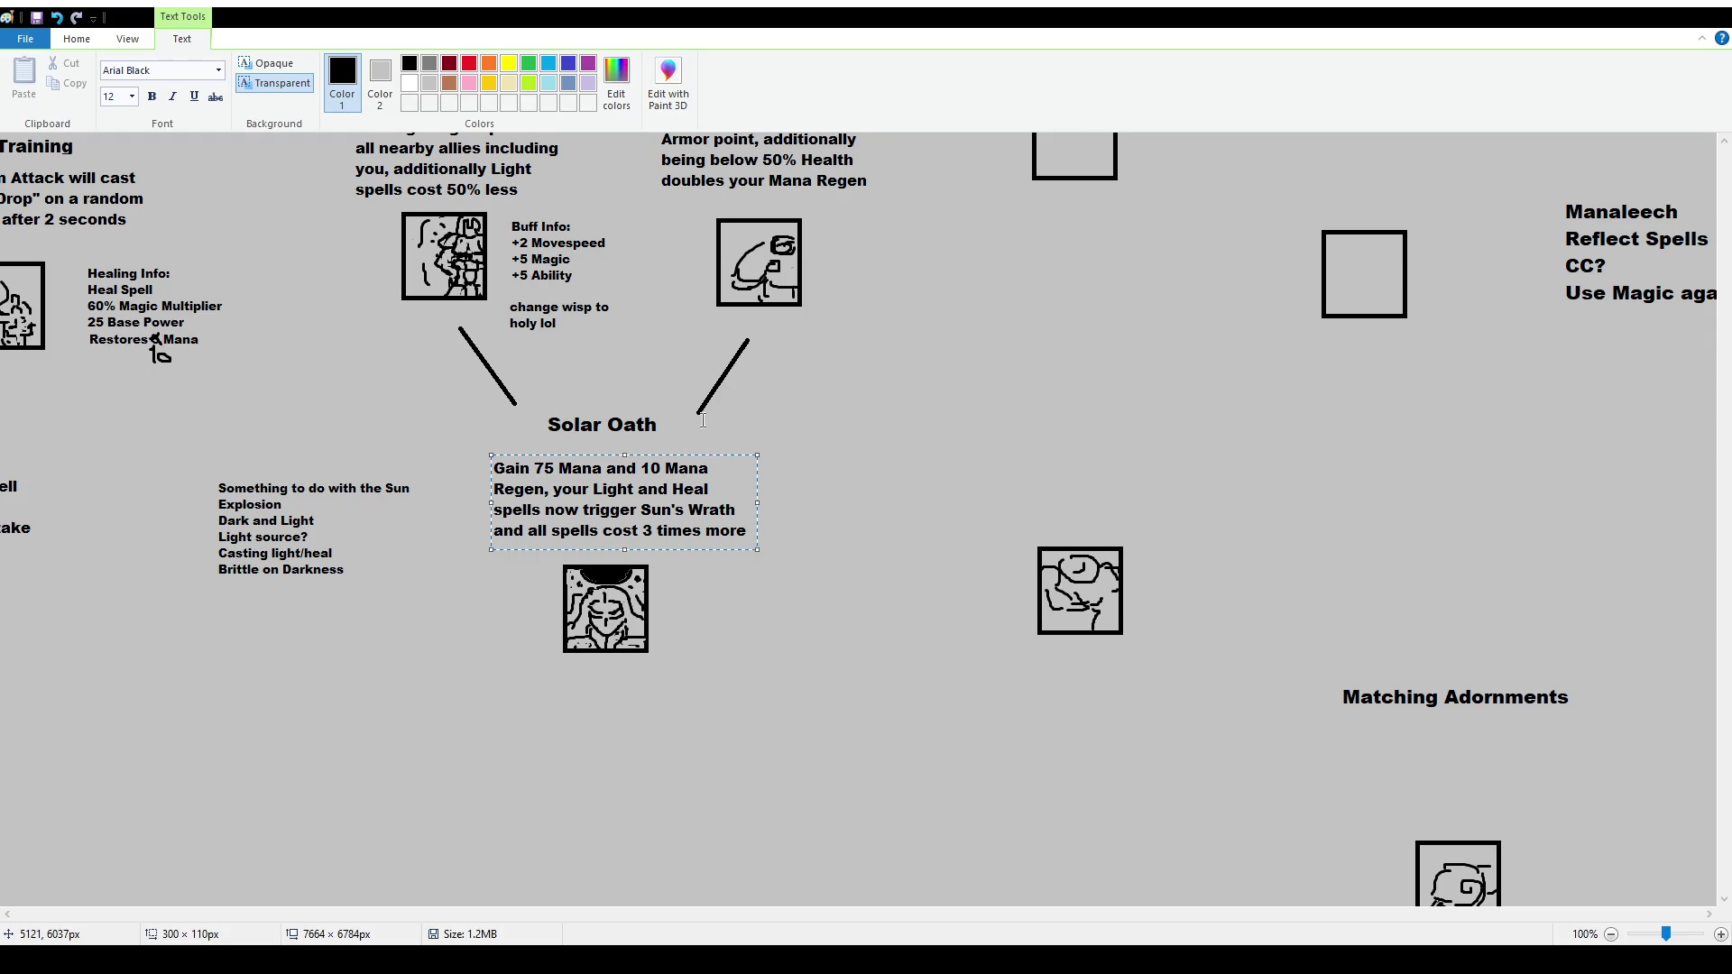
click(645, 512)
text(")
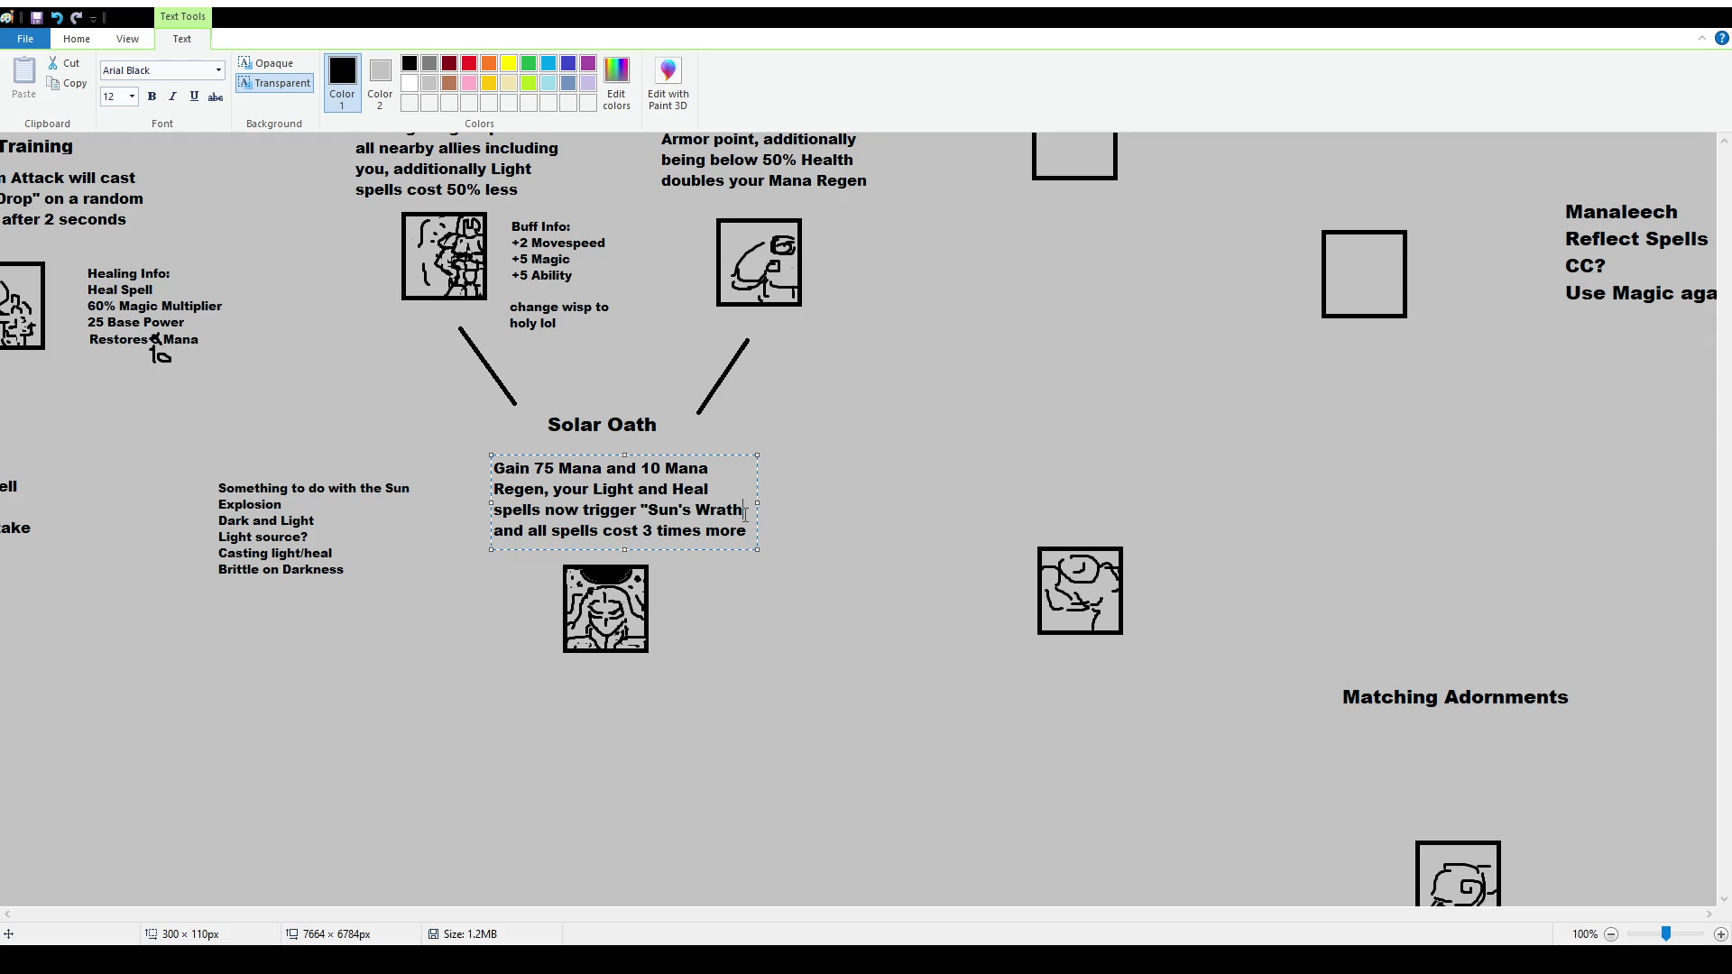
click(873, 534)
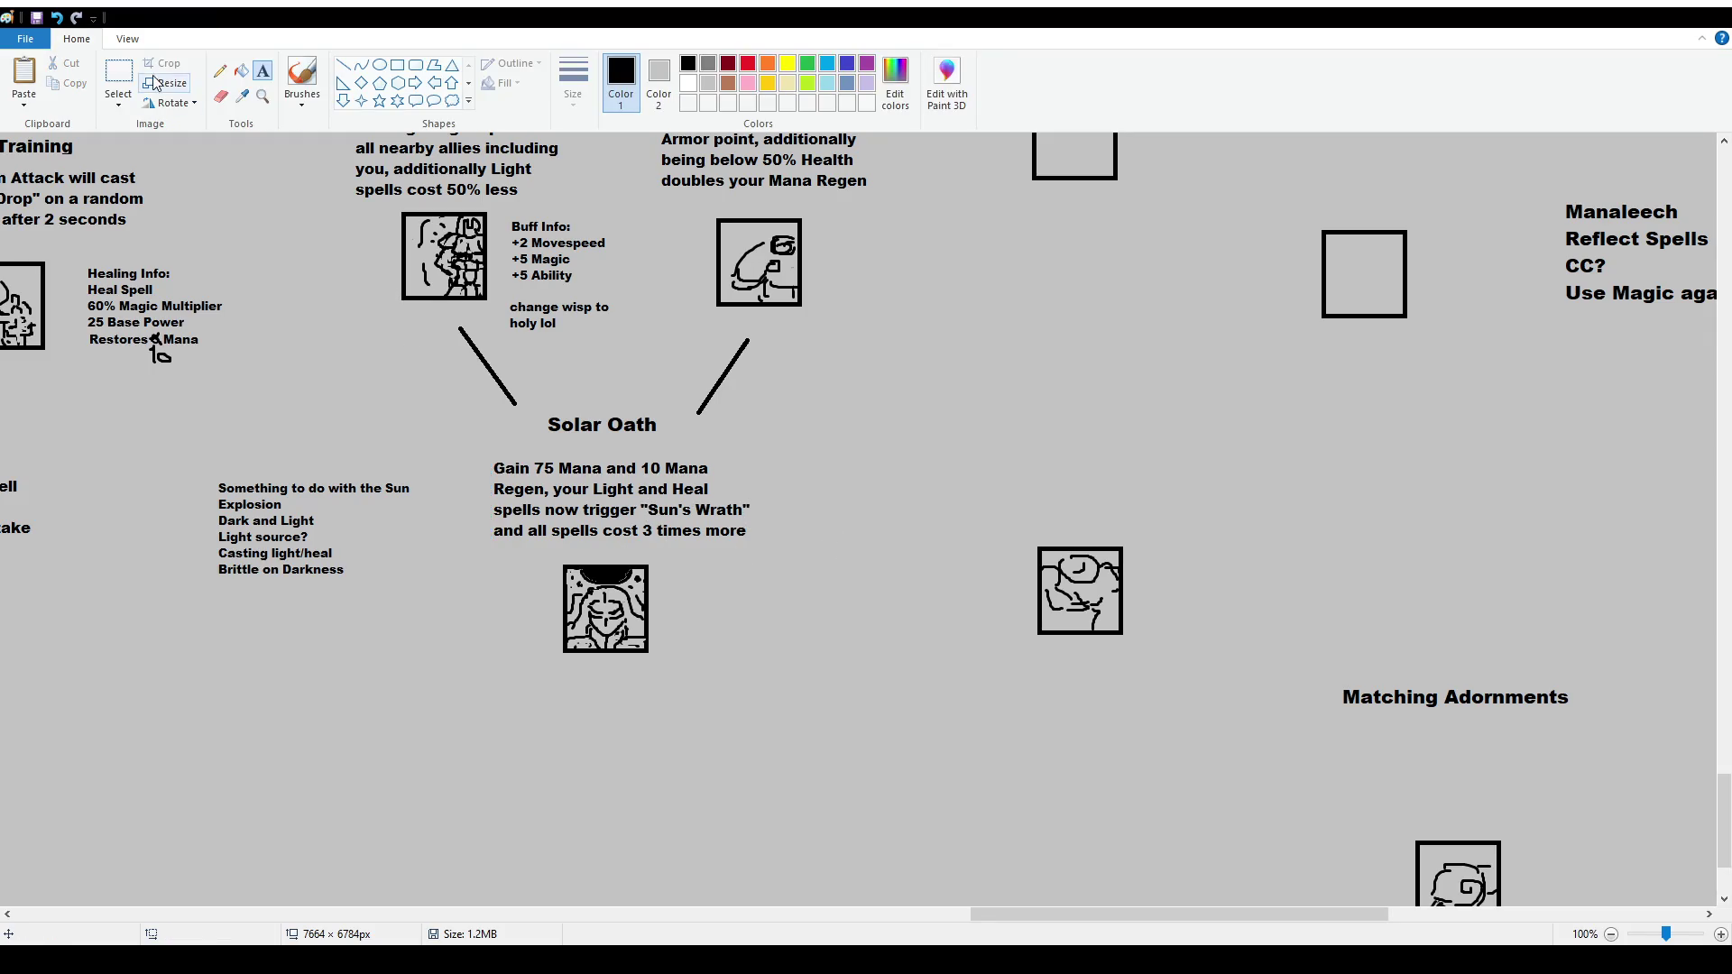
Beside the sun icon, type a size-10 'Sun's Wrath Info:' note with 15-25 Base Damage and 50% Magic Multiplier
drag(706, 590, 873, 753)
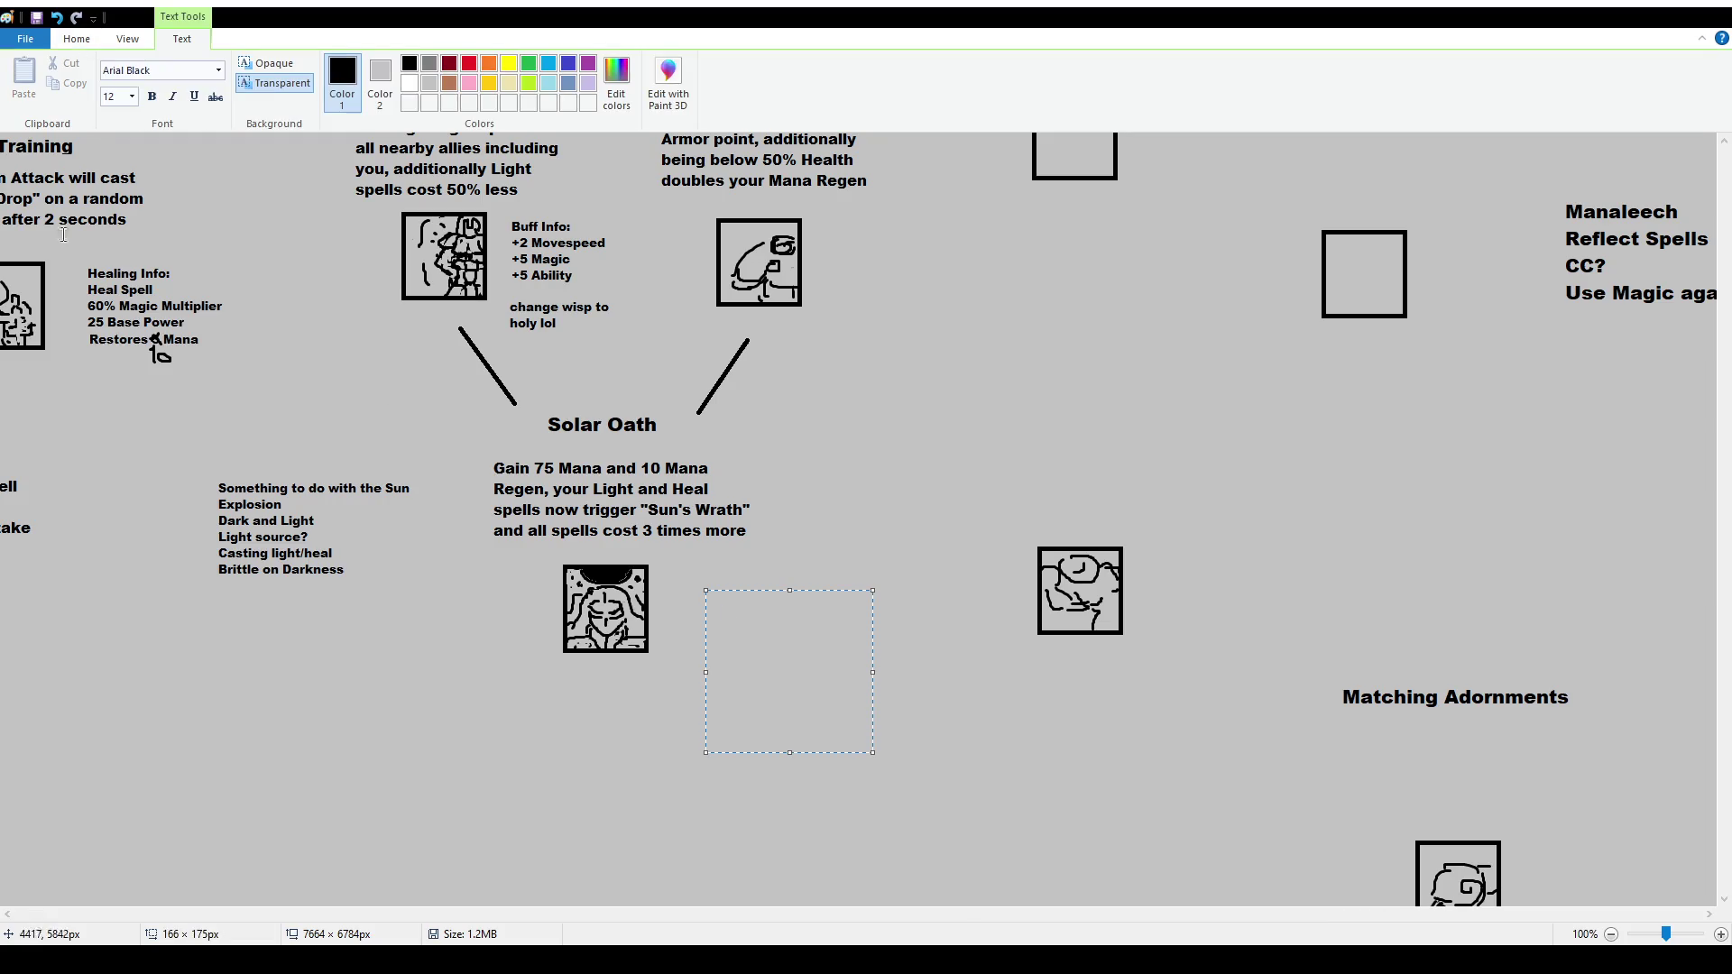
click(131, 96)
click(122, 117)
text(Sun's Wrath Info)
text(:)
key(Return)
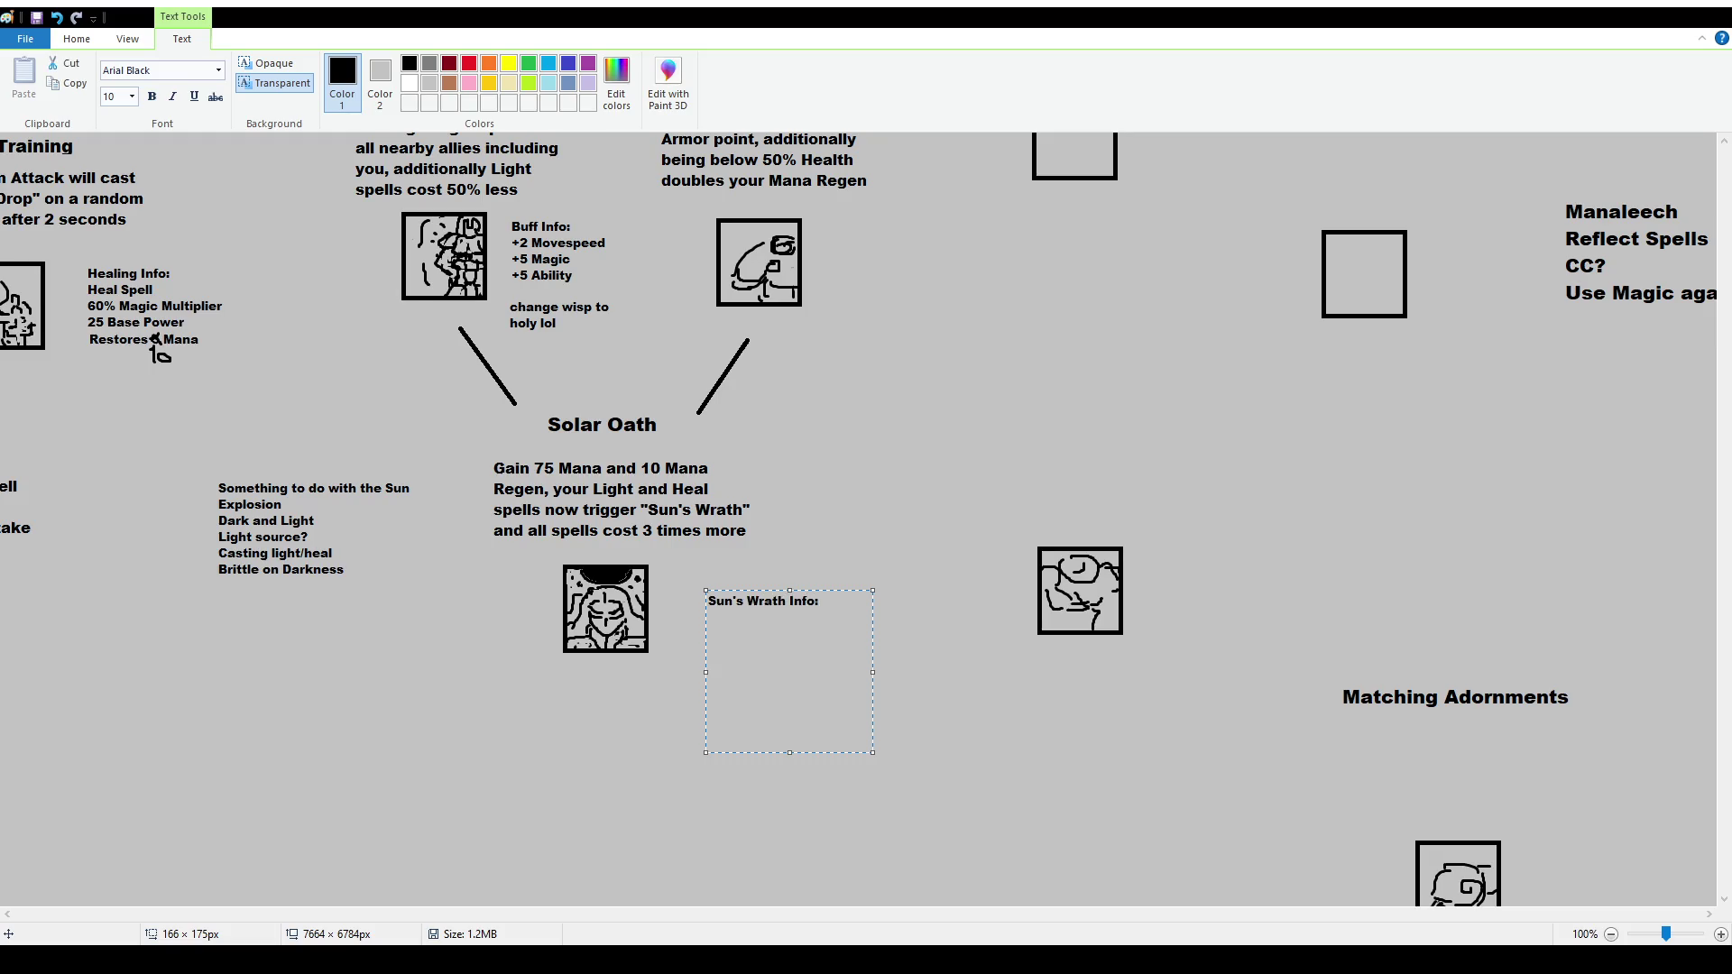
text(15-)
text(25 Base Damage)
text(50)
text(% Magic Mul)
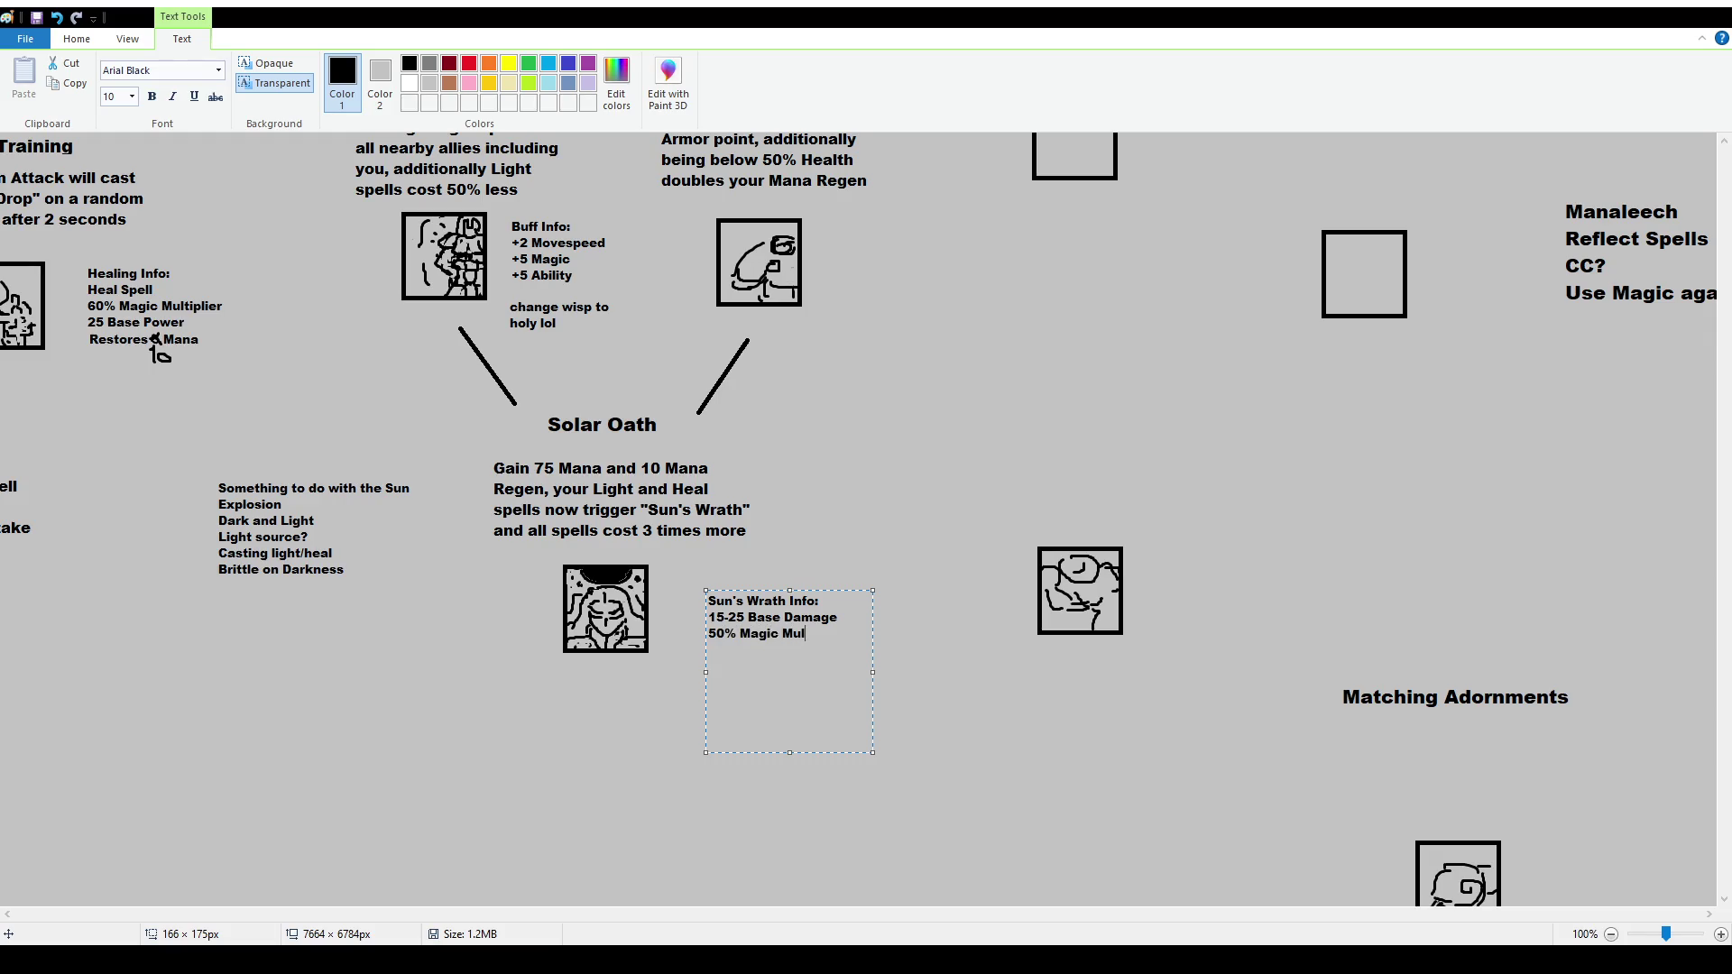
text(tiplier)
Change the damage to 25 Base Damage, re-add 50% Magic Multiplier, and add '3x3 AoE Round Damages caster by 25 Health'
key(shift+Up)
key(BackSpace)
key(Right)
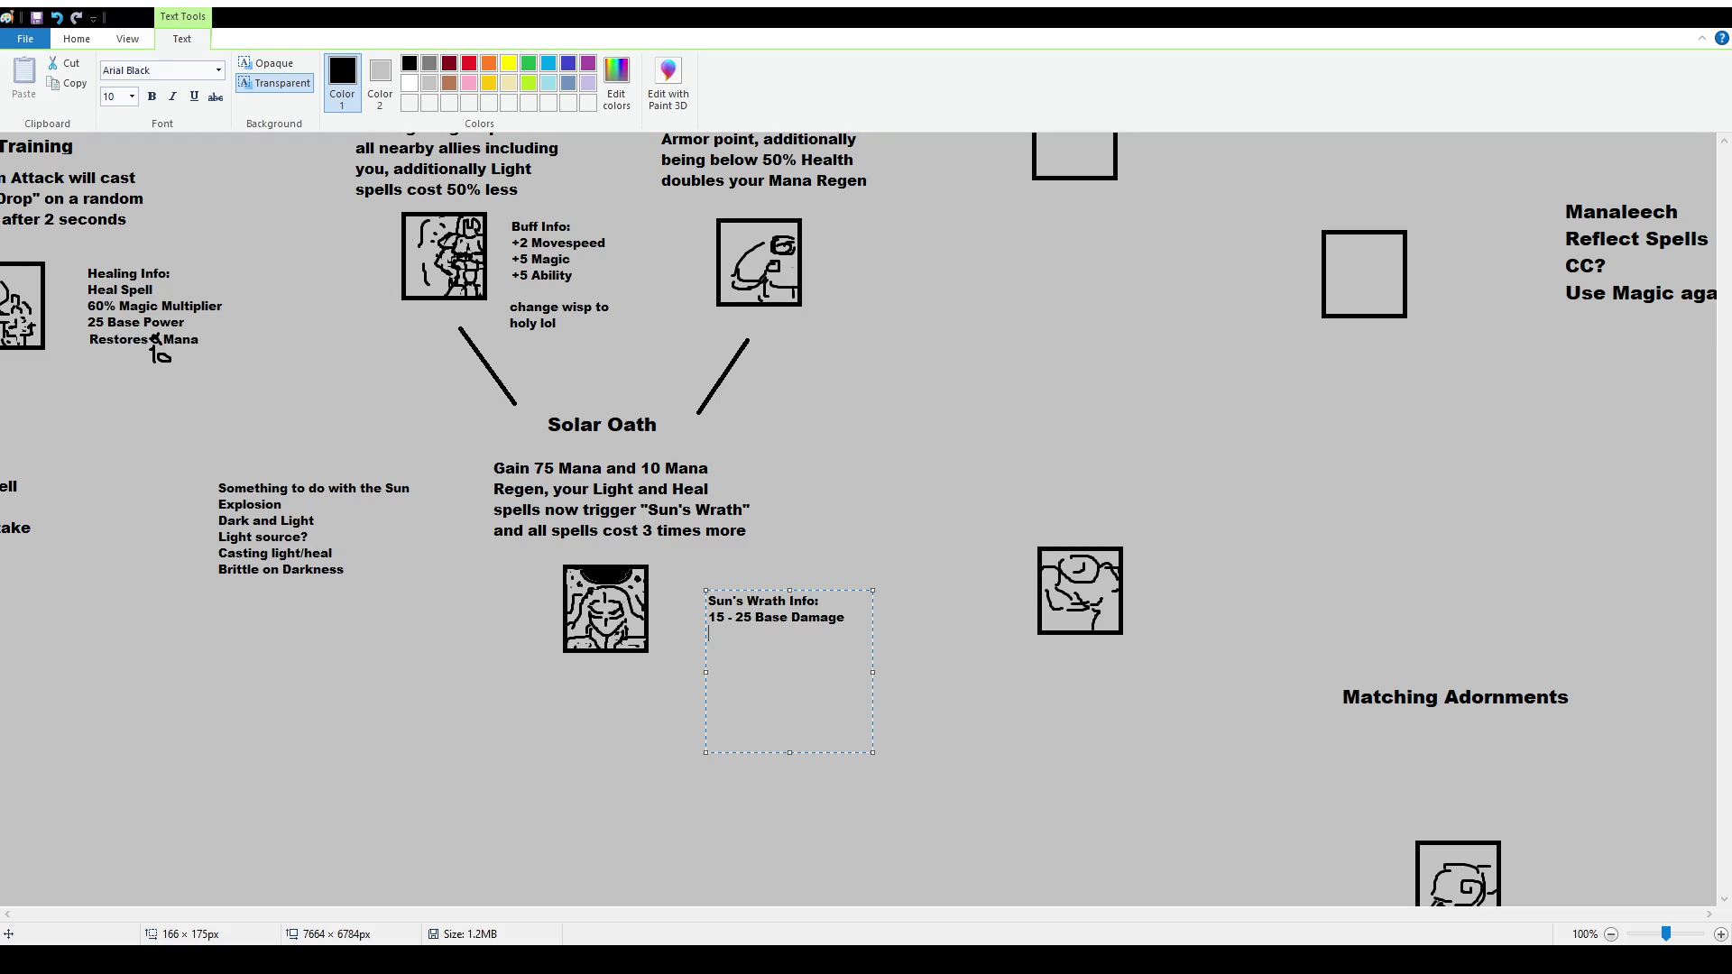
text(50% Magic Multiplier)
key(Return)
drag(744, 617, 703, 611)
key(BackSpace)
text(2)
click(813, 669)
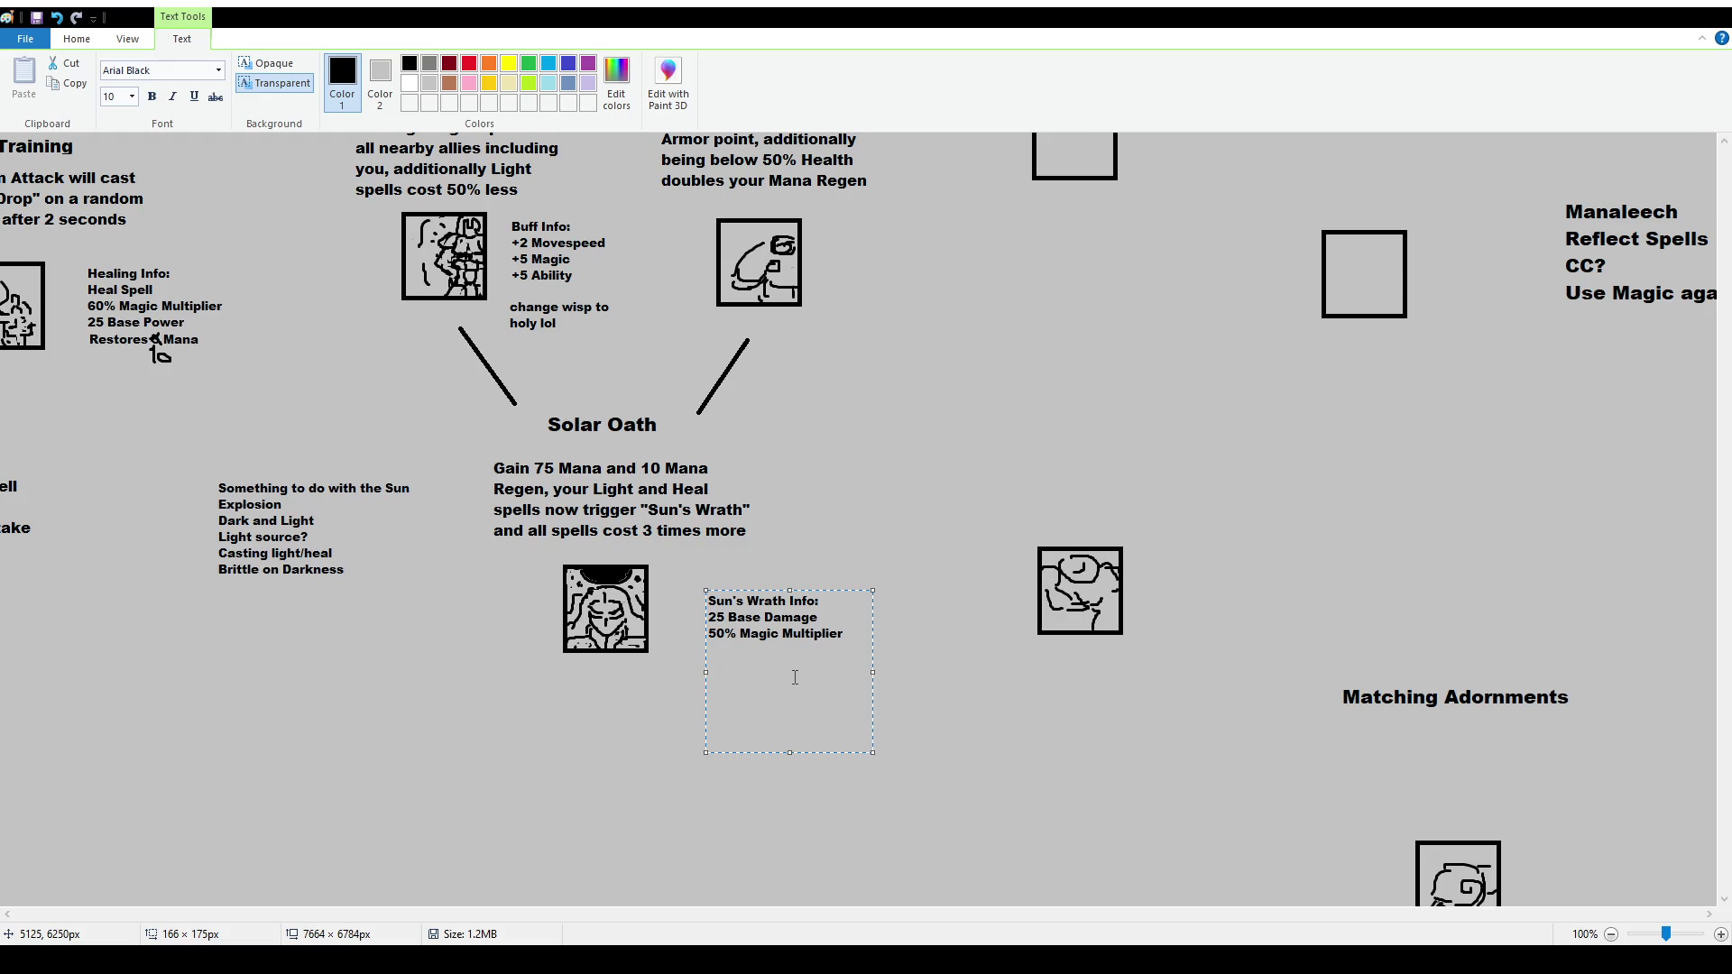
text(3x3 AoE )
text(Round )
text(Damages cast)
text(er by )
text(25 Health)
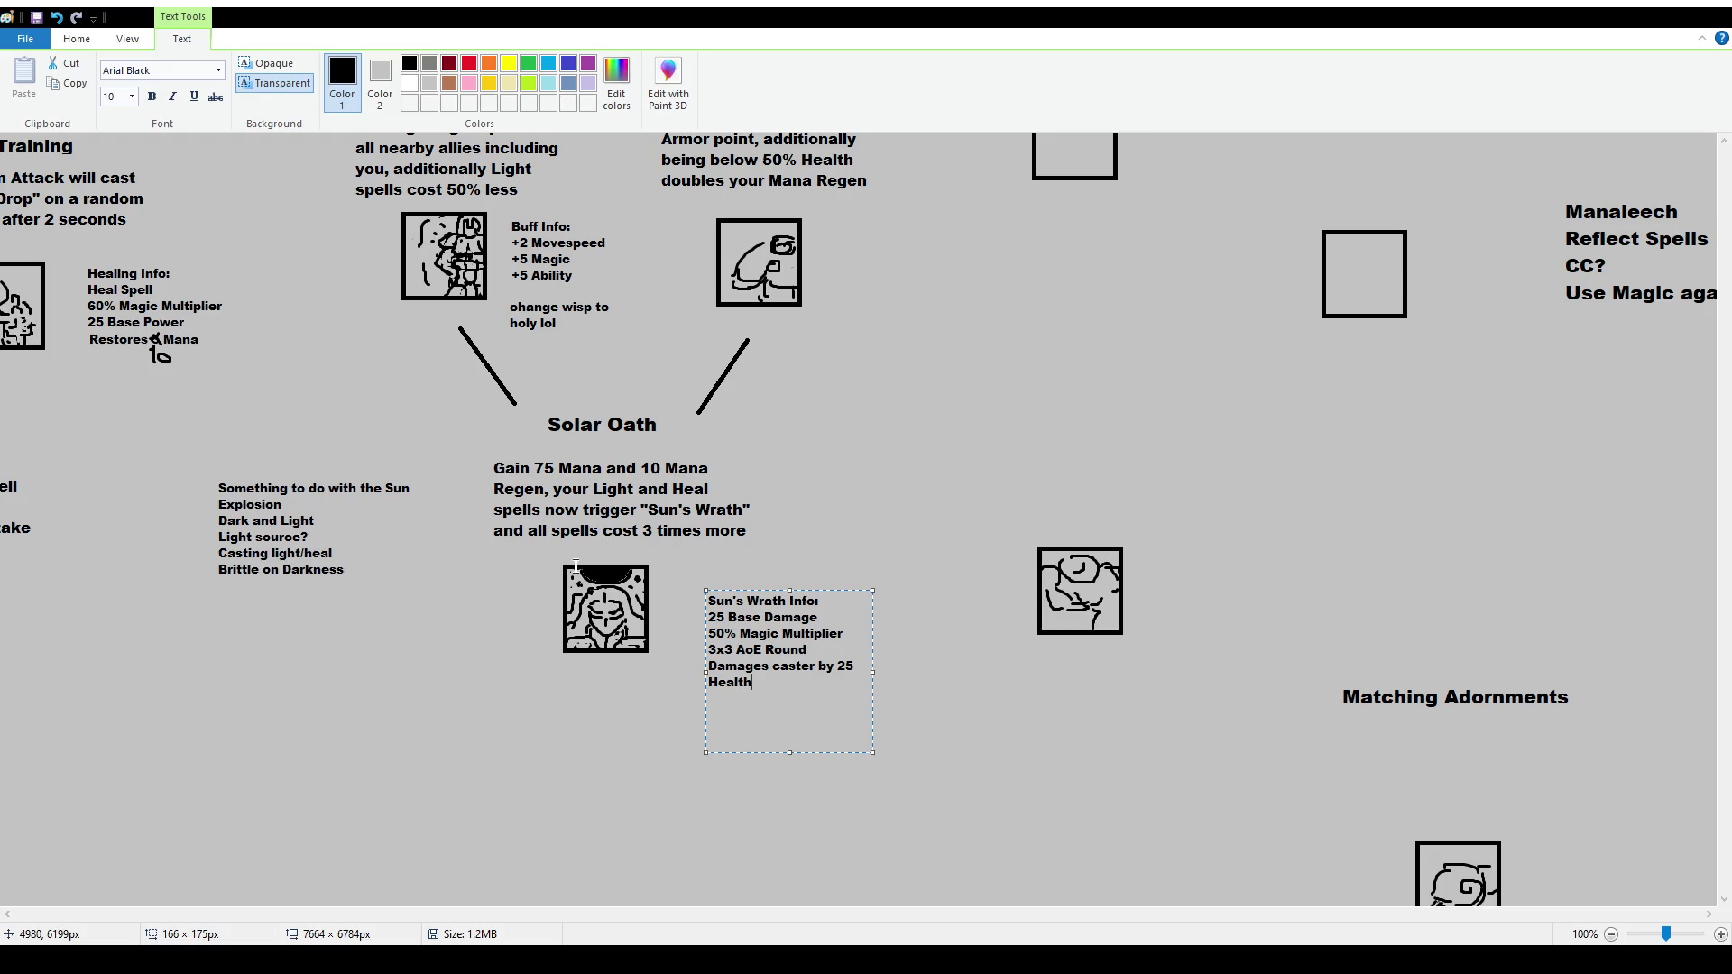
Commit the Sun's Wrath Info text onto the canvas beside the Solar Oath icon
click(649, 704)
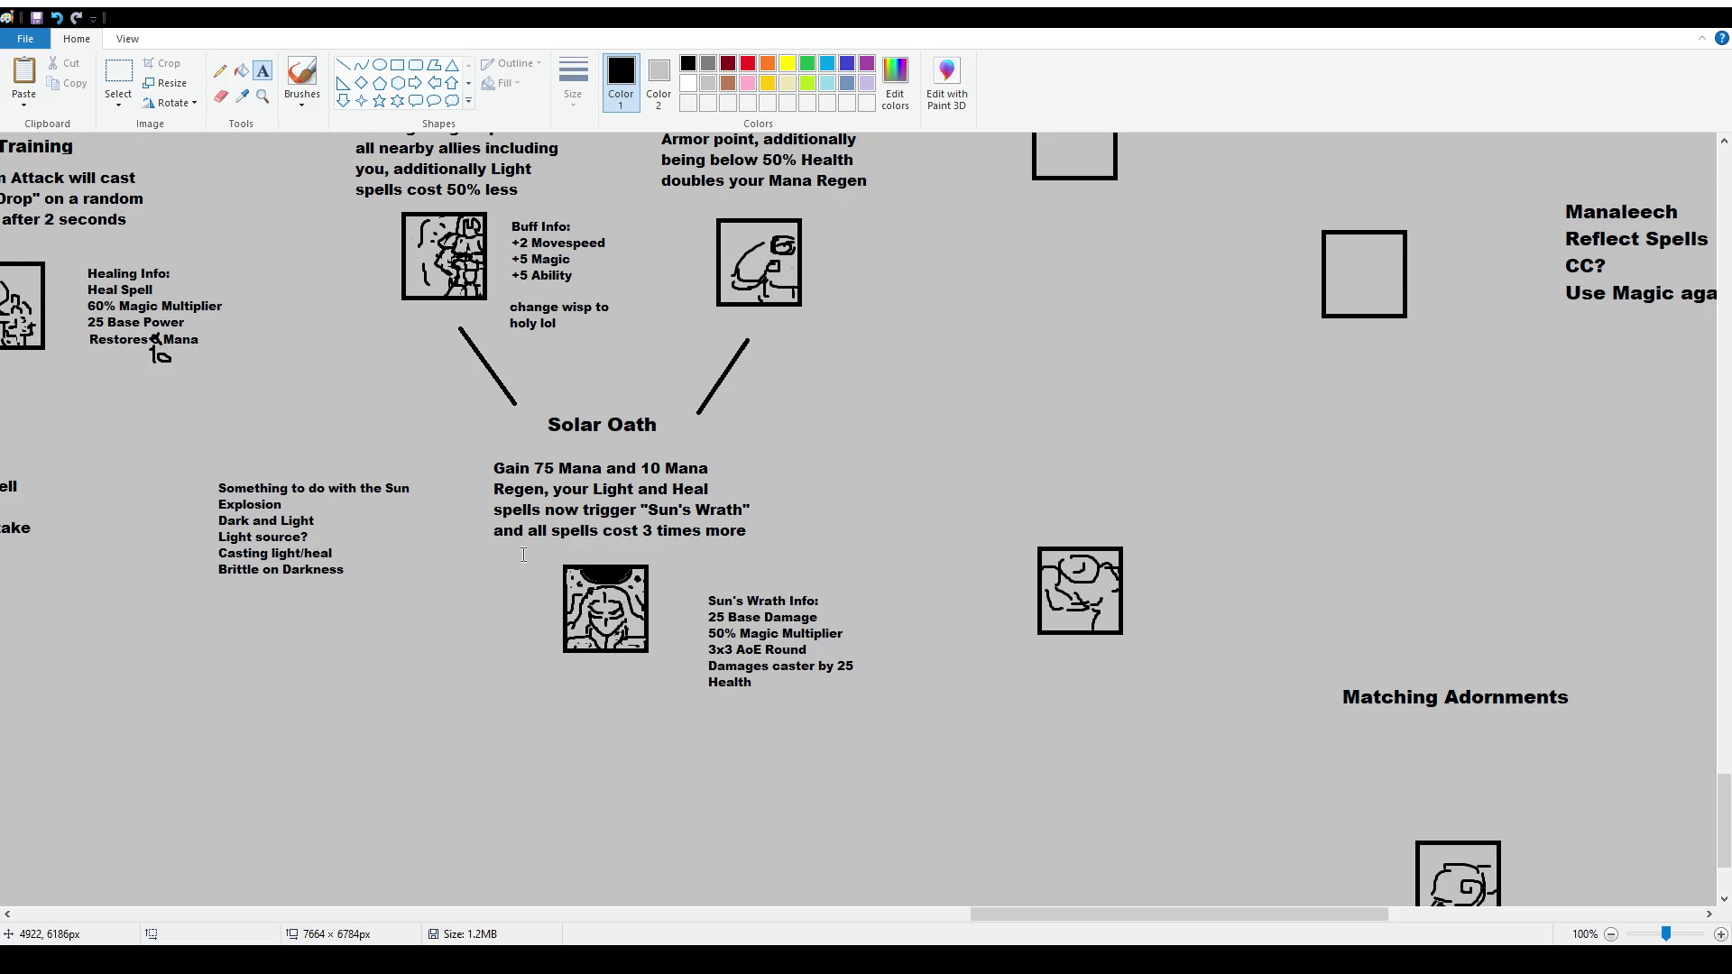
click(118, 76)
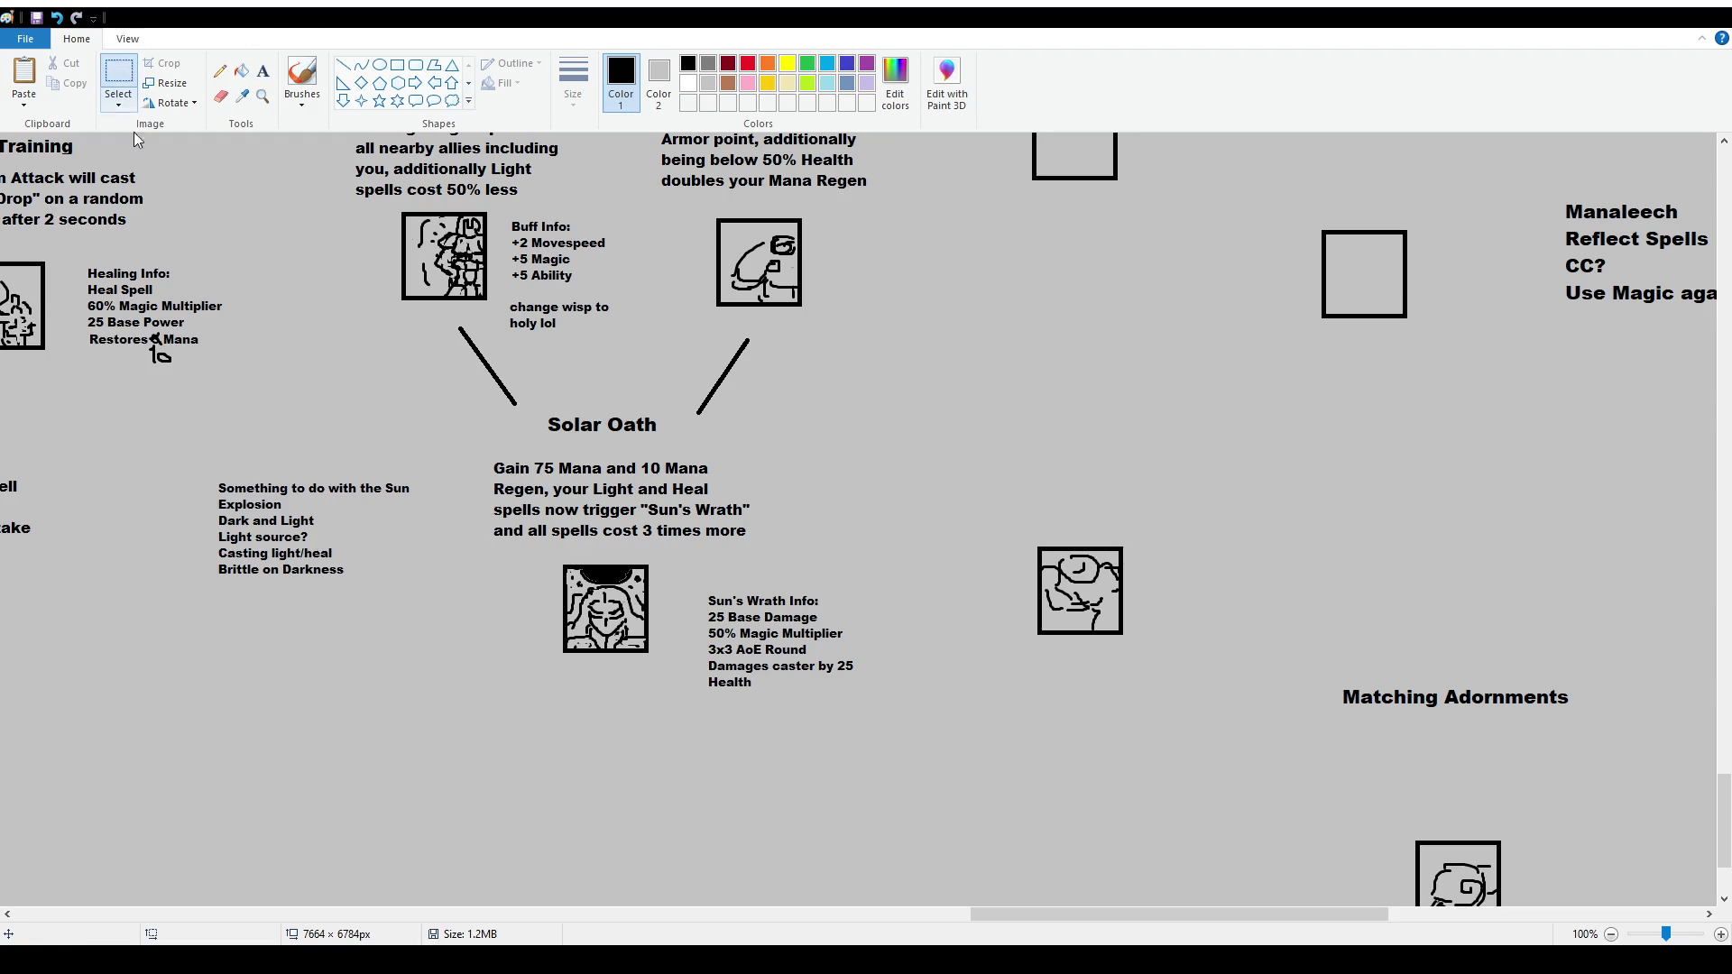
Delete the 'Something to do with the Sun' notes block
drag(214, 458, 424, 599)
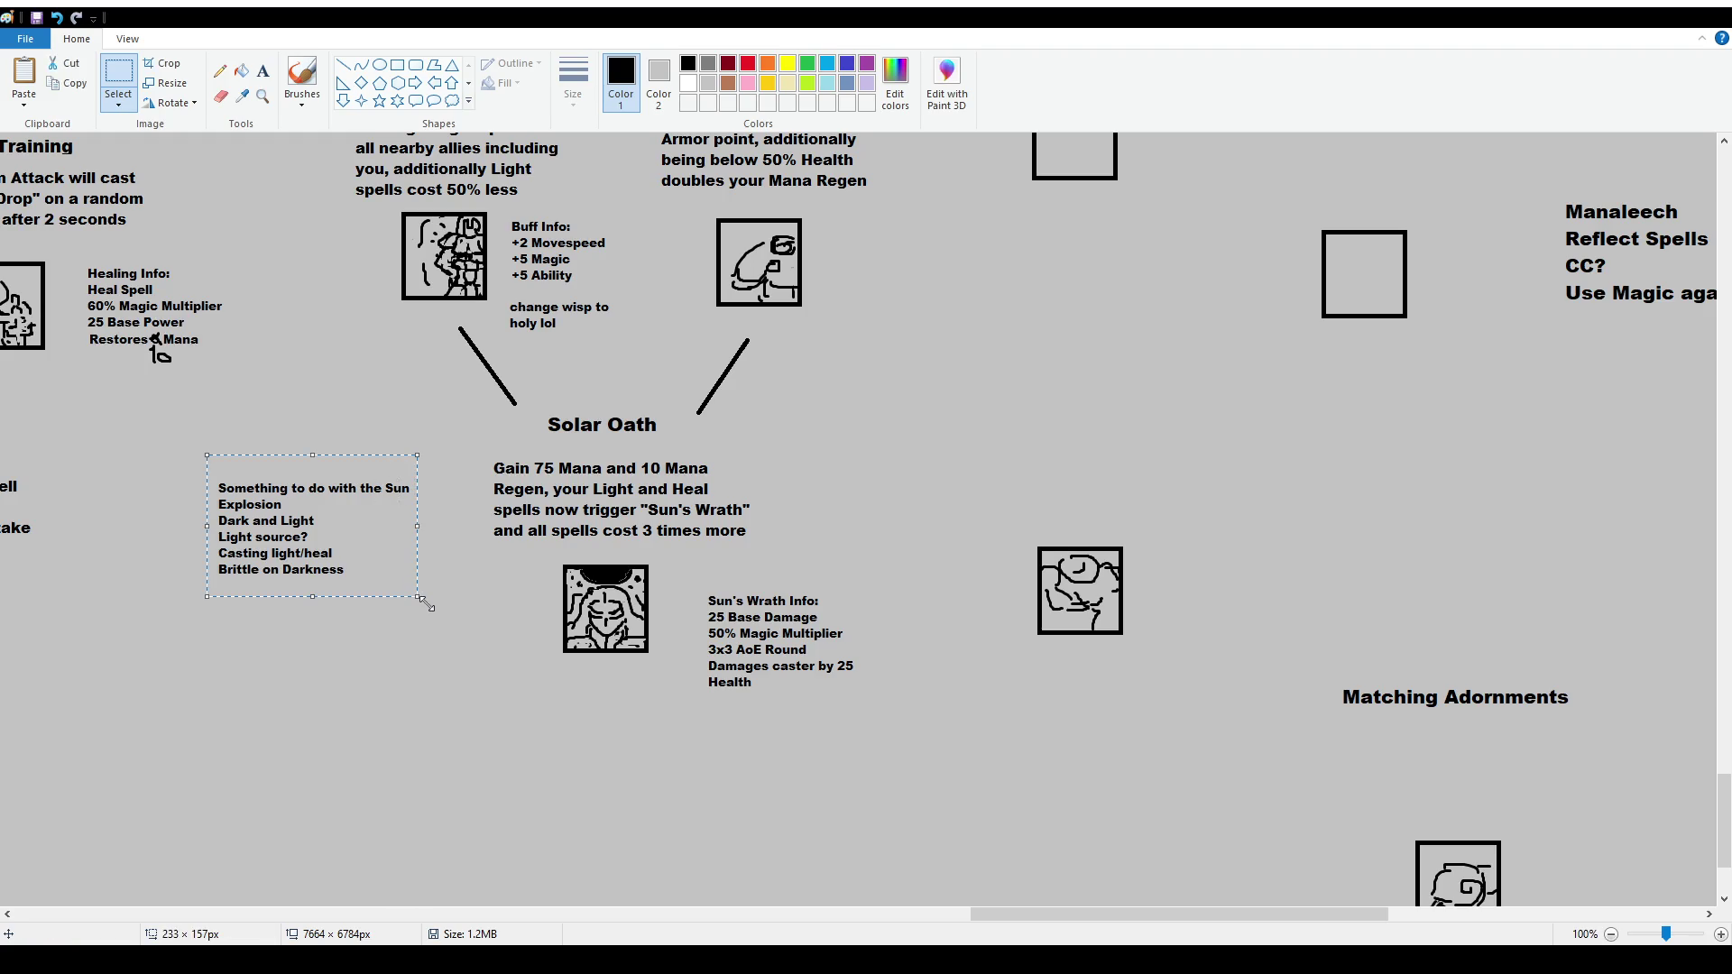
key(Delete)
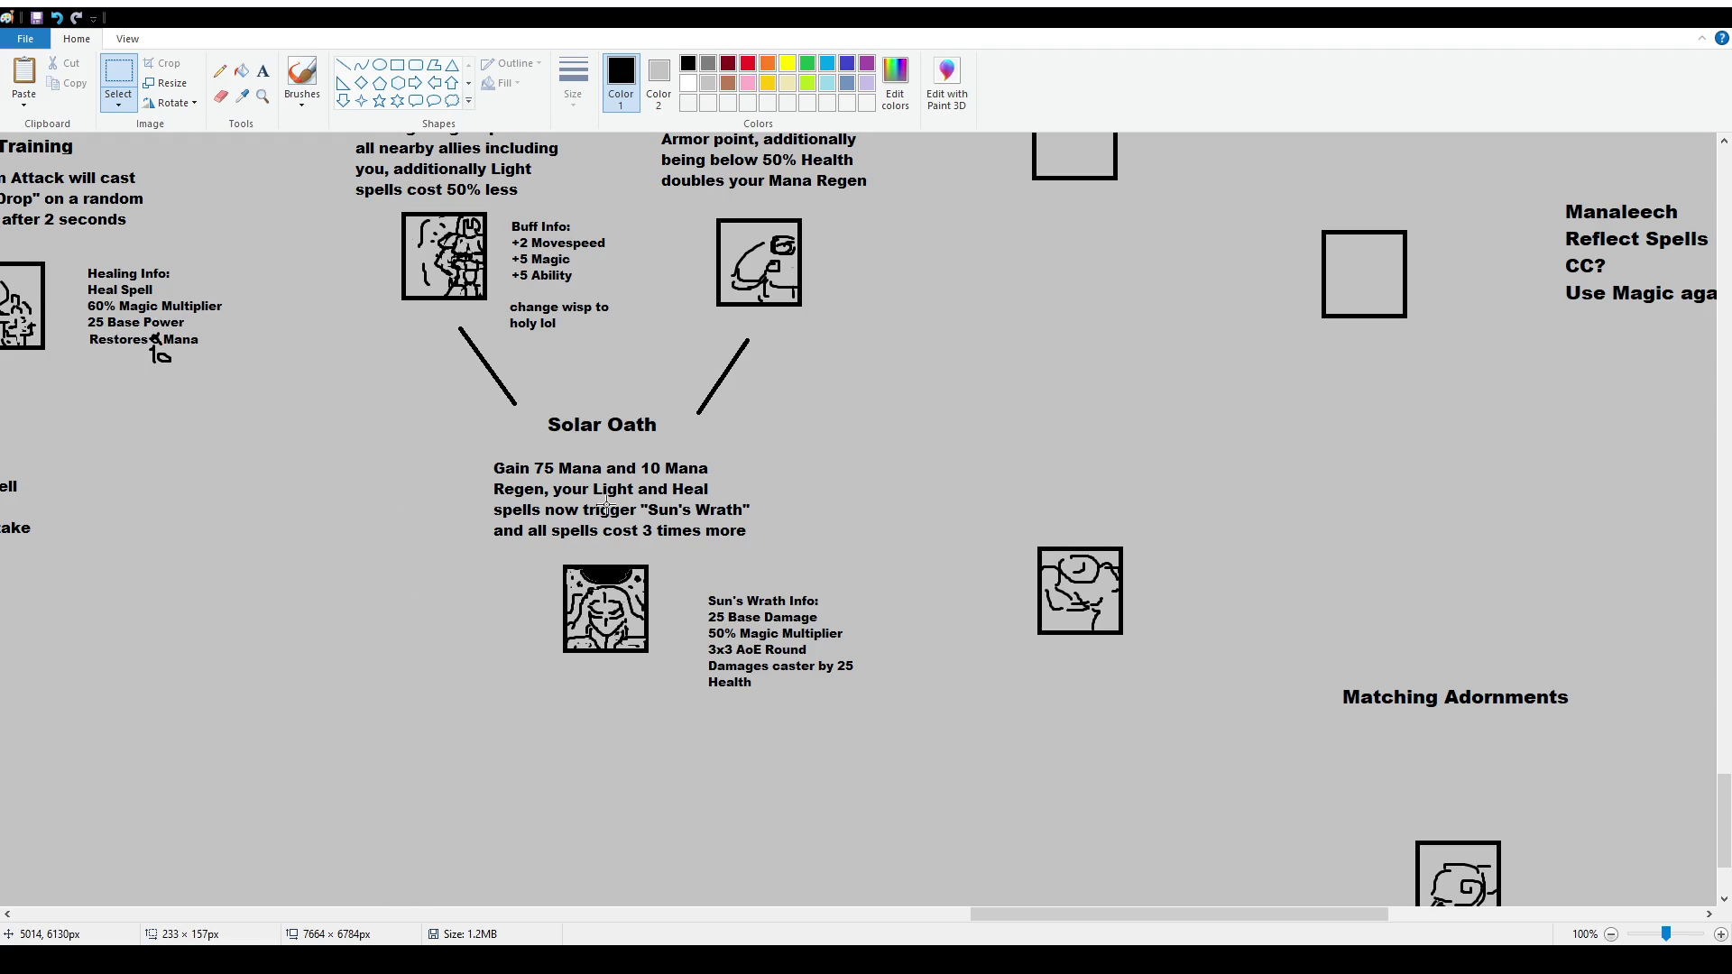
click(609, 534)
Delete the 'Damages caster by 25 Health' lines and mark a new text box in their place
drag(702, 655, 890, 723)
key(Delete)
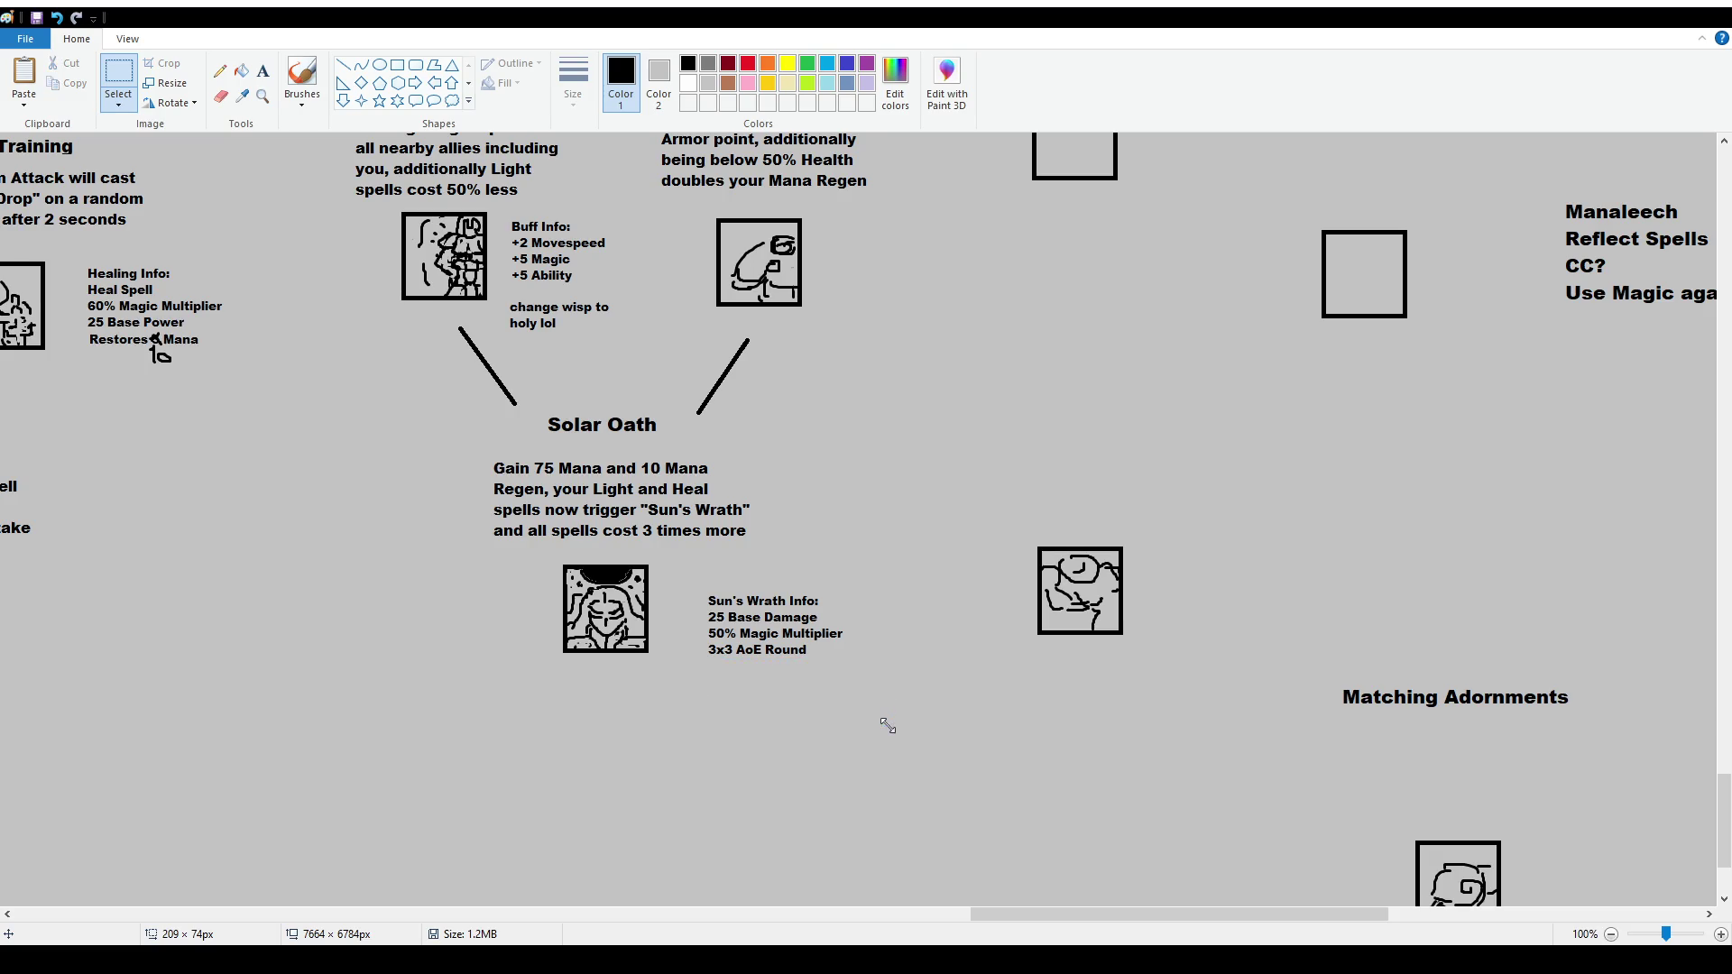
click(263, 72)
drag(705, 669, 876, 727)
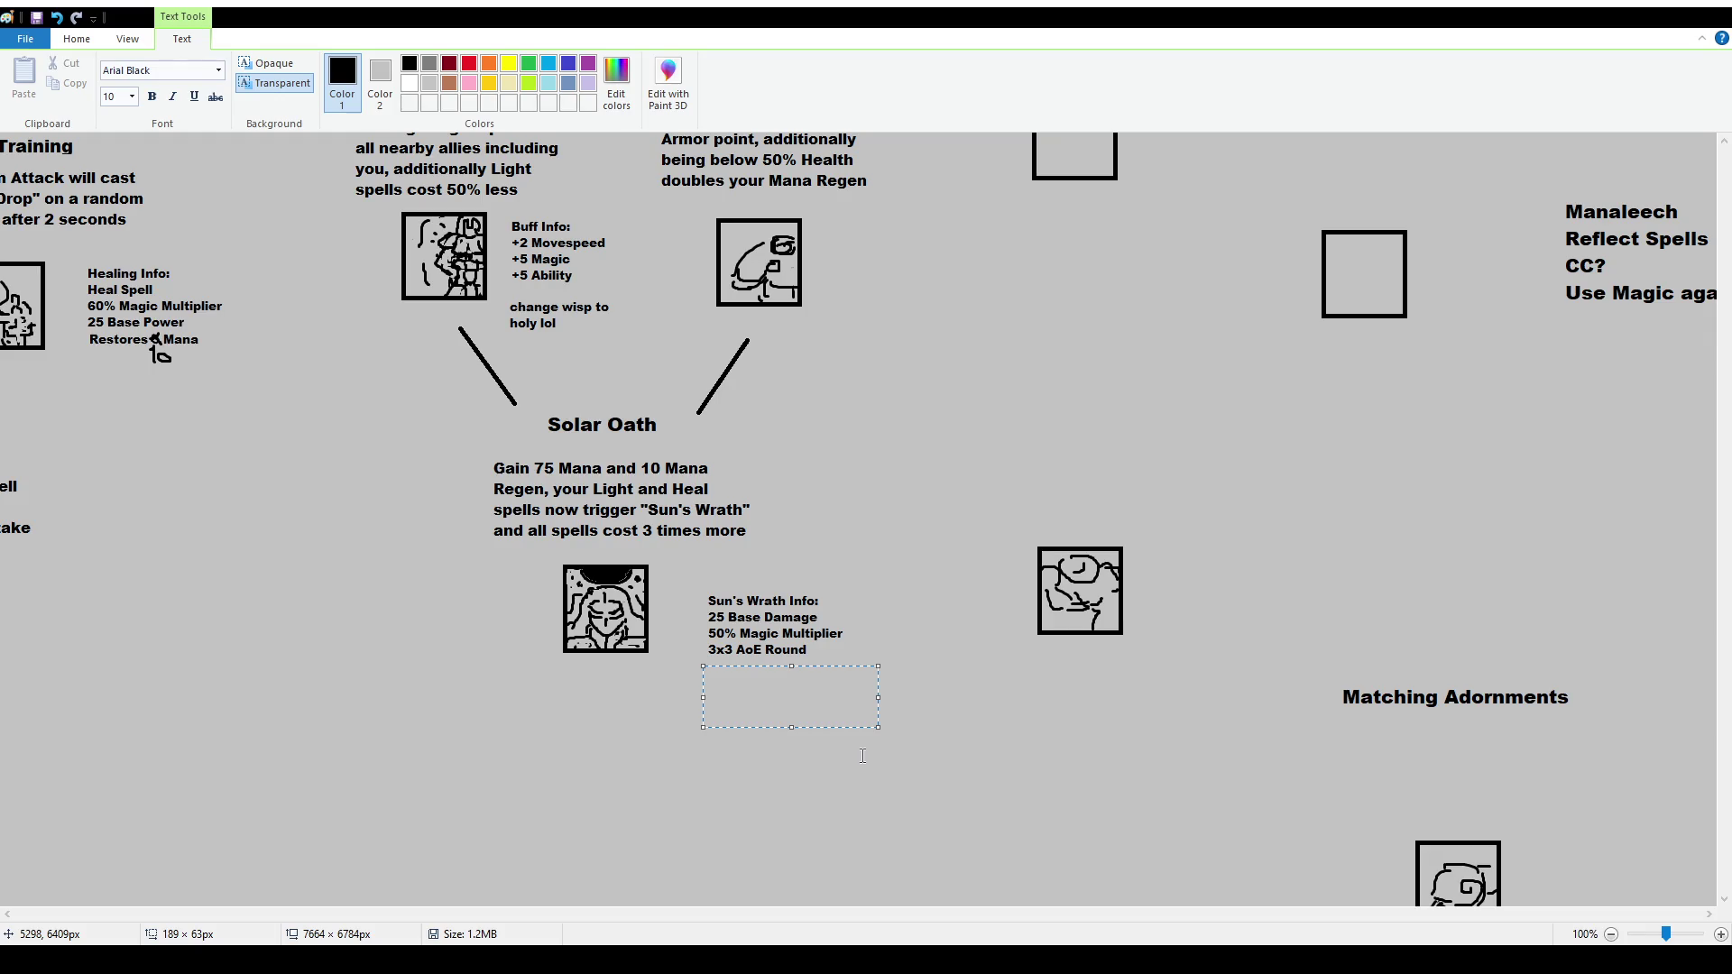
Type 'Caster takes 50 Damage reduced by Armor' under 3x3 AoE Round and commit it
text(Caster takes )
text(50 Damage )
text(reduced by Armor)
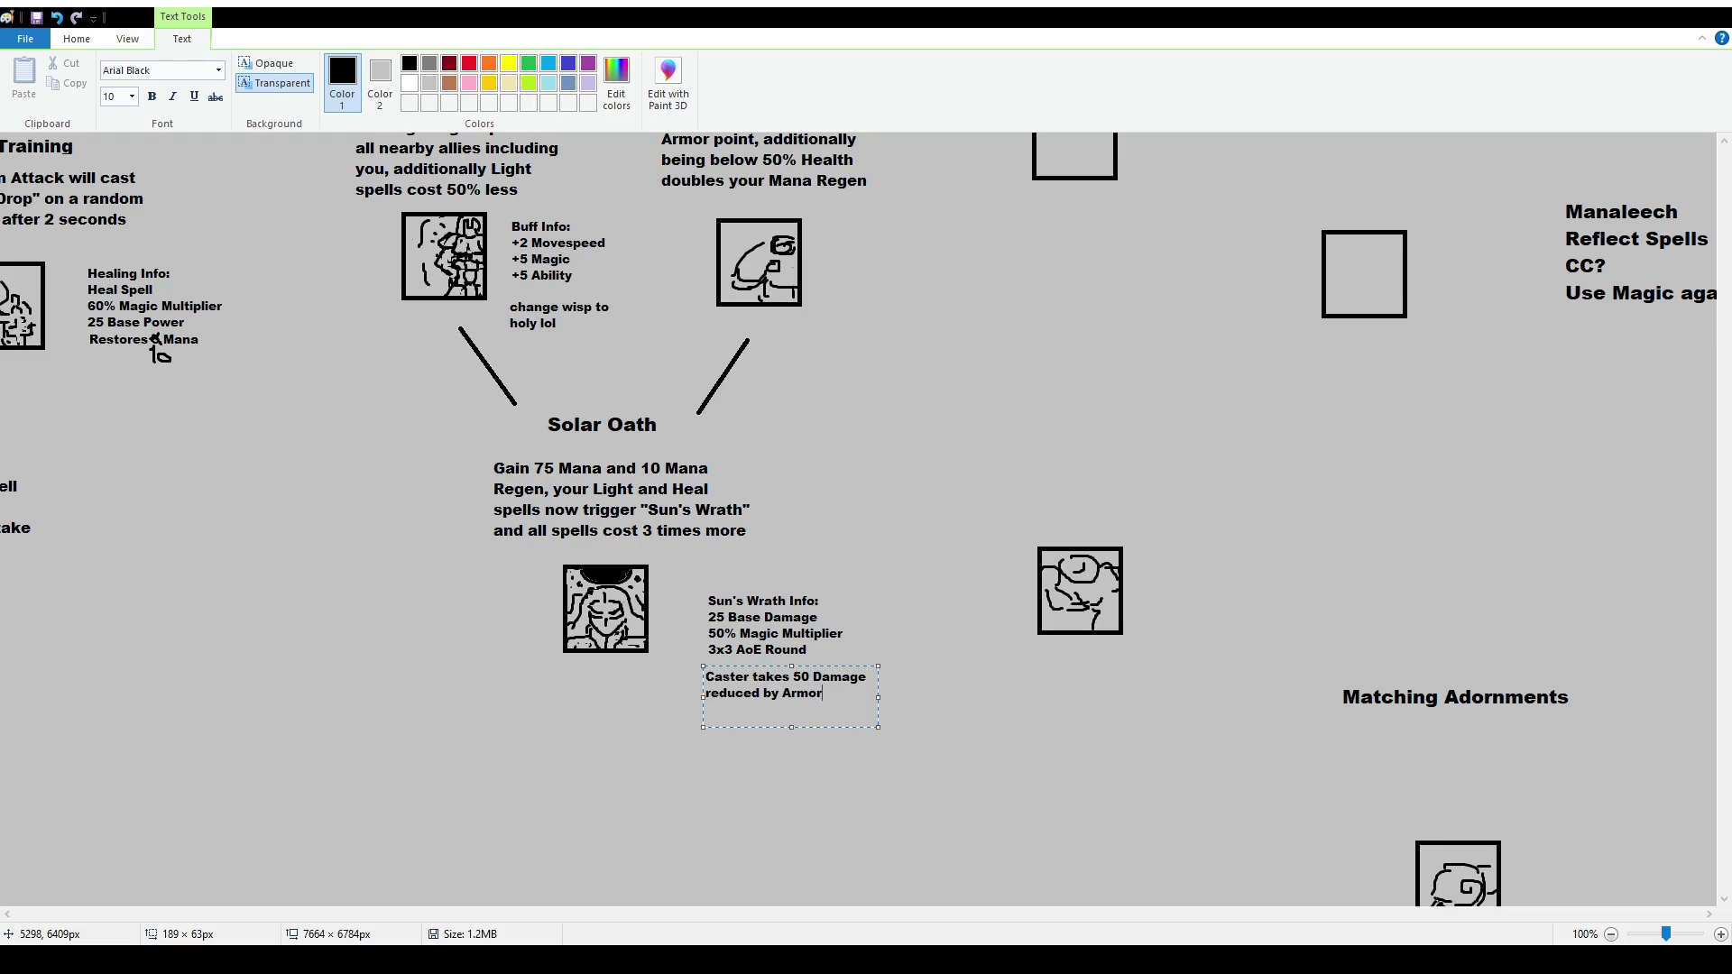
drag(833, 665, 838, 655)
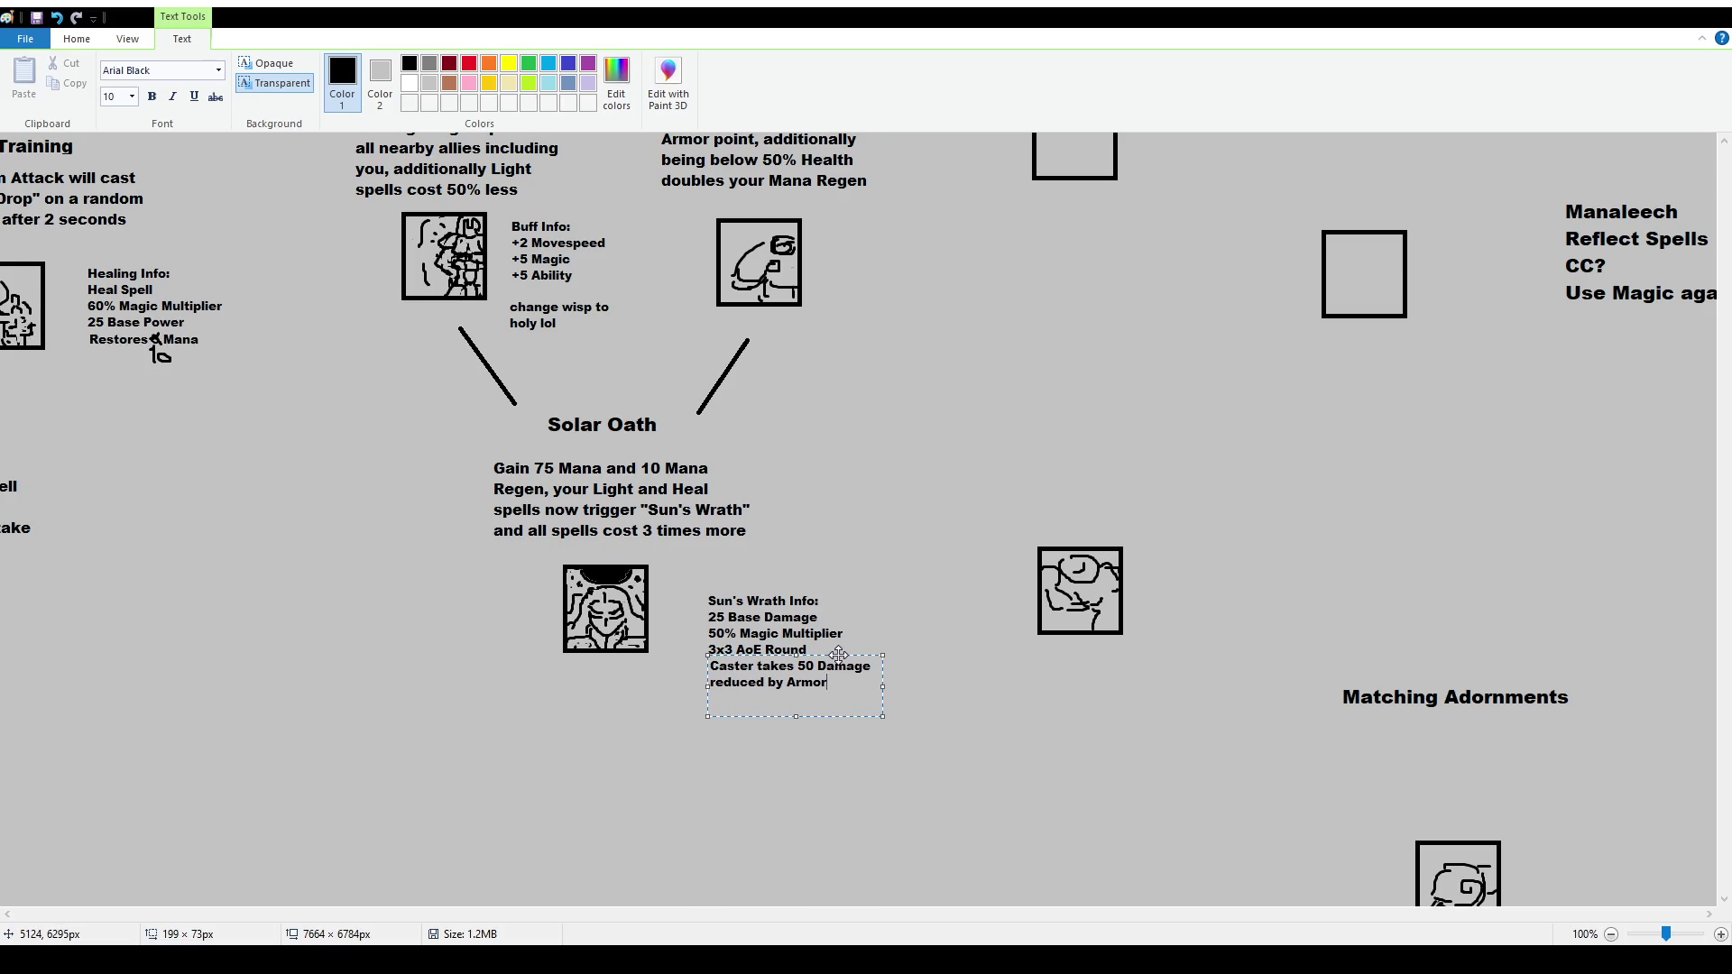
click(838, 648)
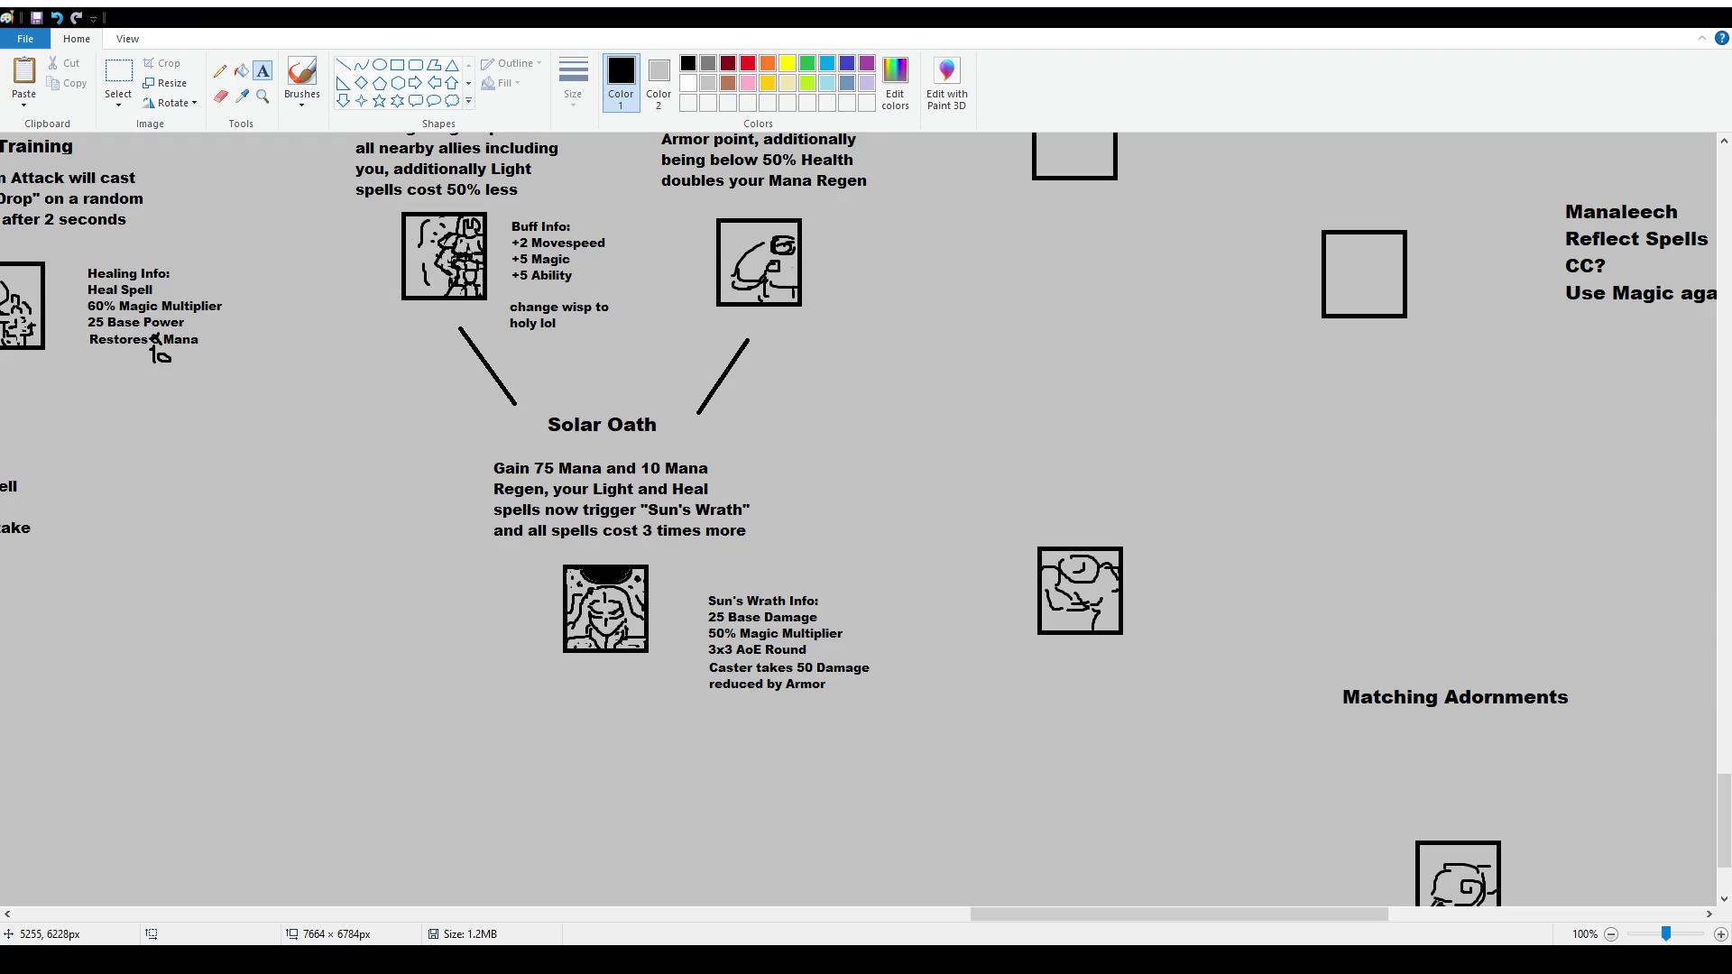
scroll(350, 191, up, 3)
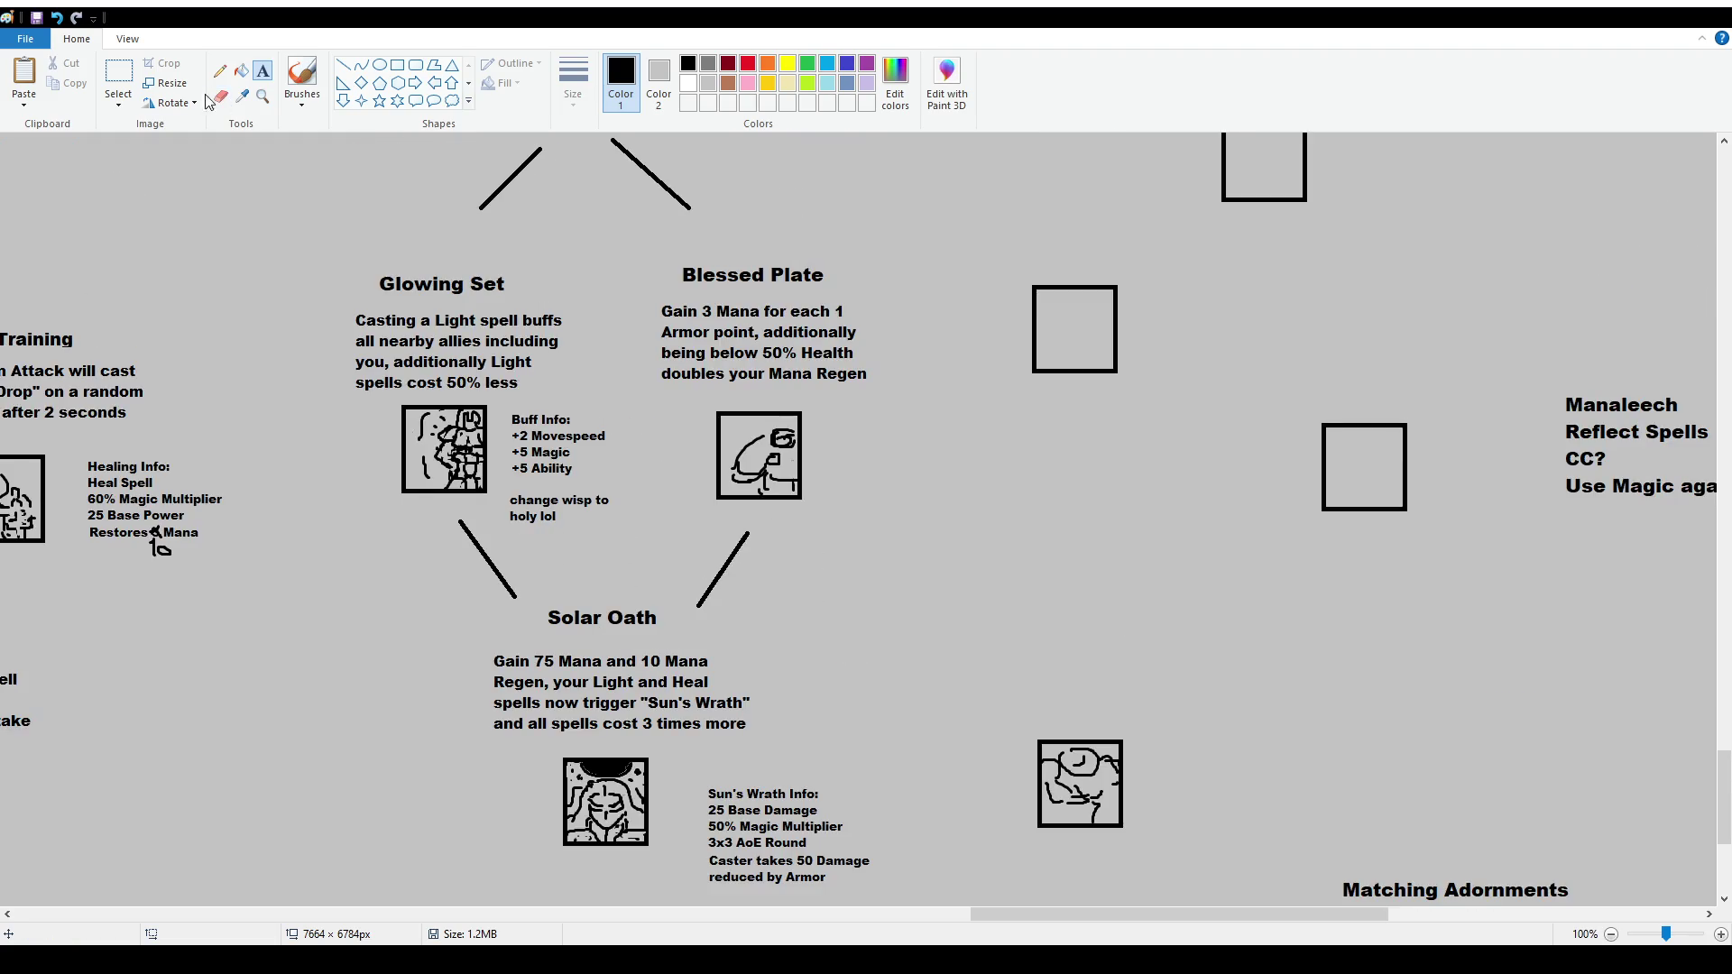
Move the Glowing Set title higher up
click(118, 74)
drag(317, 257, 627, 552)
click(631, 554)
scroll(778, 606, up, 3)
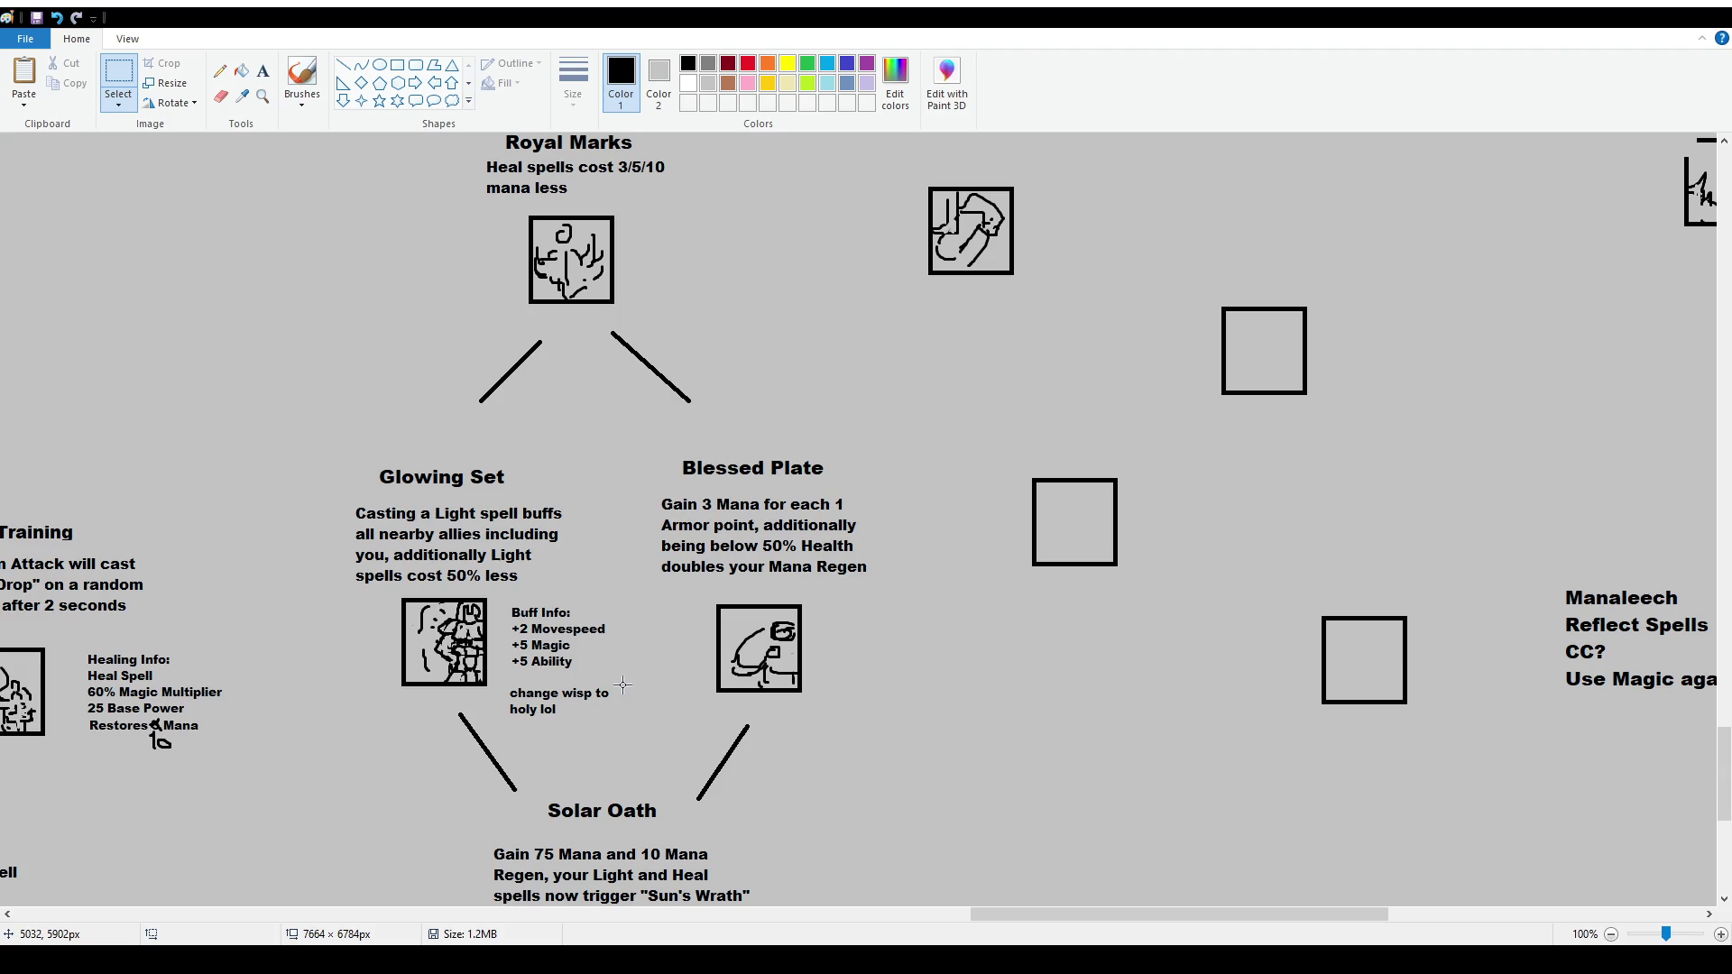
scroll(623, 690, down, 4)
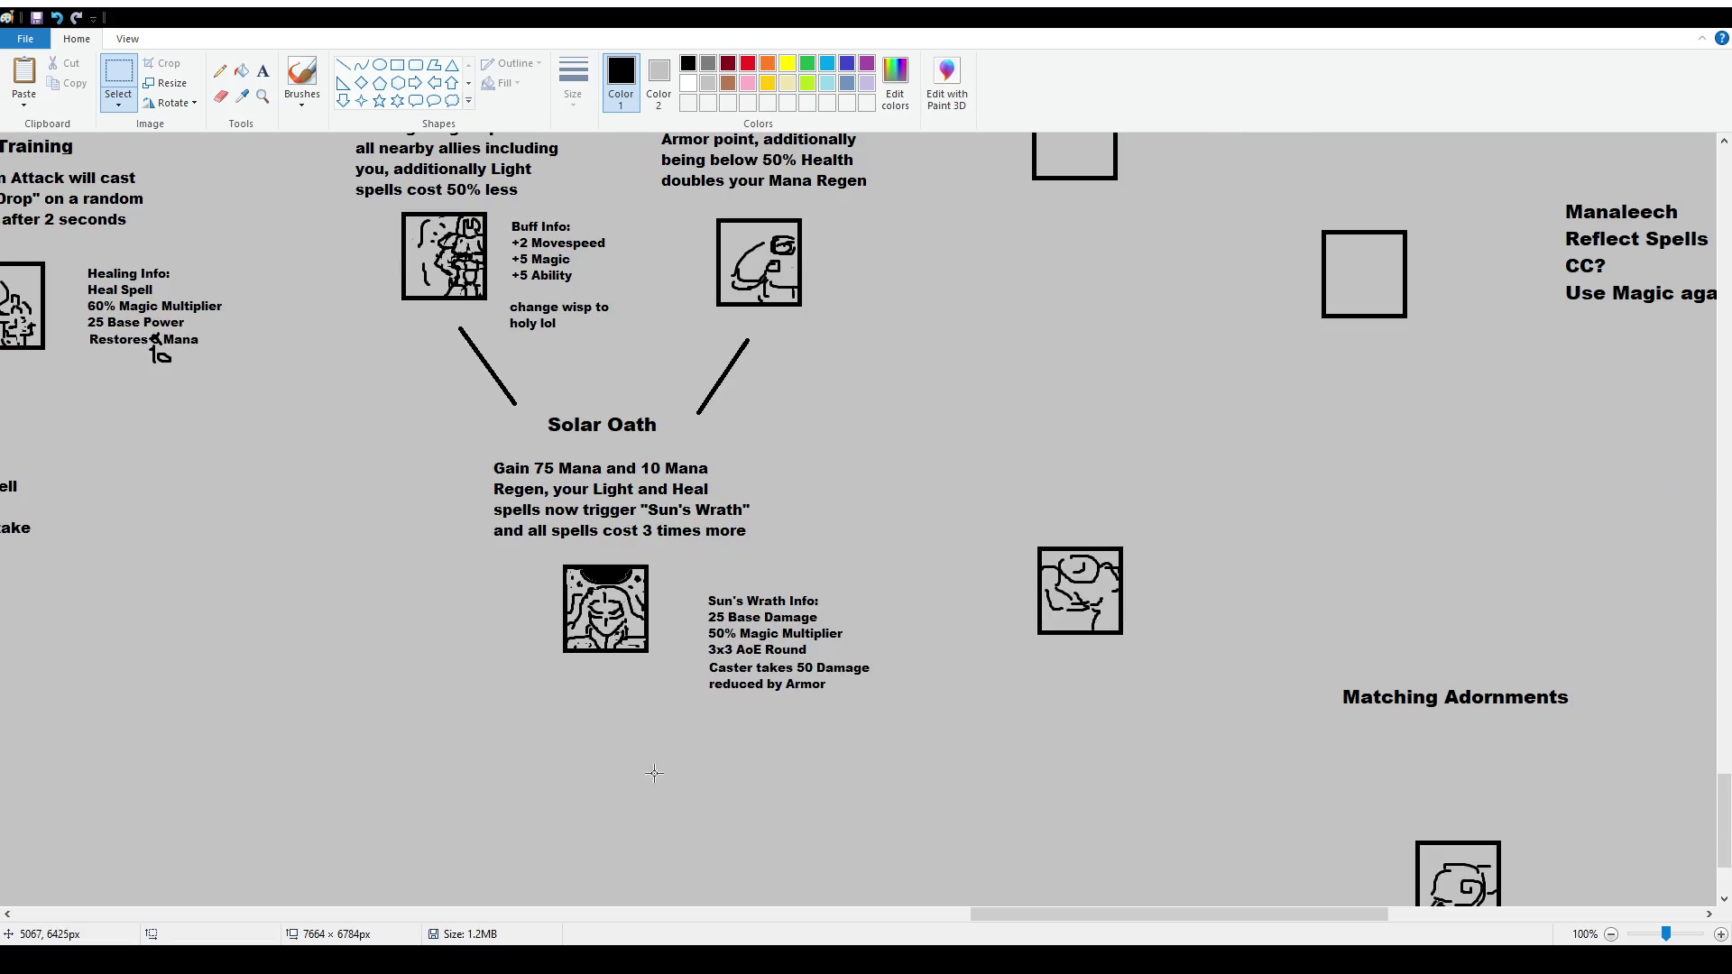
scroll(623, 762, up, 4)
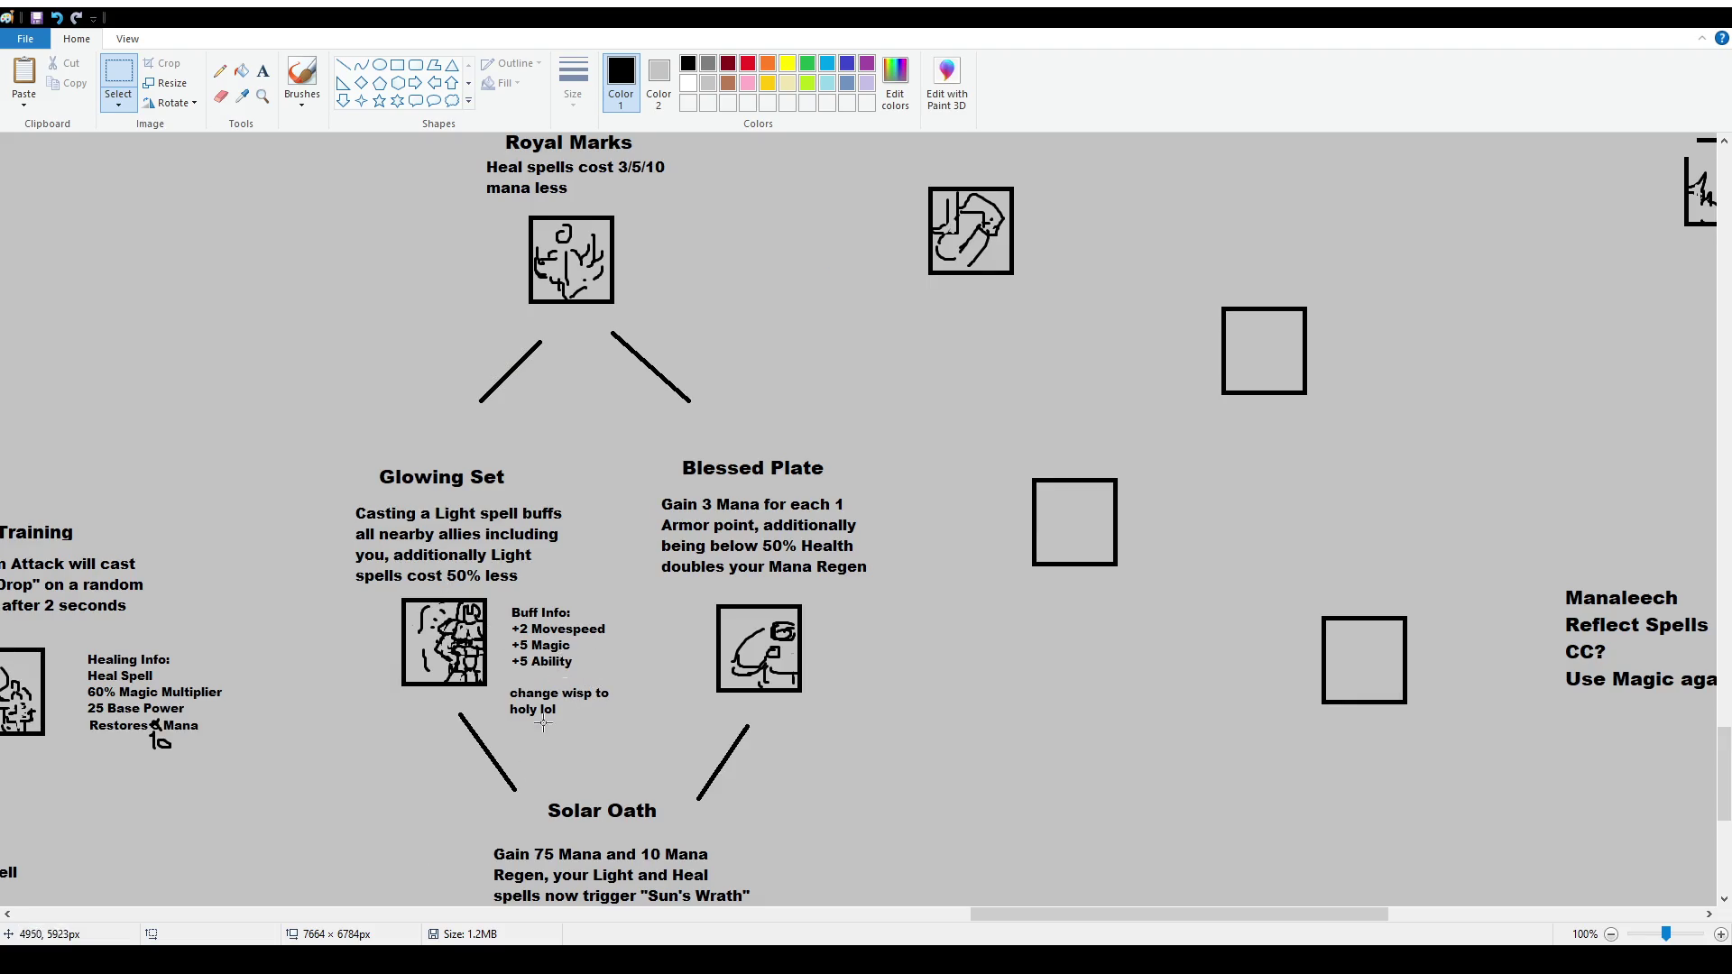
mouse_move(357, 454)
mouse_down()
mouse_move(539, 496)
mouse_move(511, 455)
mouse_up()
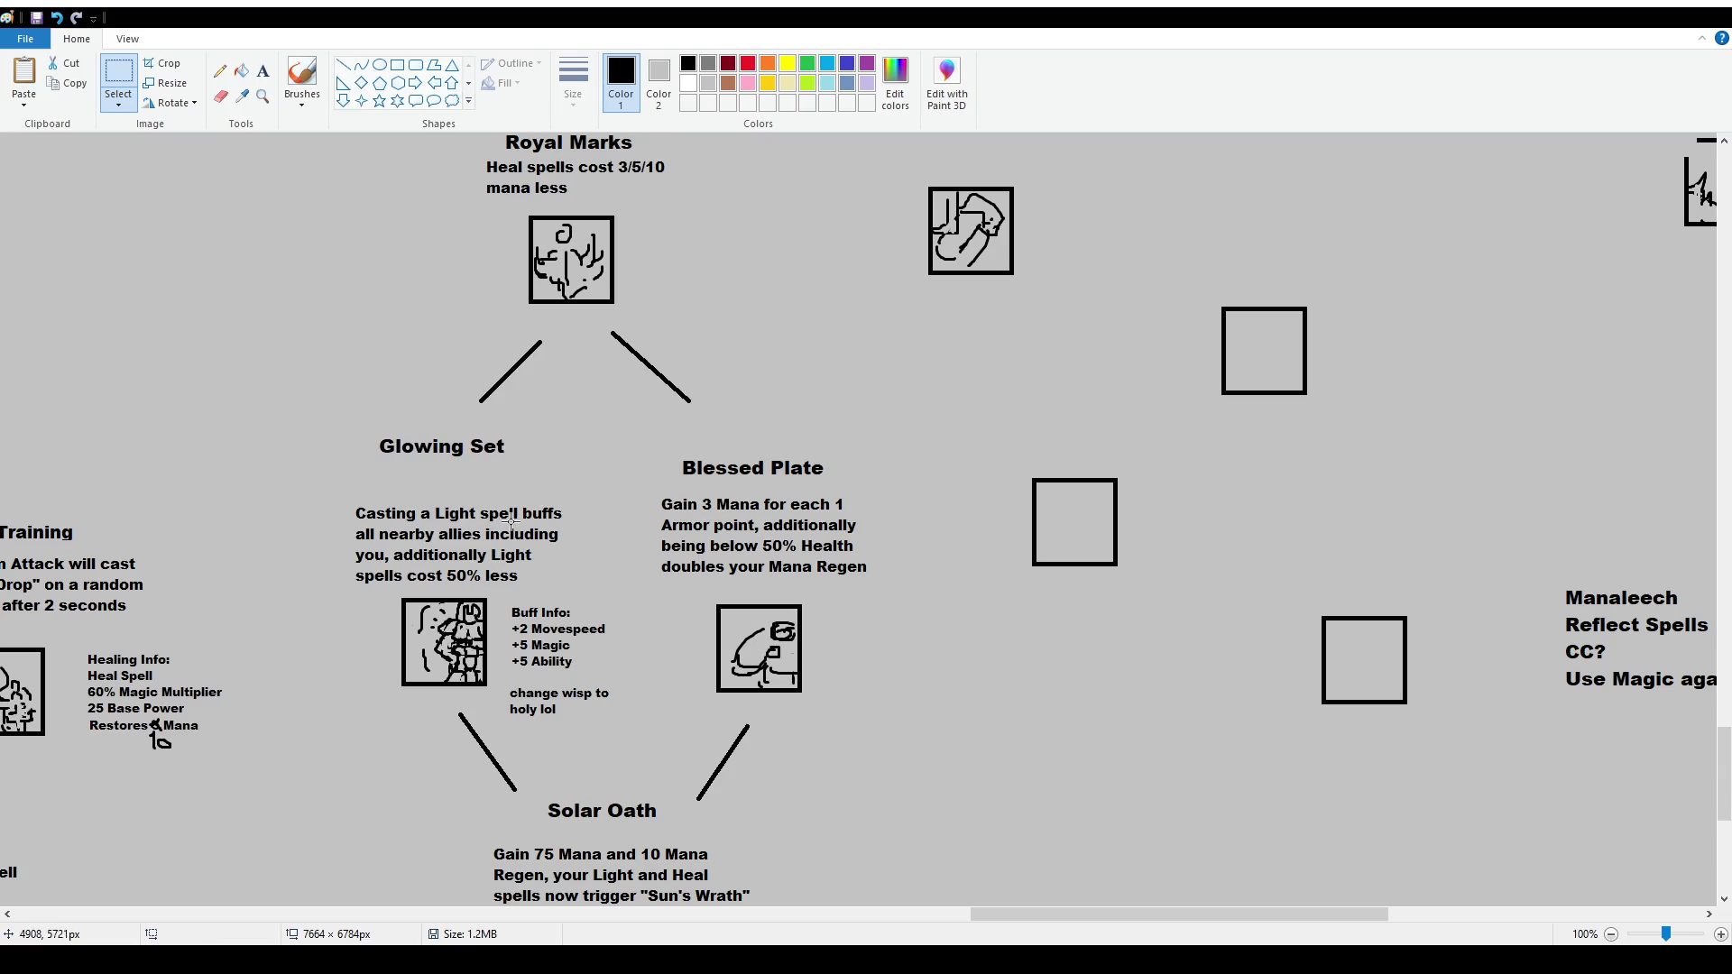
Add 'Having atleast 3 equipped Heavy Armor makes it so that' under the Glowing Set title
click(263, 71)
drag(350, 470, 589, 490)
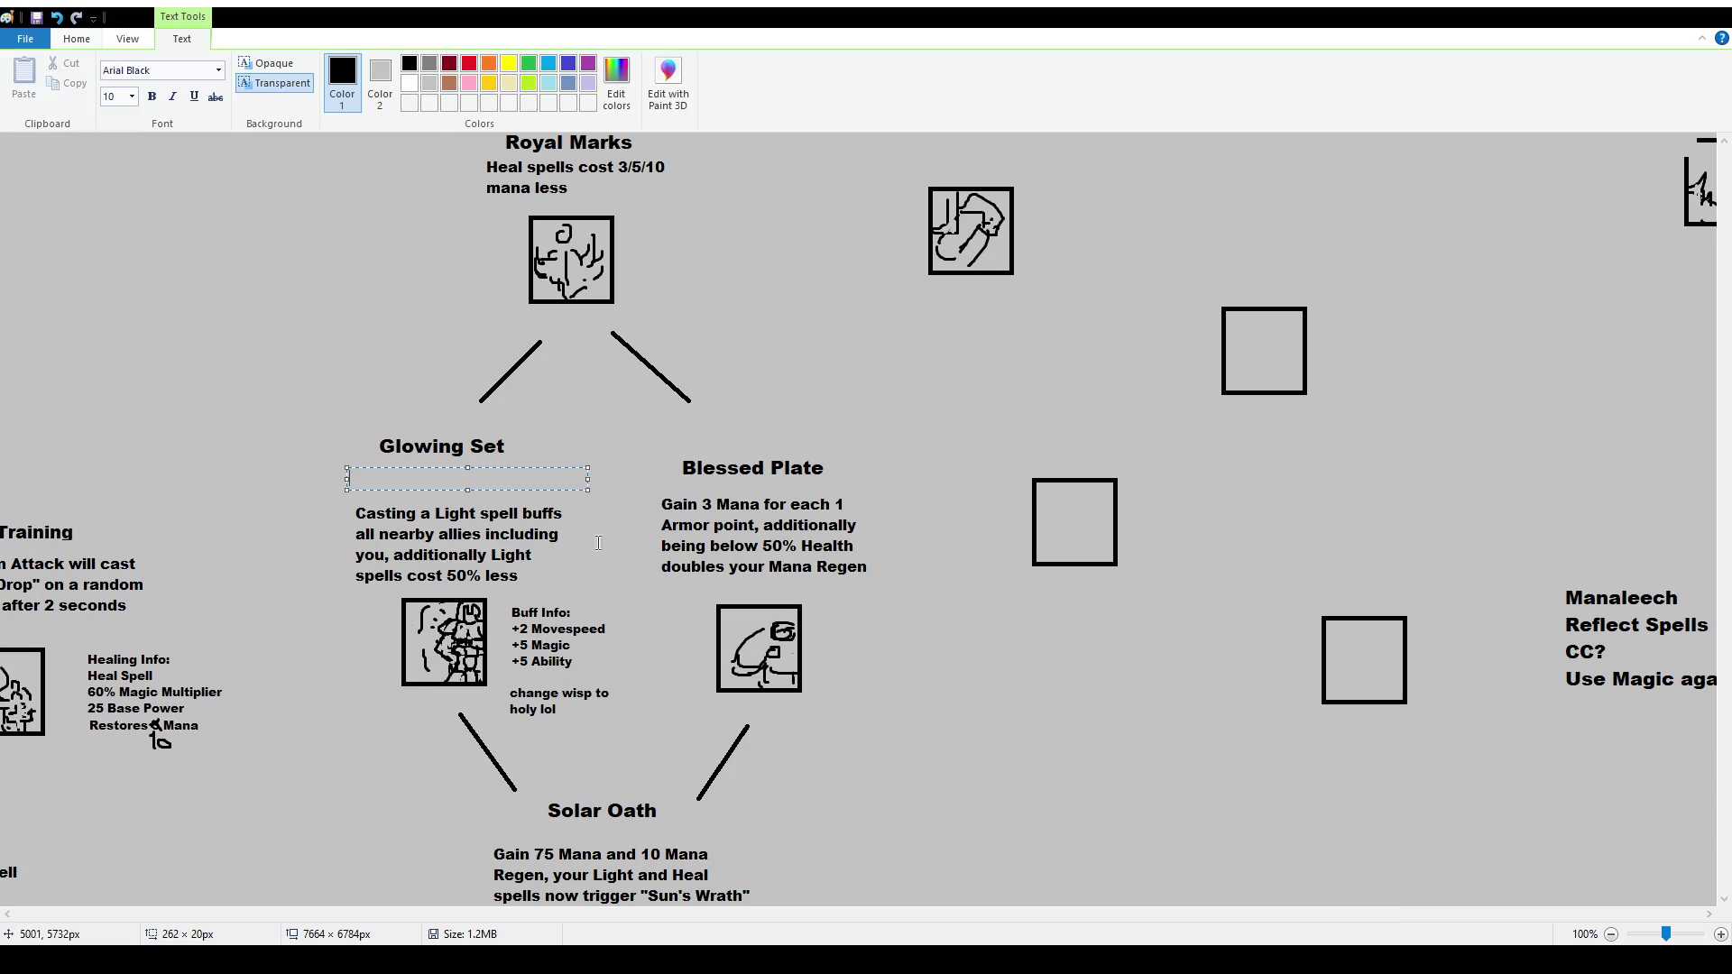
text(Having atleast)
text( 3 )
text(equipped Heavy Arm)
text(or ma)
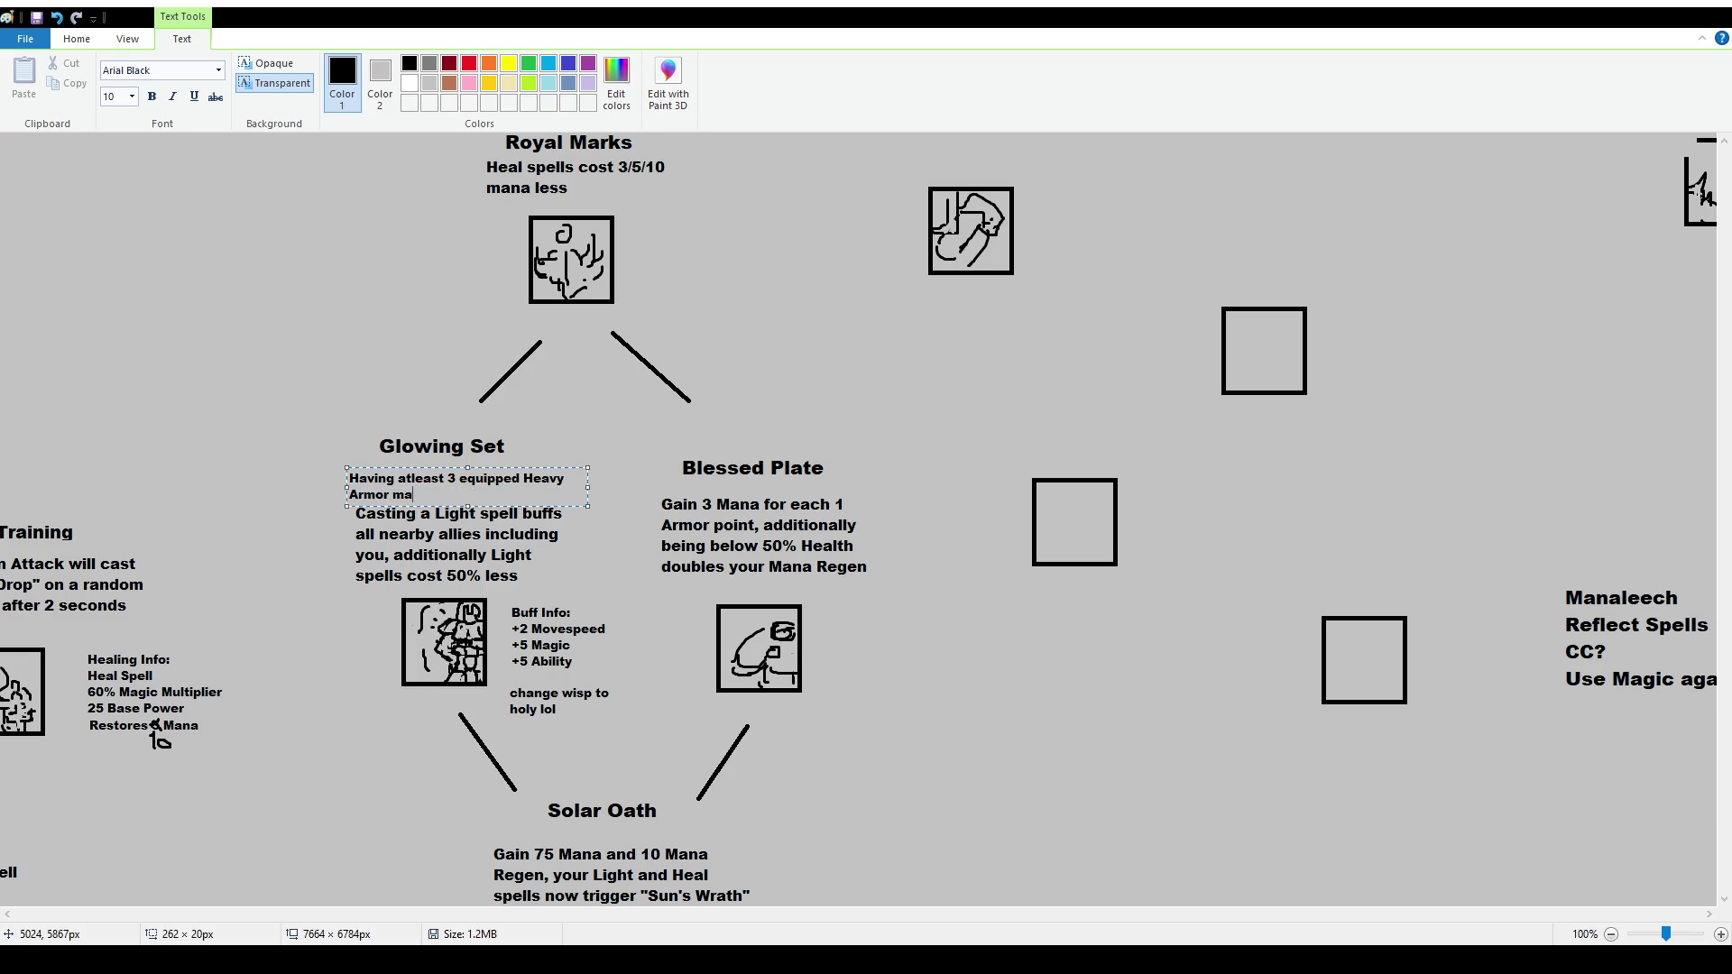
text(kes it so that)
click(800, 505)
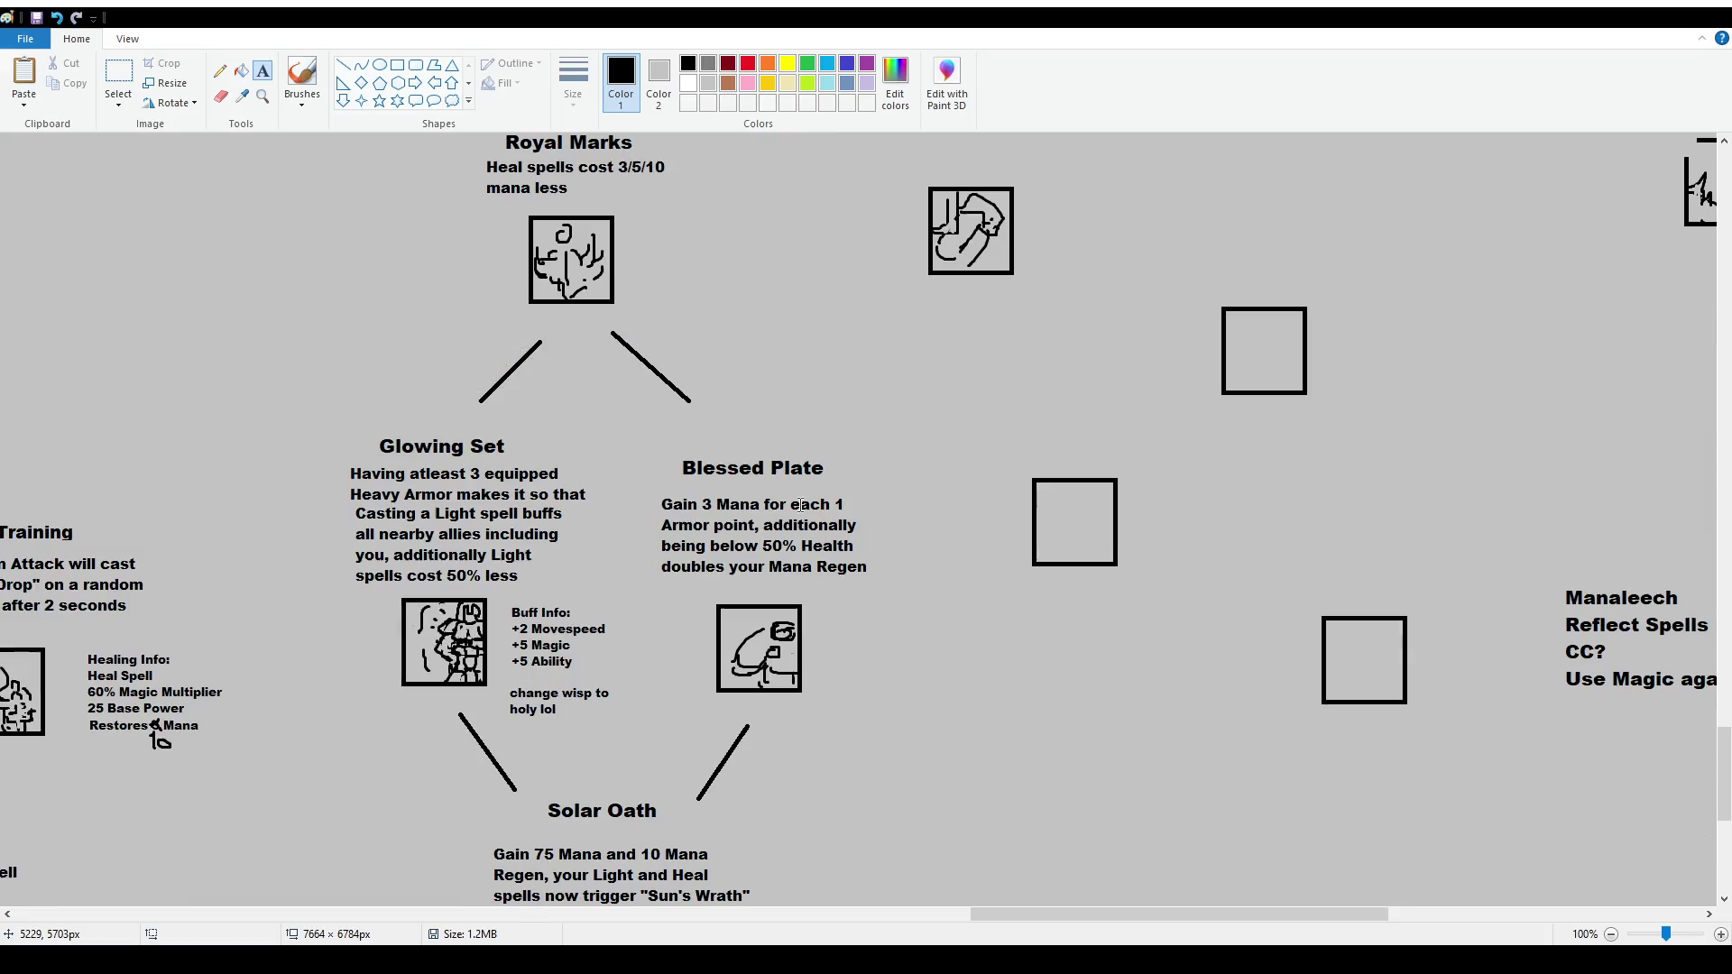
scroll(857, 570, down, 5)
scroll(857, 570, up, 8)
scroll(857, 570, down, 8)
click(302, 76)
scroll(750, 725, up, 2)
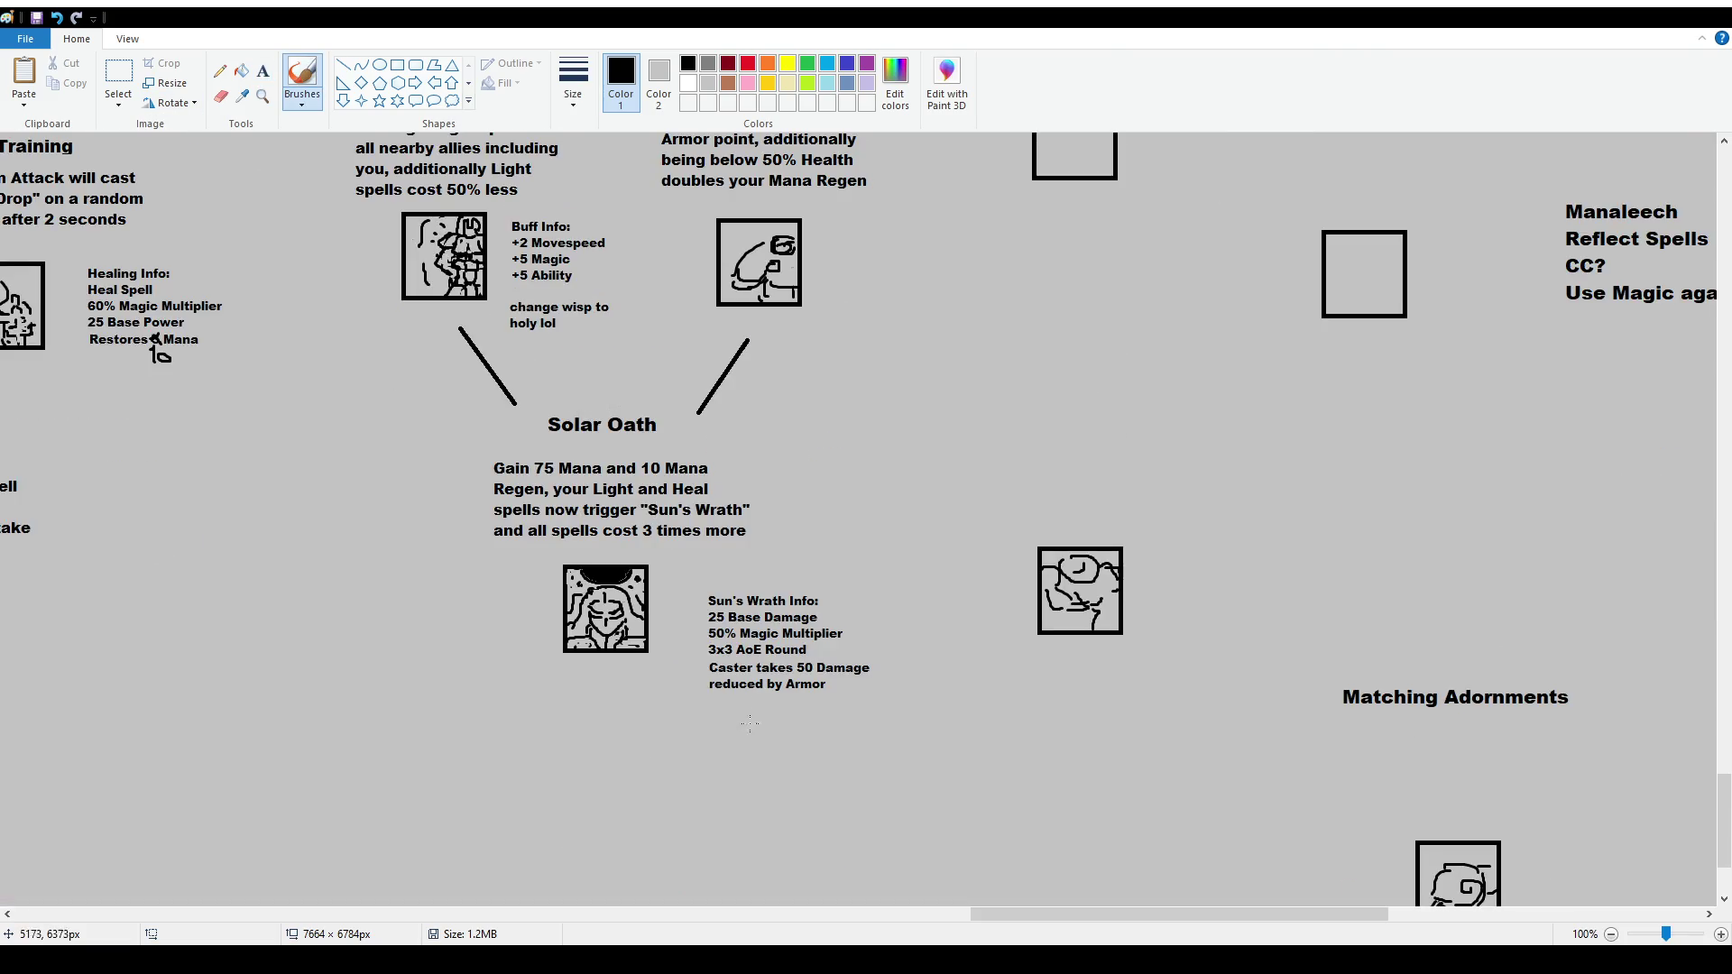
scroll(580, 684, up, 6)
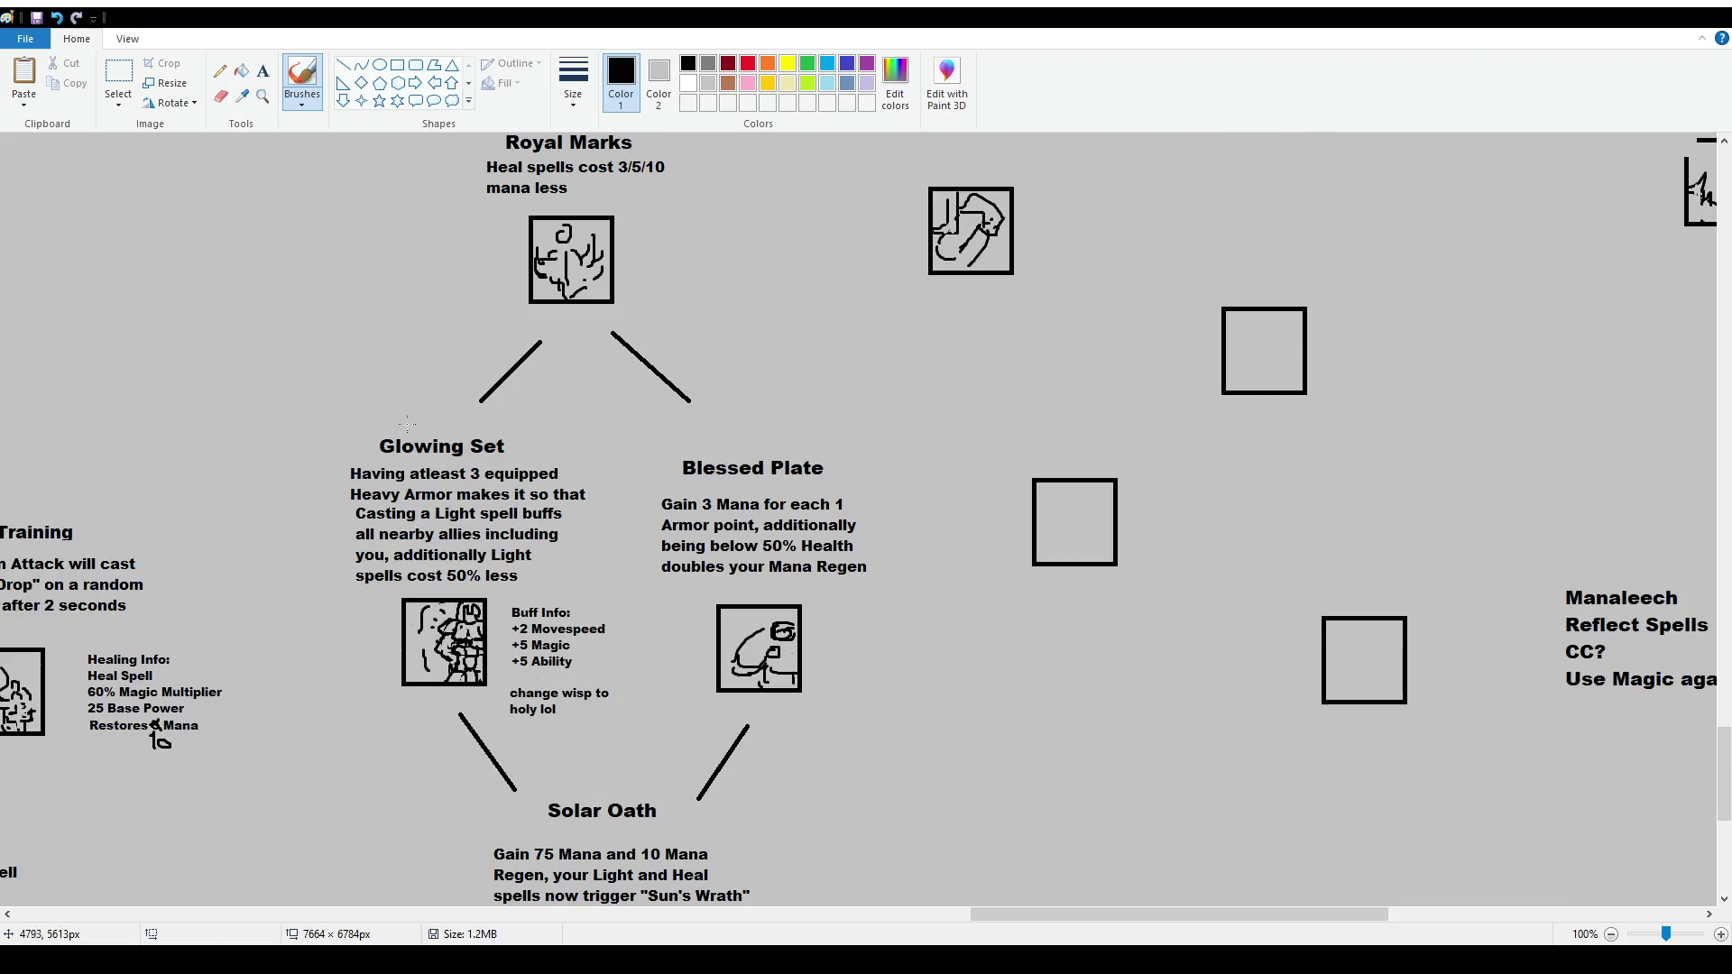
Sketch trial circles around the Royal Marks icon and upper branch, undoing each
mouse_move(512, 295)
mouse_down()
mouse_move(467, 327)
mouse_move(733, 424)
mouse_up()
key(ctrl+z)
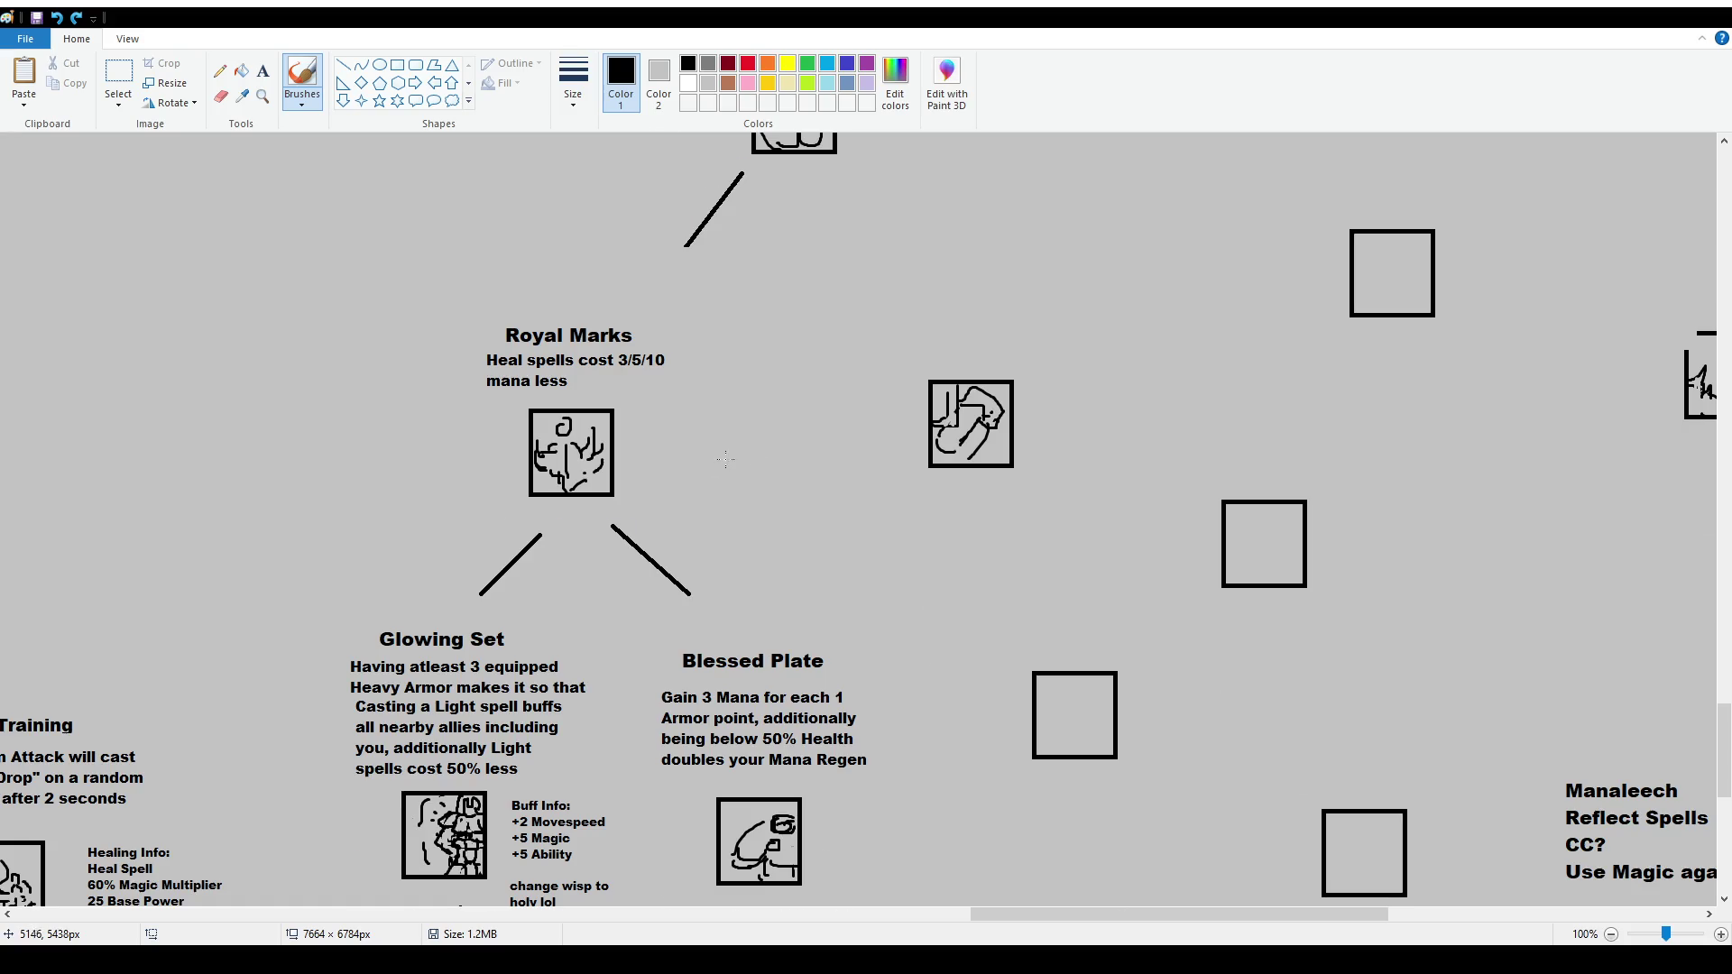
scroll(725, 460, up, 4)
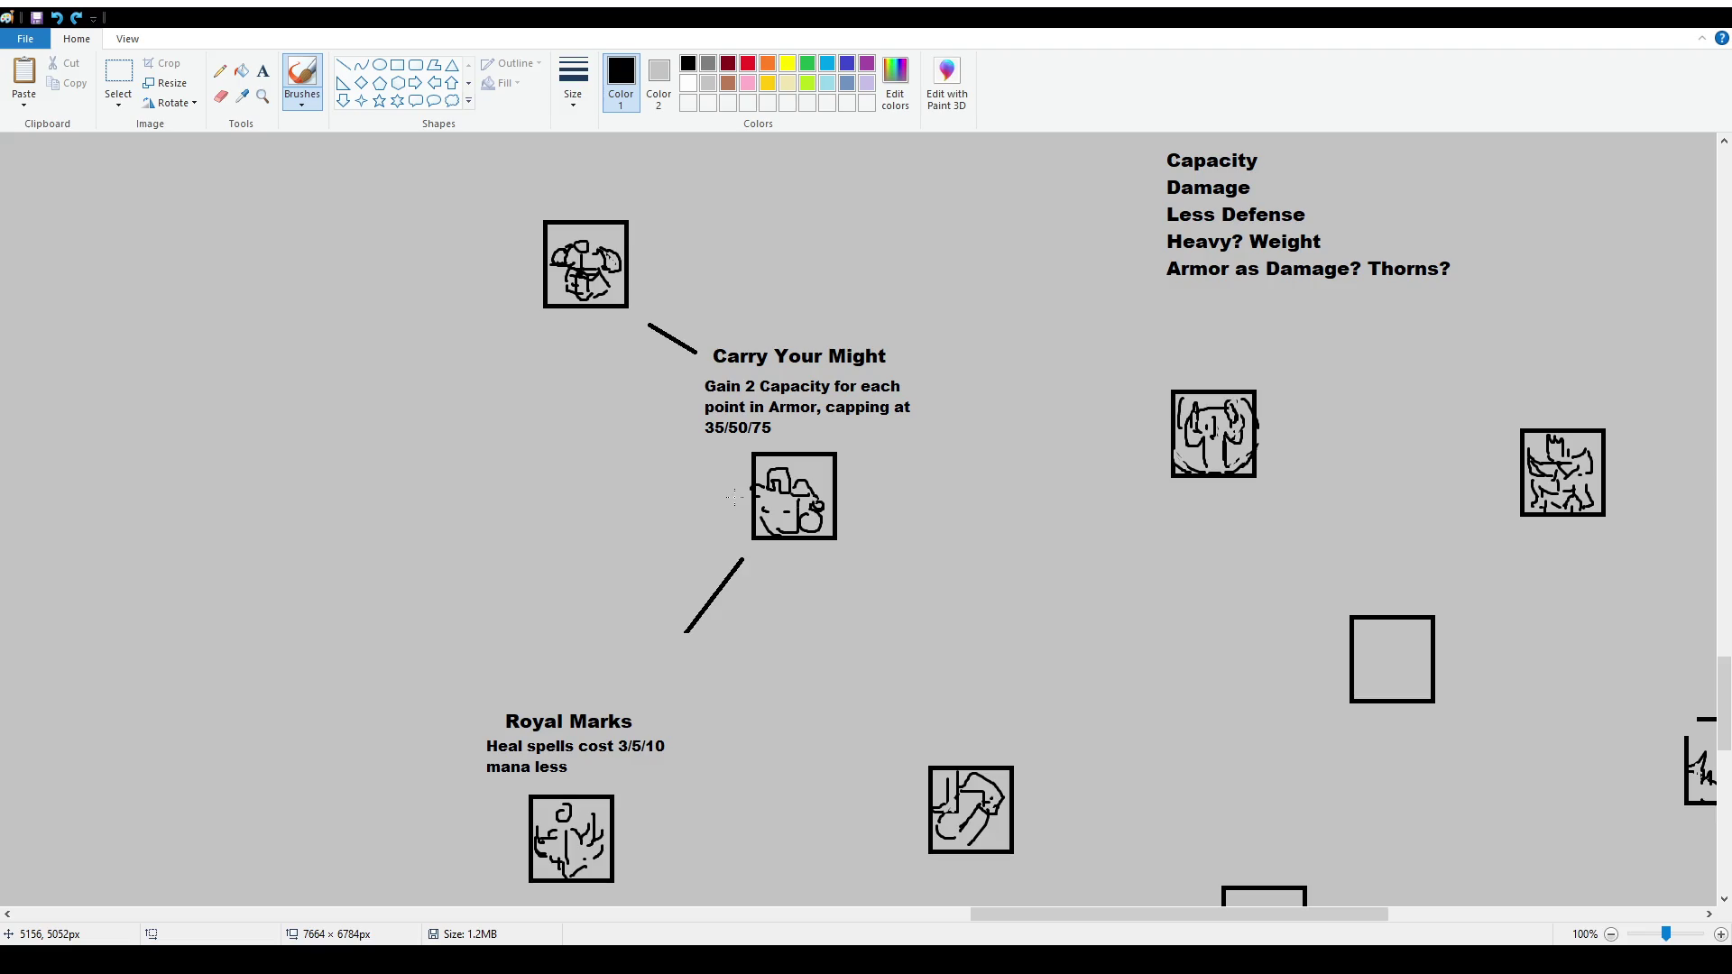
ctrl+scroll(373, 433, down, 2)
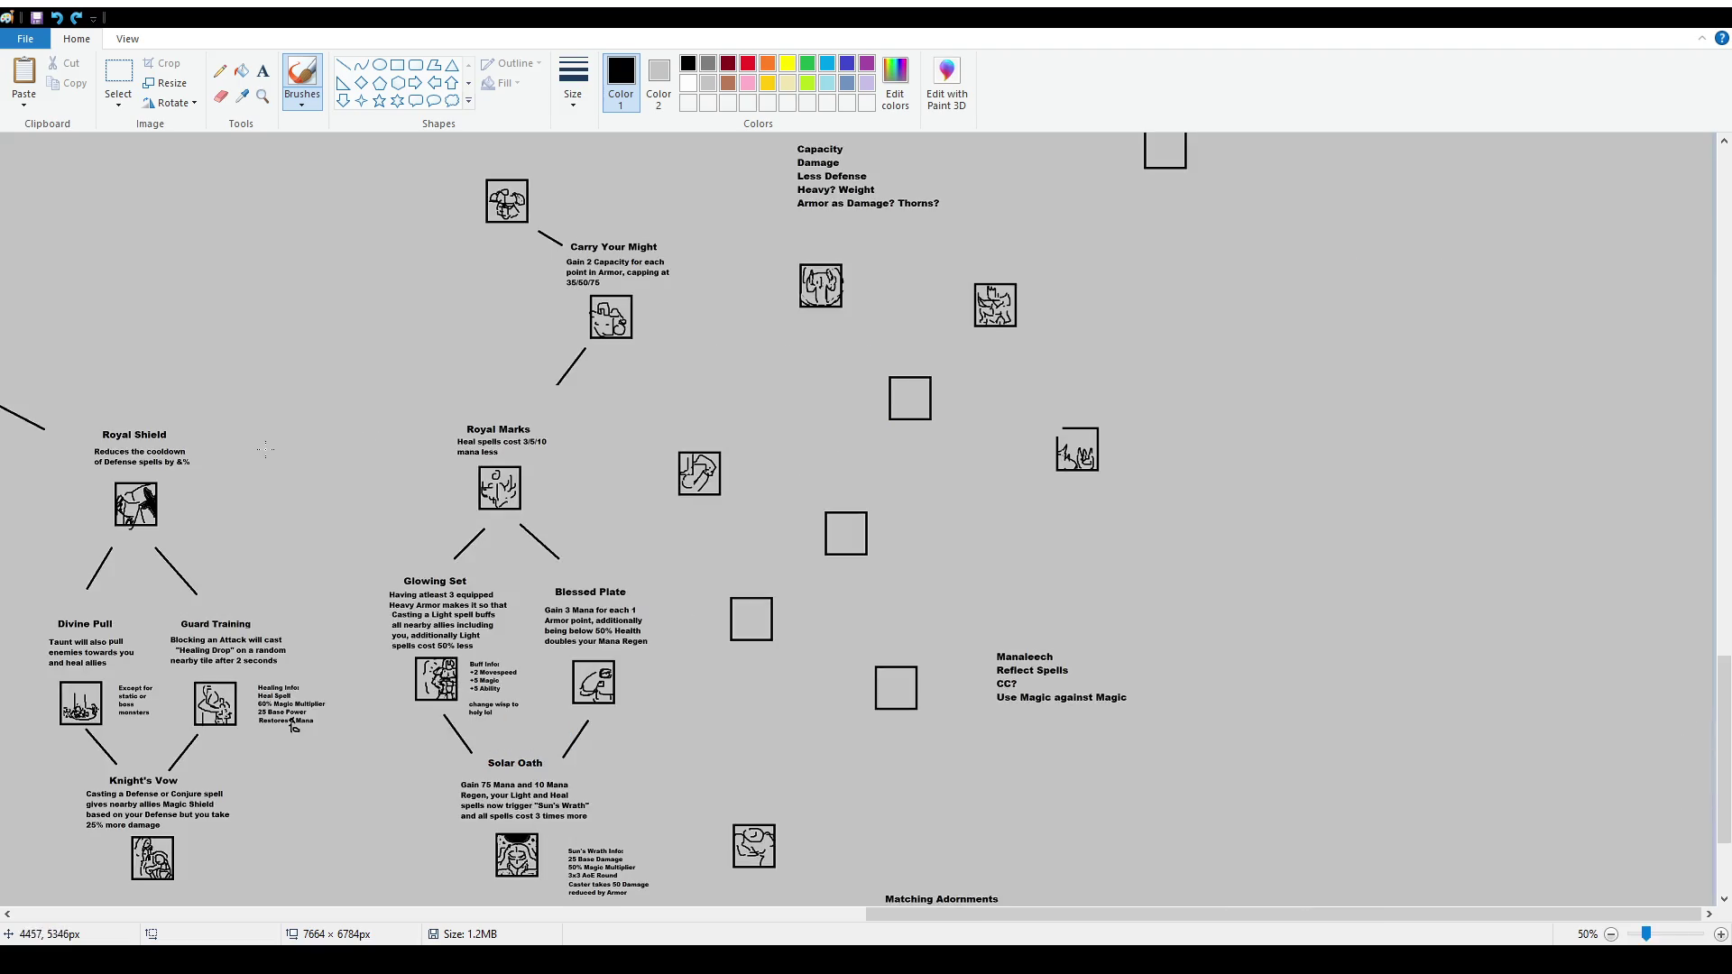
mouse_move(548, 184)
mouse_down()
mouse_move(666, 385)
mouse_move(424, 501)
mouse_move(512, 180)
mouse_move(687, 270)
mouse_move(597, 216)
mouse_up()
key(ctrl+z)
key(ctrl+z)
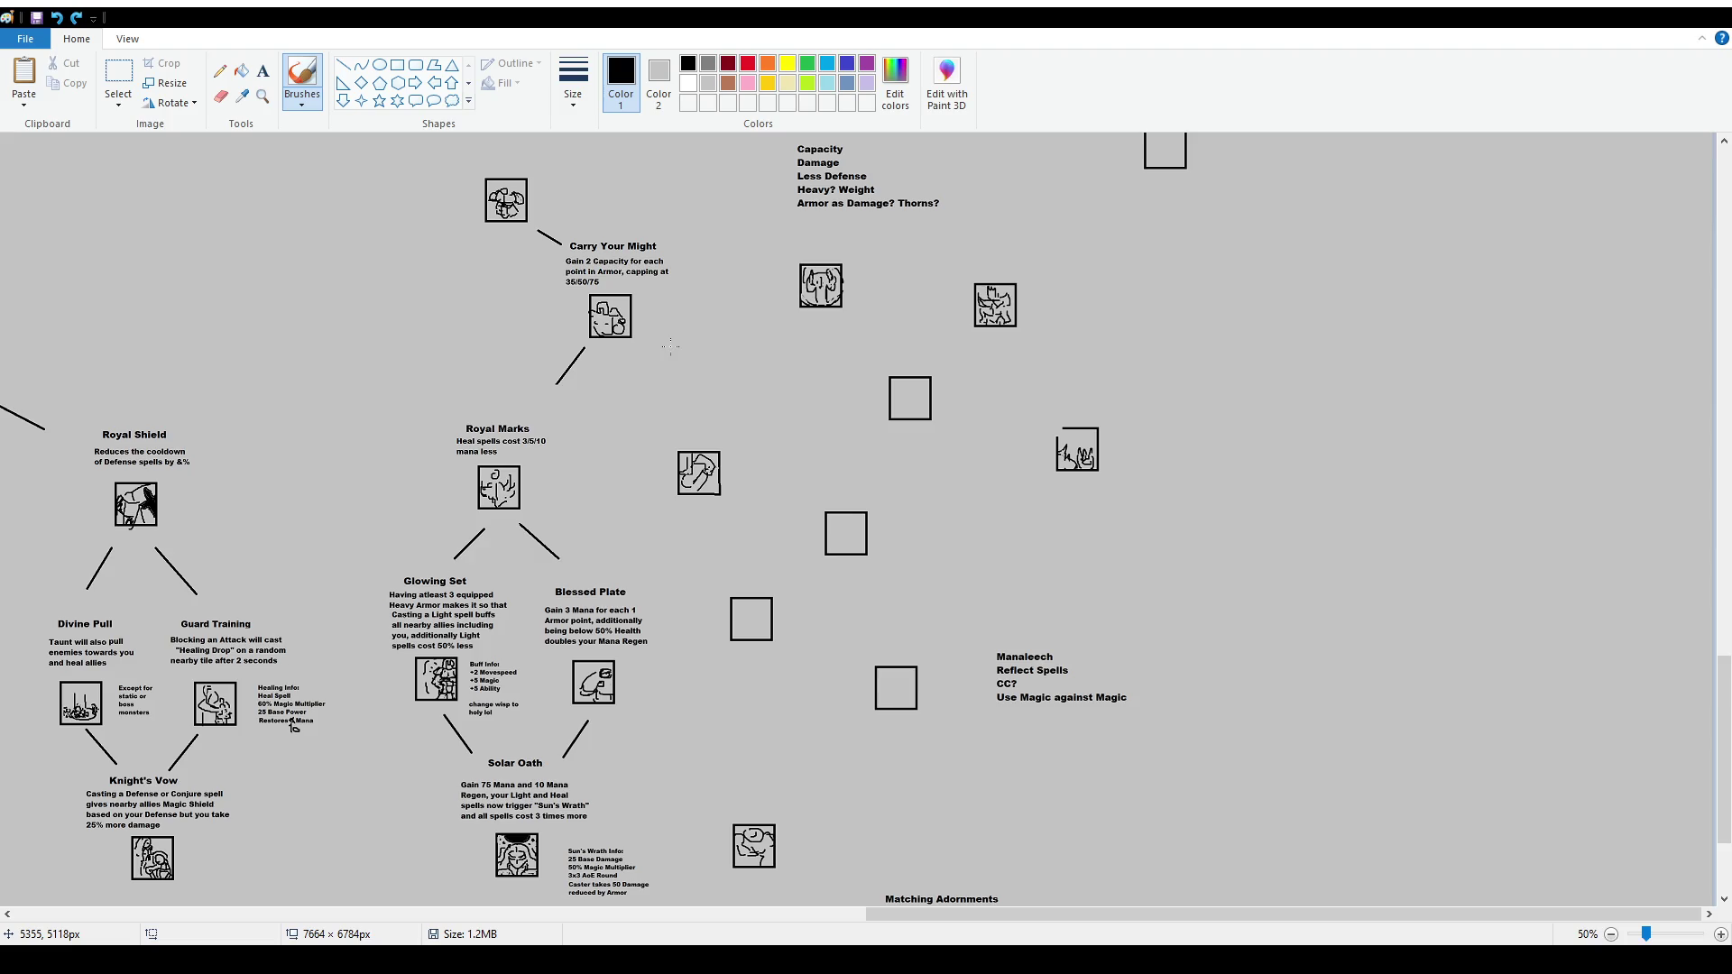
Loop Divine Pull/Knight's Vow and the Royal Marks–Solar Oath branch, undo both, zoom to 50%
click(670, 347)
scroll(671, 347, down, 3)
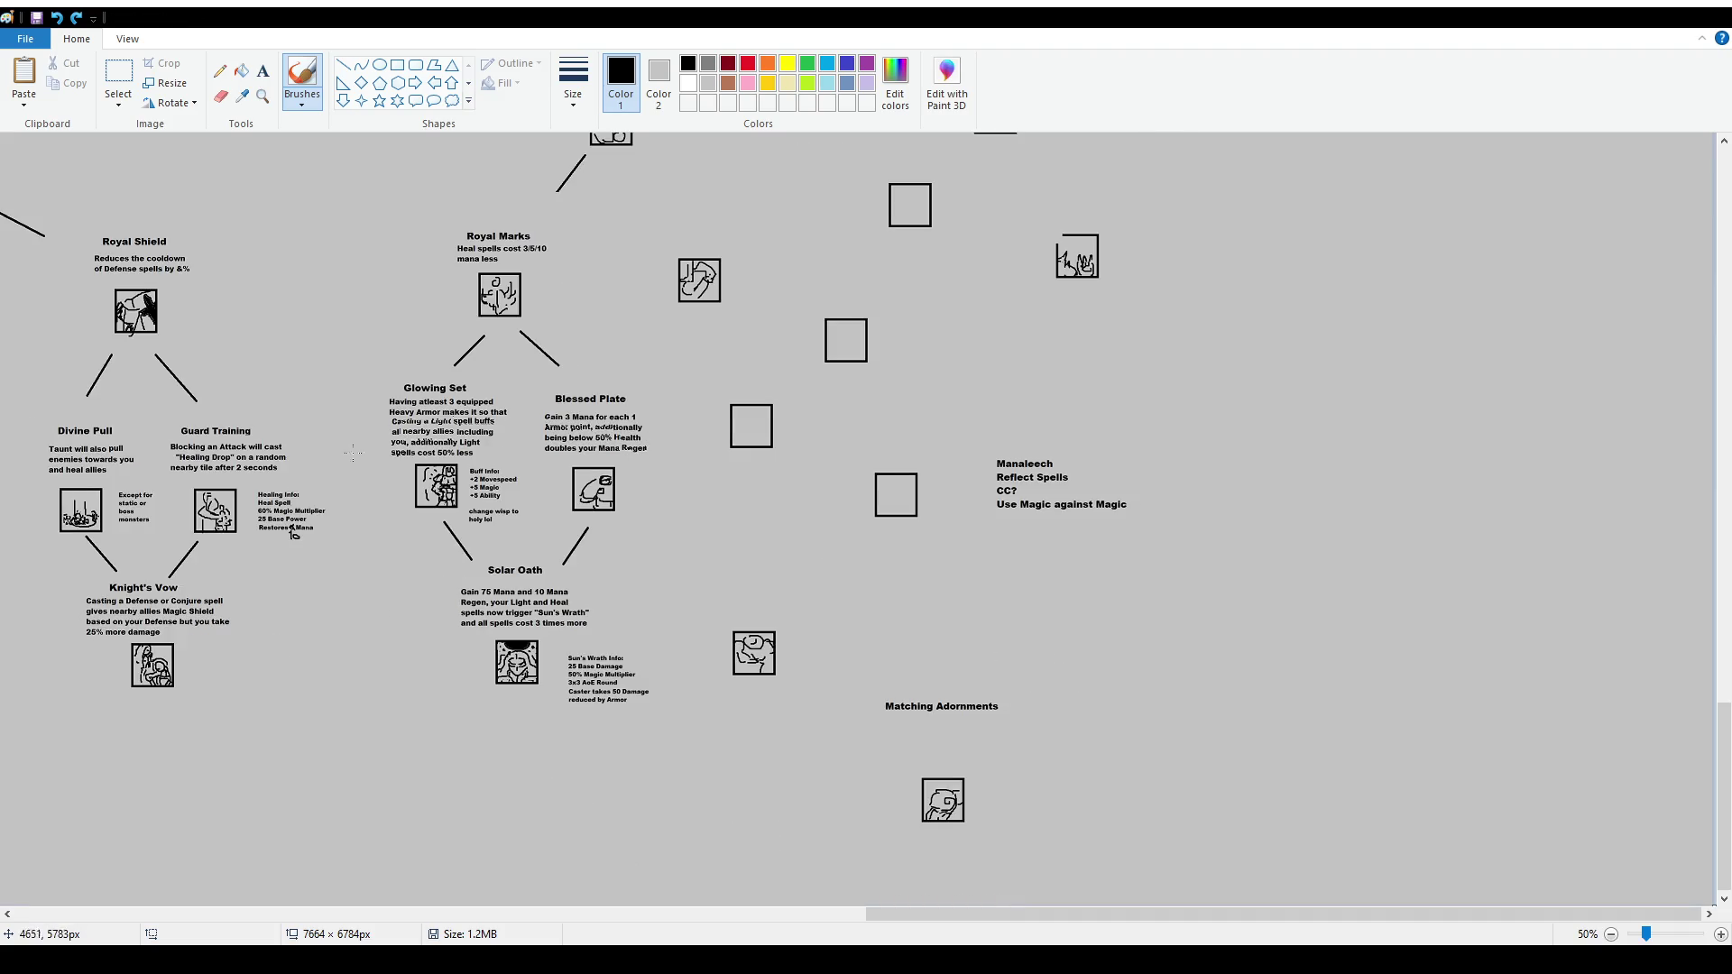
drag(896, 914, 705, 907)
mouse_move(437, 295)
mouse_down()
mouse_move(413, 626)
mouse_move(695, 469)
mouse_move(455, 224)
mouse_up()
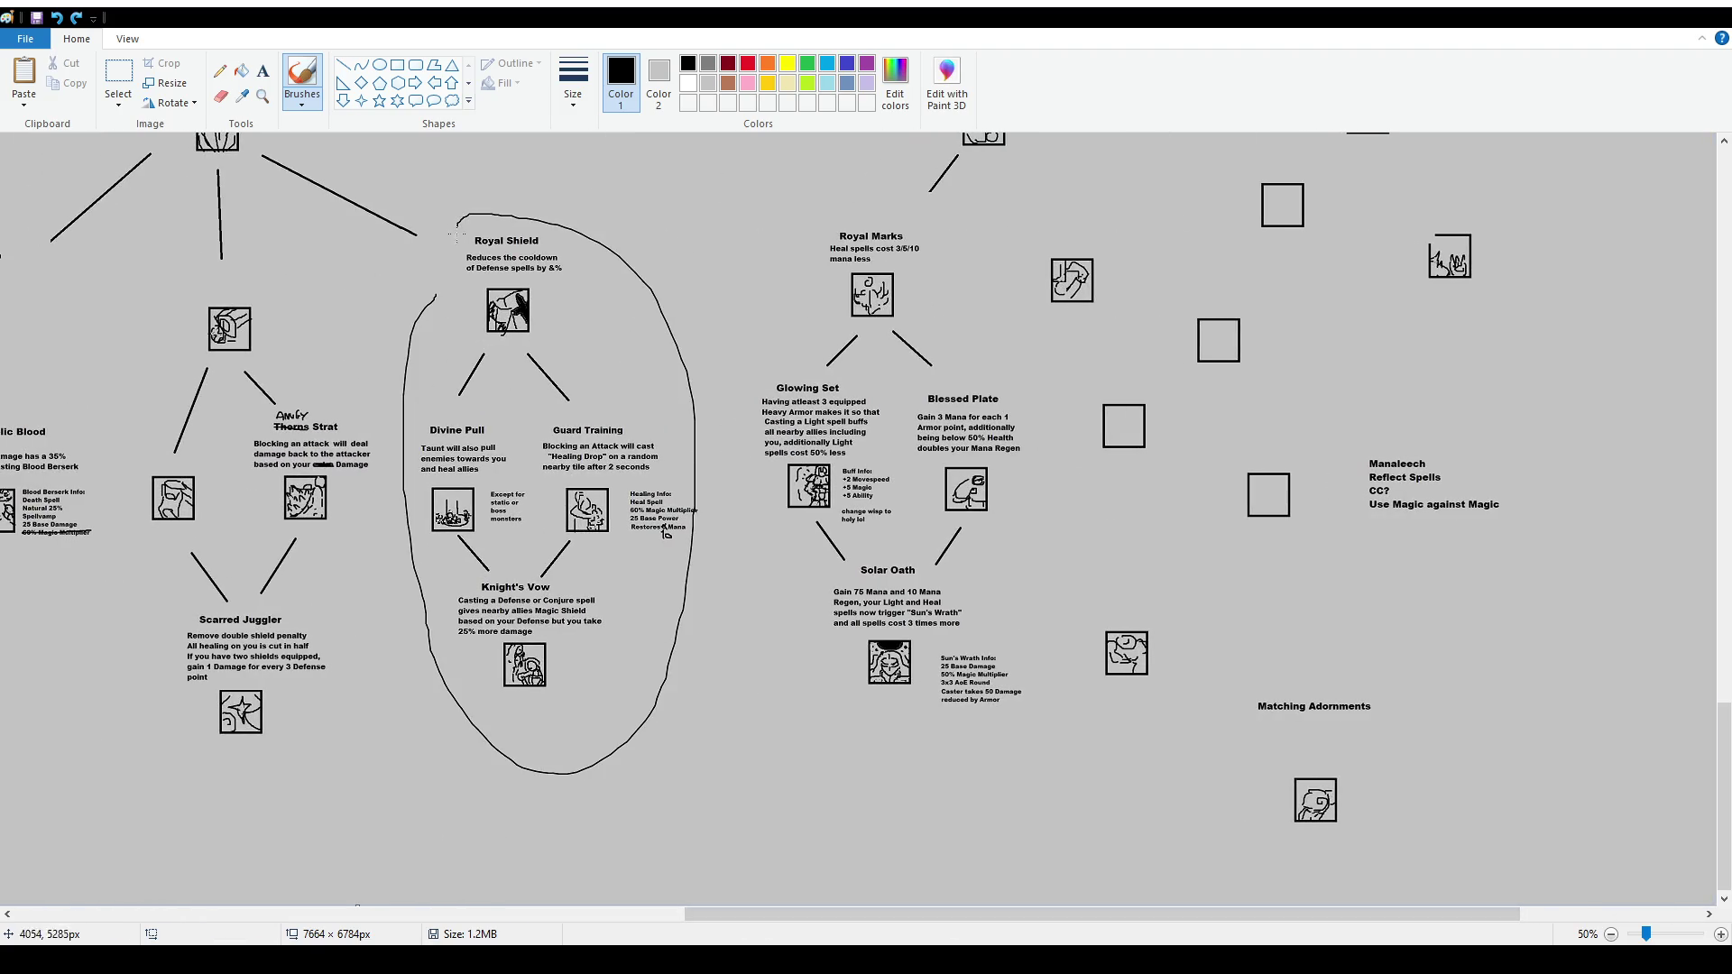
key(ctrl+z)
mouse_move(787, 220)
mouse_down()
mouse_move(765, 617)
mouse_move(1006, 361)
mouse_move(834, 215)
mouse_up()
key(ctrl+z)
mouse_move(904, 913)
mouse_down()
mouse_move(550, 907)
mouse_move(1087, 918)
mouse_up()
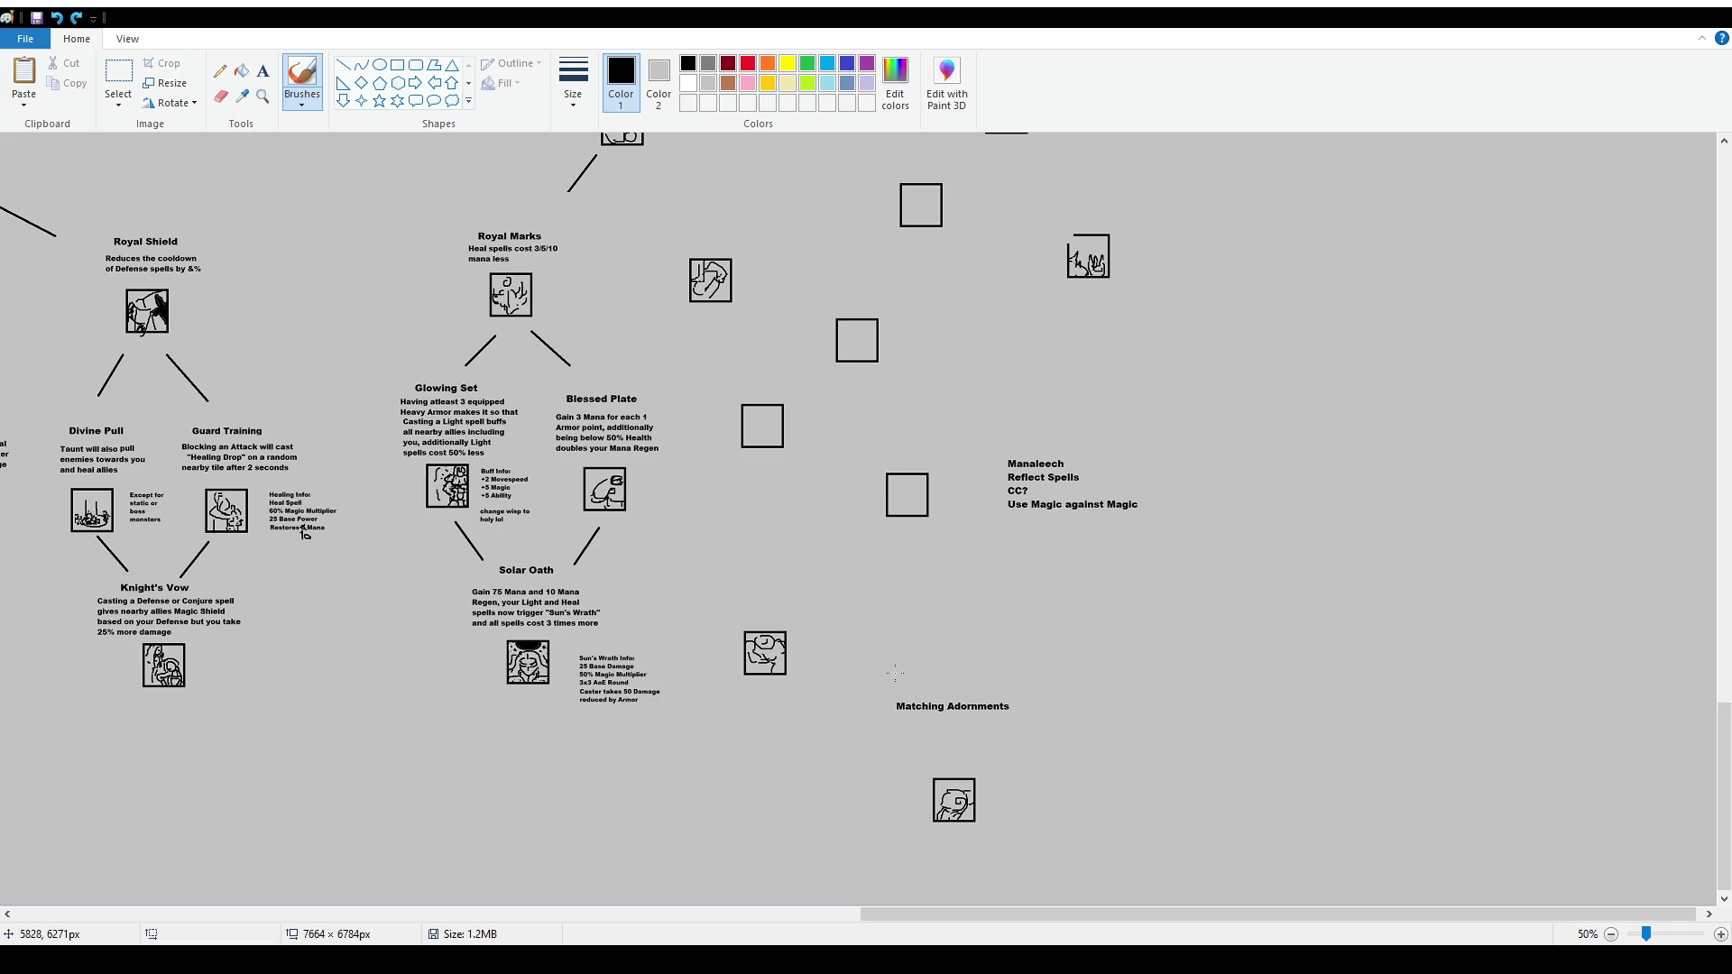
Select the drawn icon and move it down beside the icon under Matching Adornments
scroll(869, 587, up, 2)
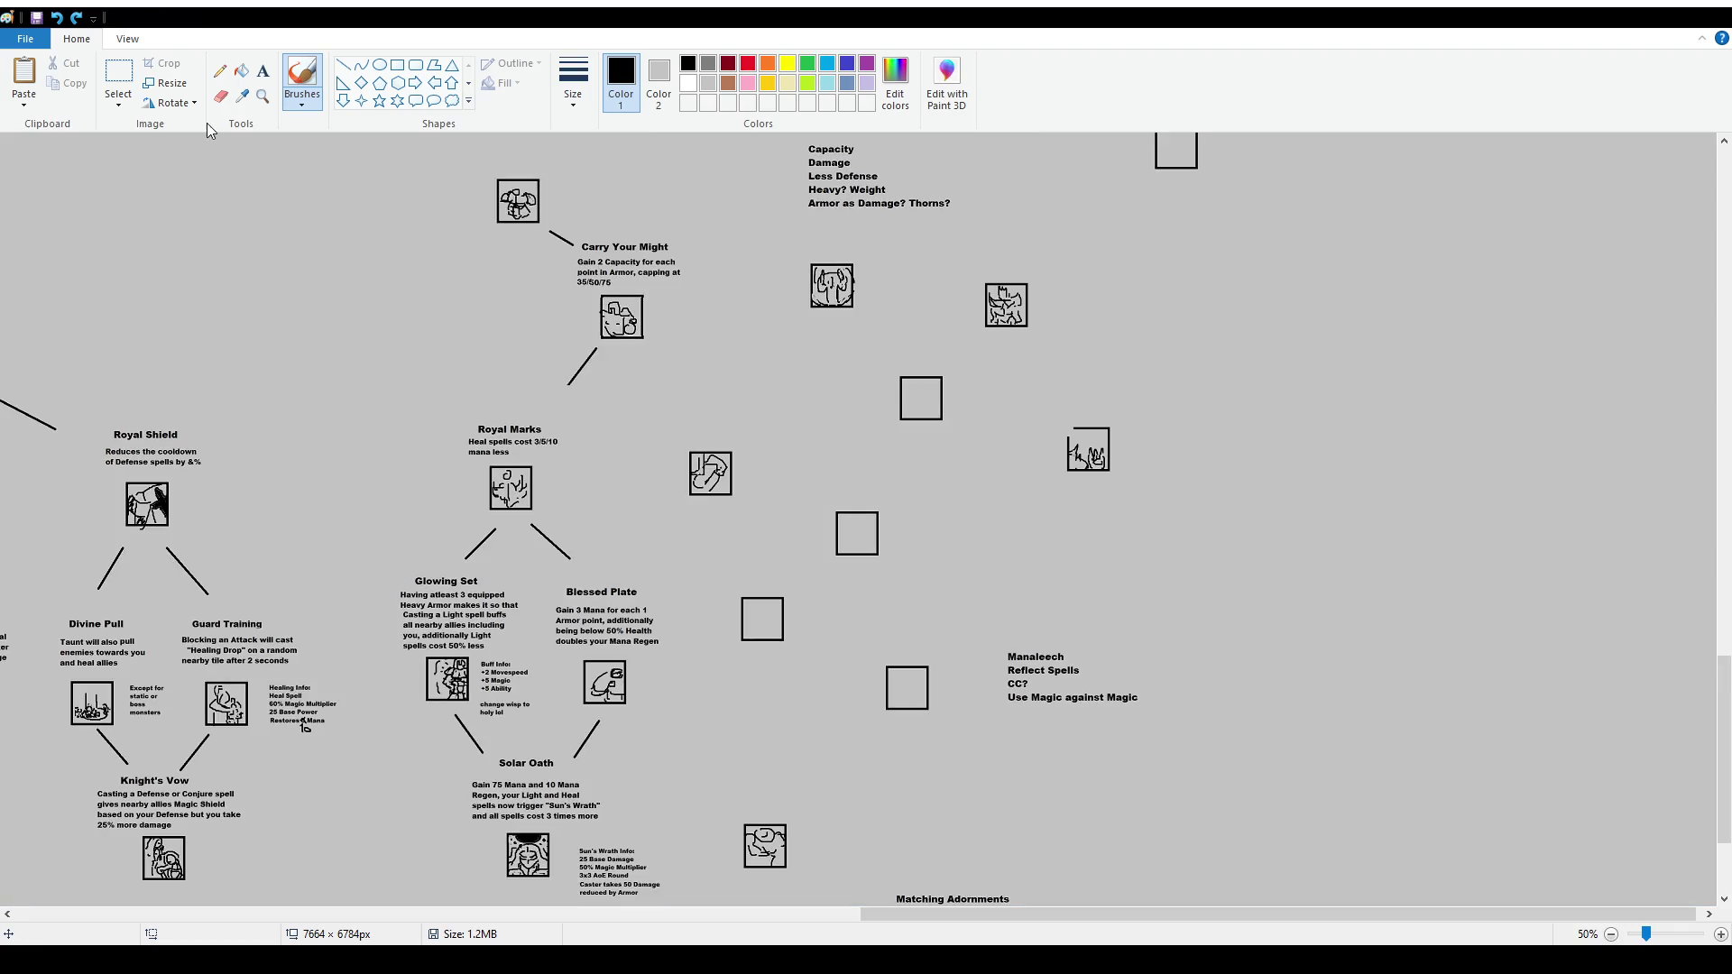
scroll(869, 587, down, 2)
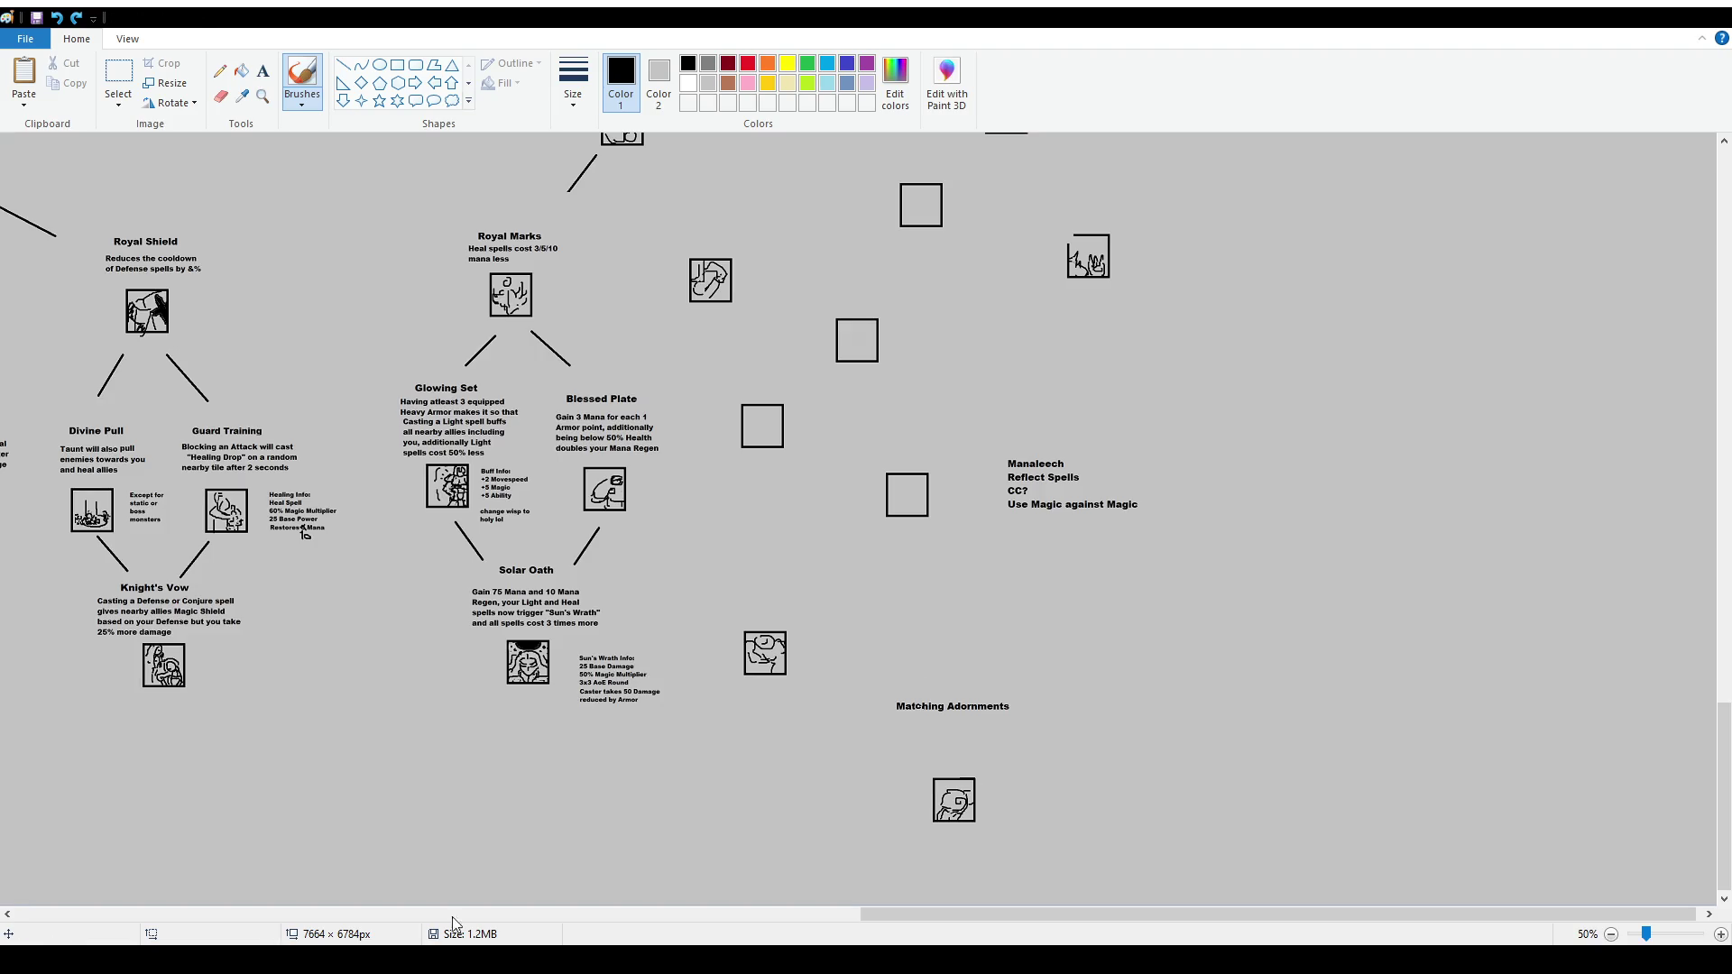
scroll(857, 519, up, 2)
click(109, 74)
scroll(1032, 411, up, 4)
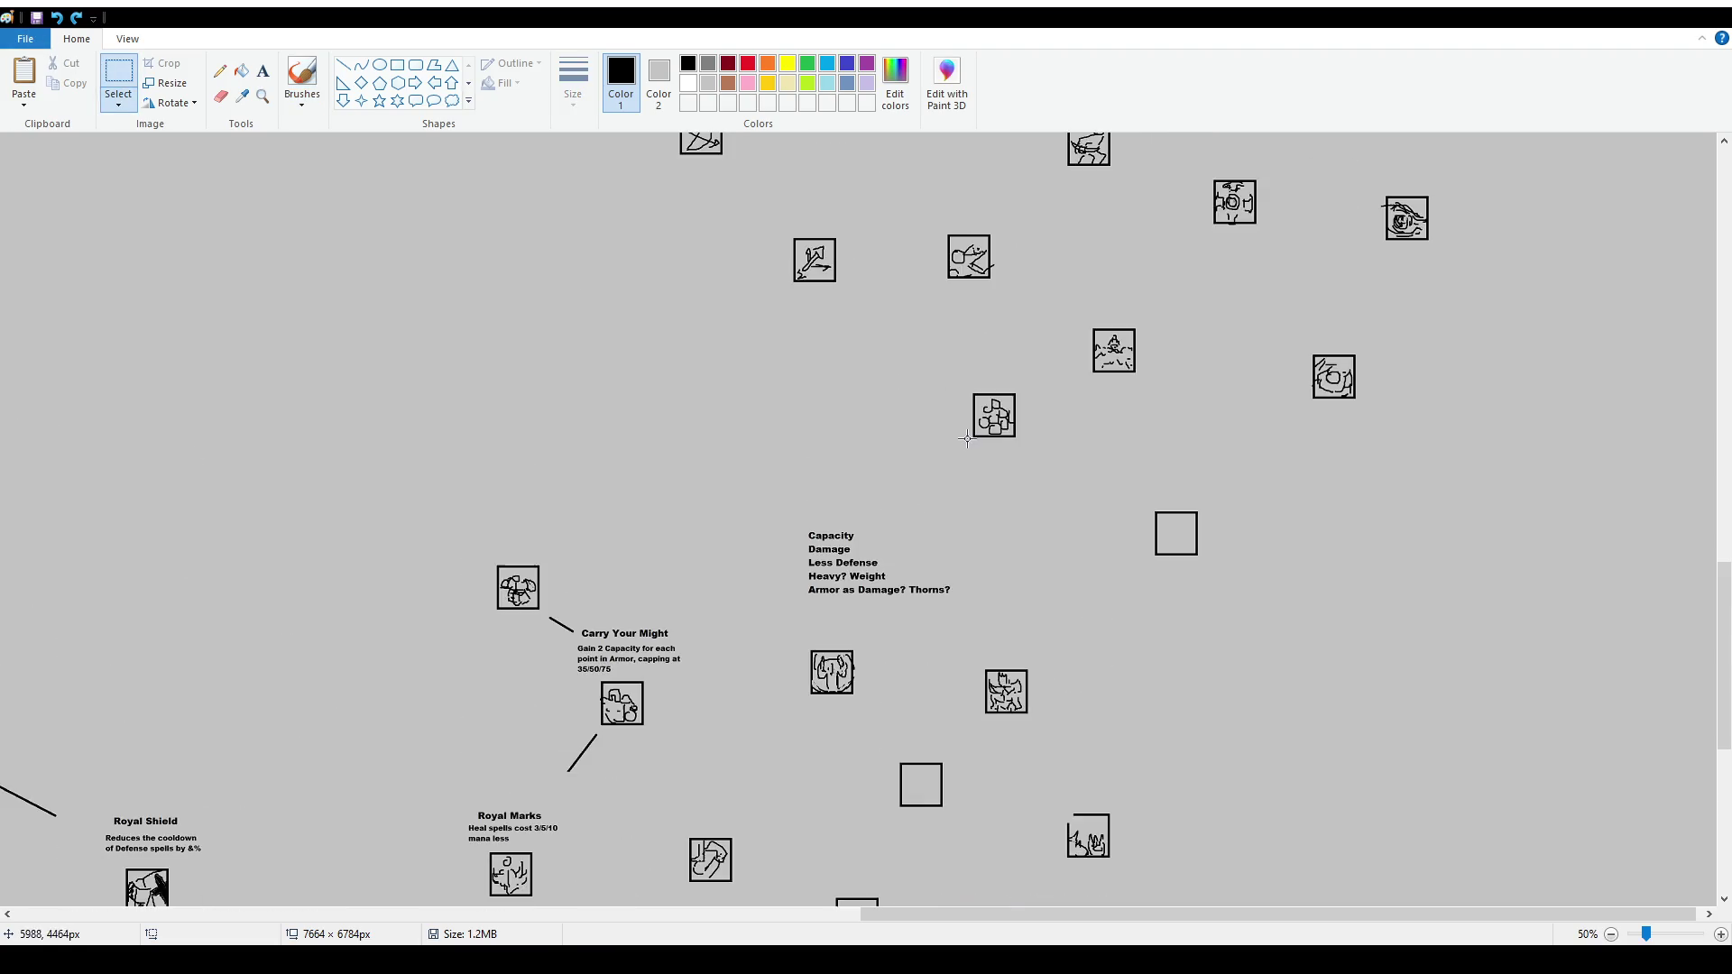
scroll(1037, 425, down, 4)
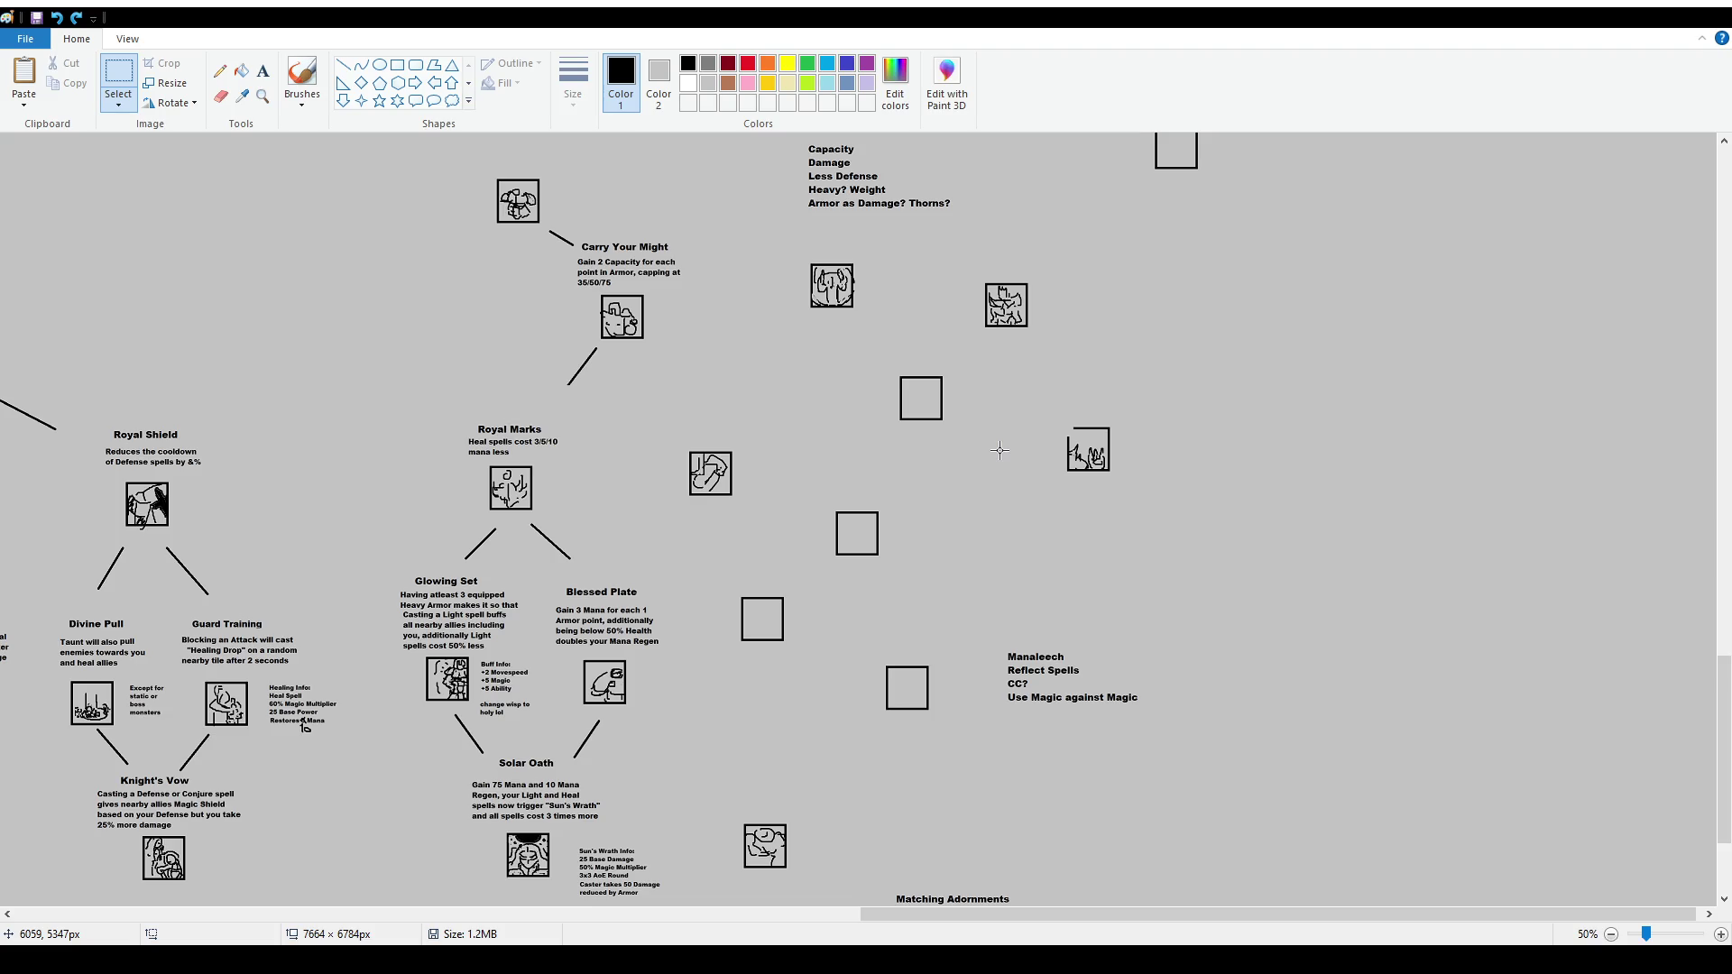
scroll(1164, 512, down, 3)
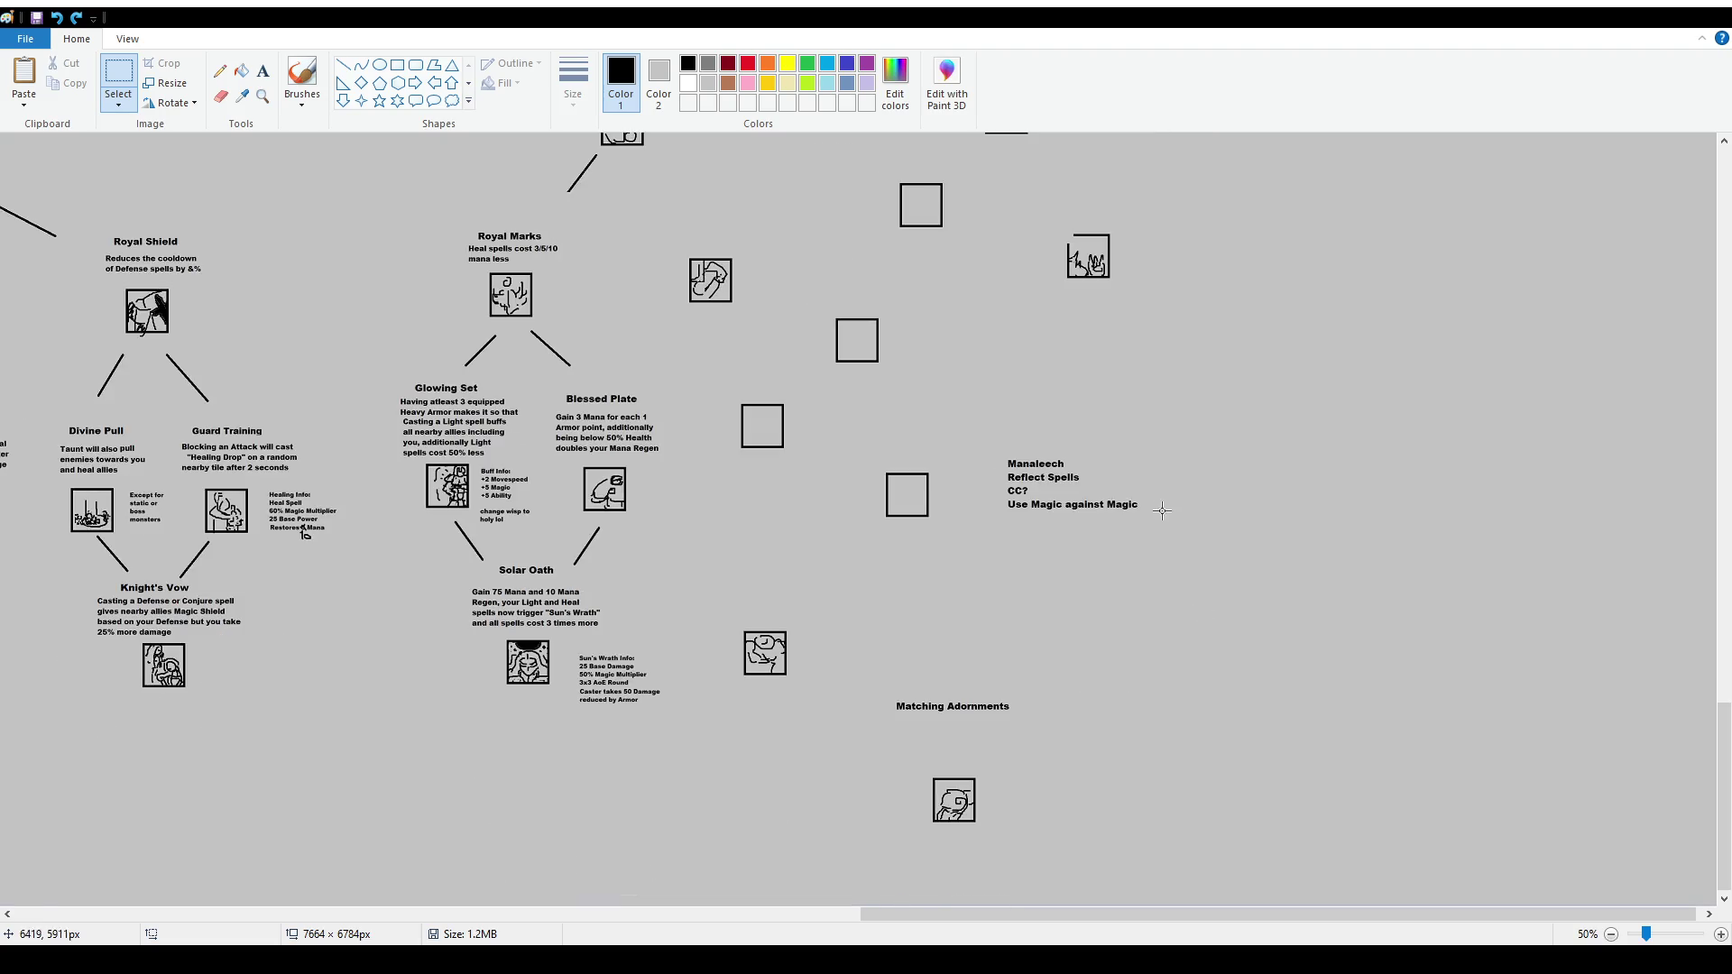
mouse_move(733, 612)
mouse_down()
mouse_move(810, 708)
mouse_move(838, 801)
mouse_move(879, 836)
mouse_up()
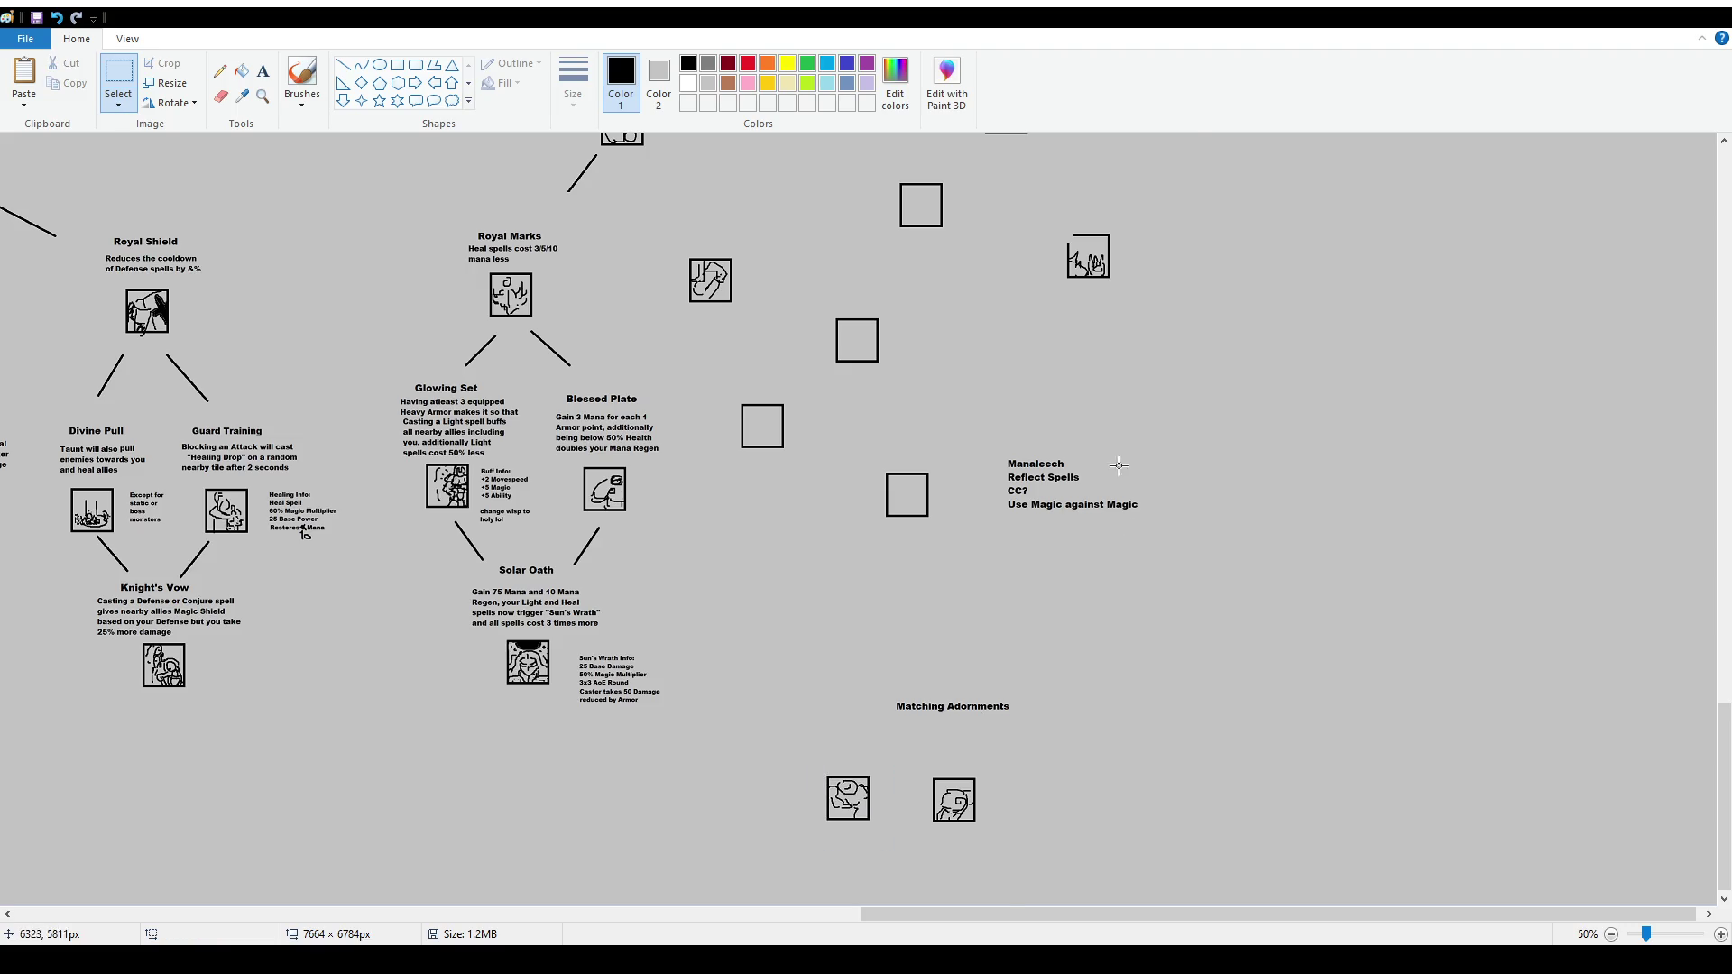
scroll(968, 433, up, 3)
scroll(968, 433, up, 3)
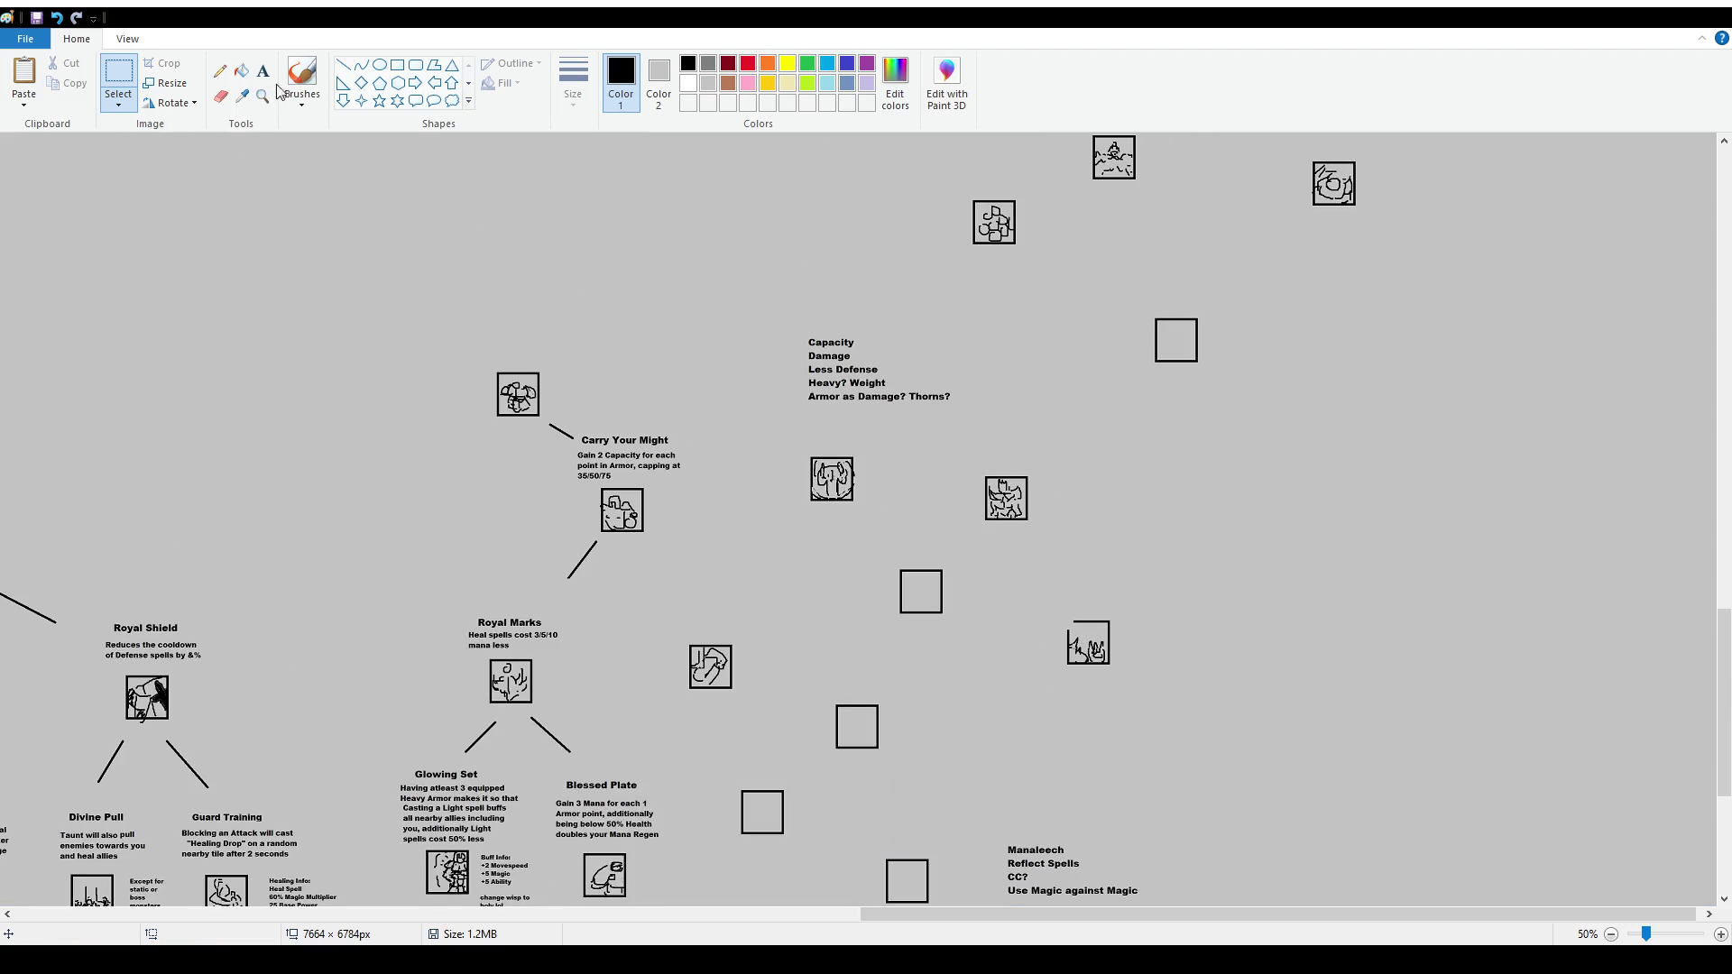
Scroll right to the Capacity notes and box-select them
click(302, 77)
ctrl+scroll(889, 582, up, 1)
scroll(812, 523, down, 3)
scroll(724, 460, right, 10)
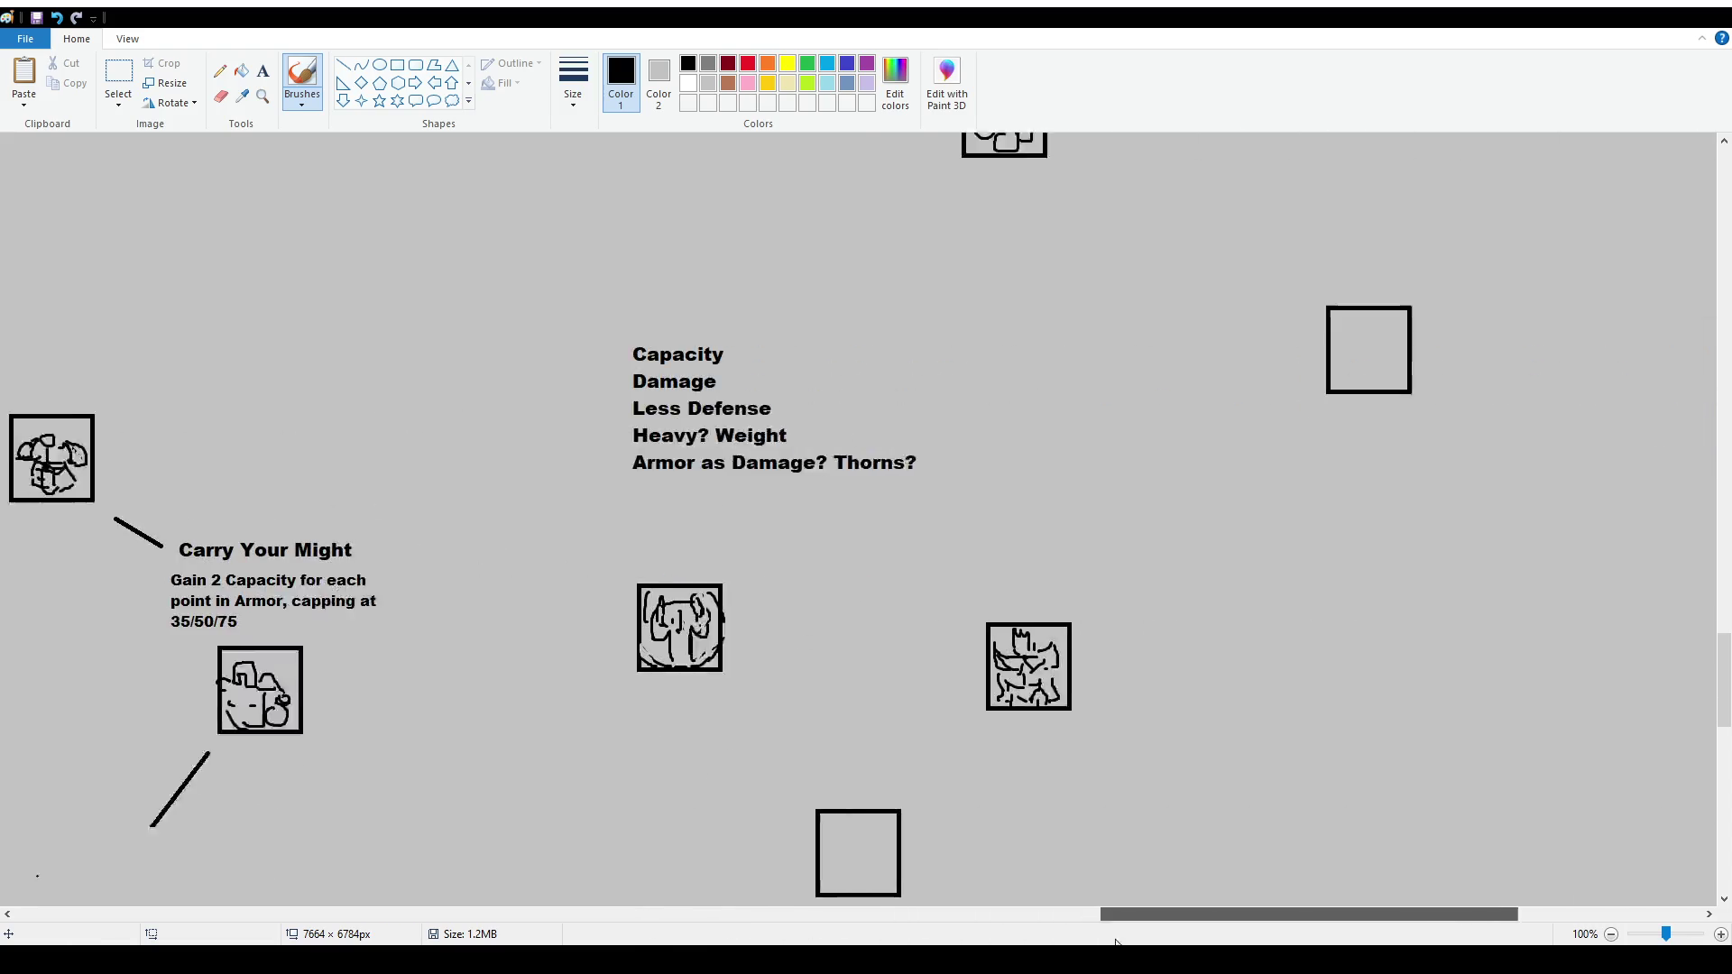
click(118, 77)
mouse_move(702, 326)
mouse_down()
mouse_move(1035, 500)
mouse_move(683, 344)
mouse_up()
Shift the selected Capacity notes up and to the left
click(755, 554)
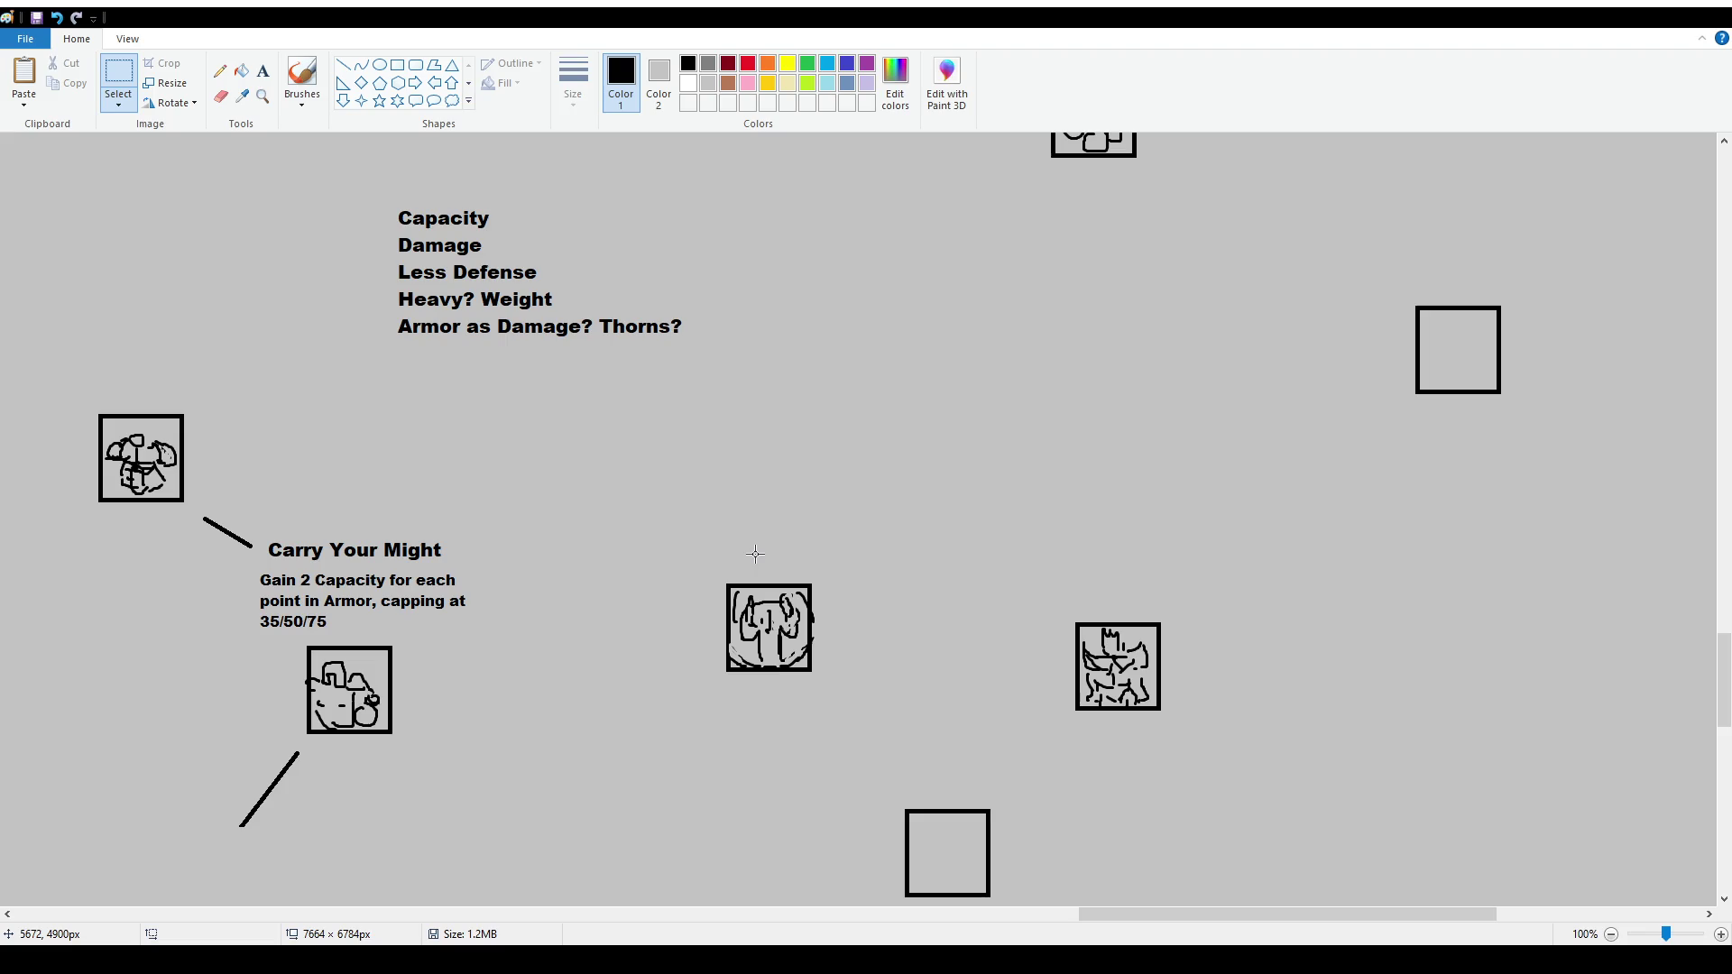
drag(666, 463, 863, 559)
click(912, 668)
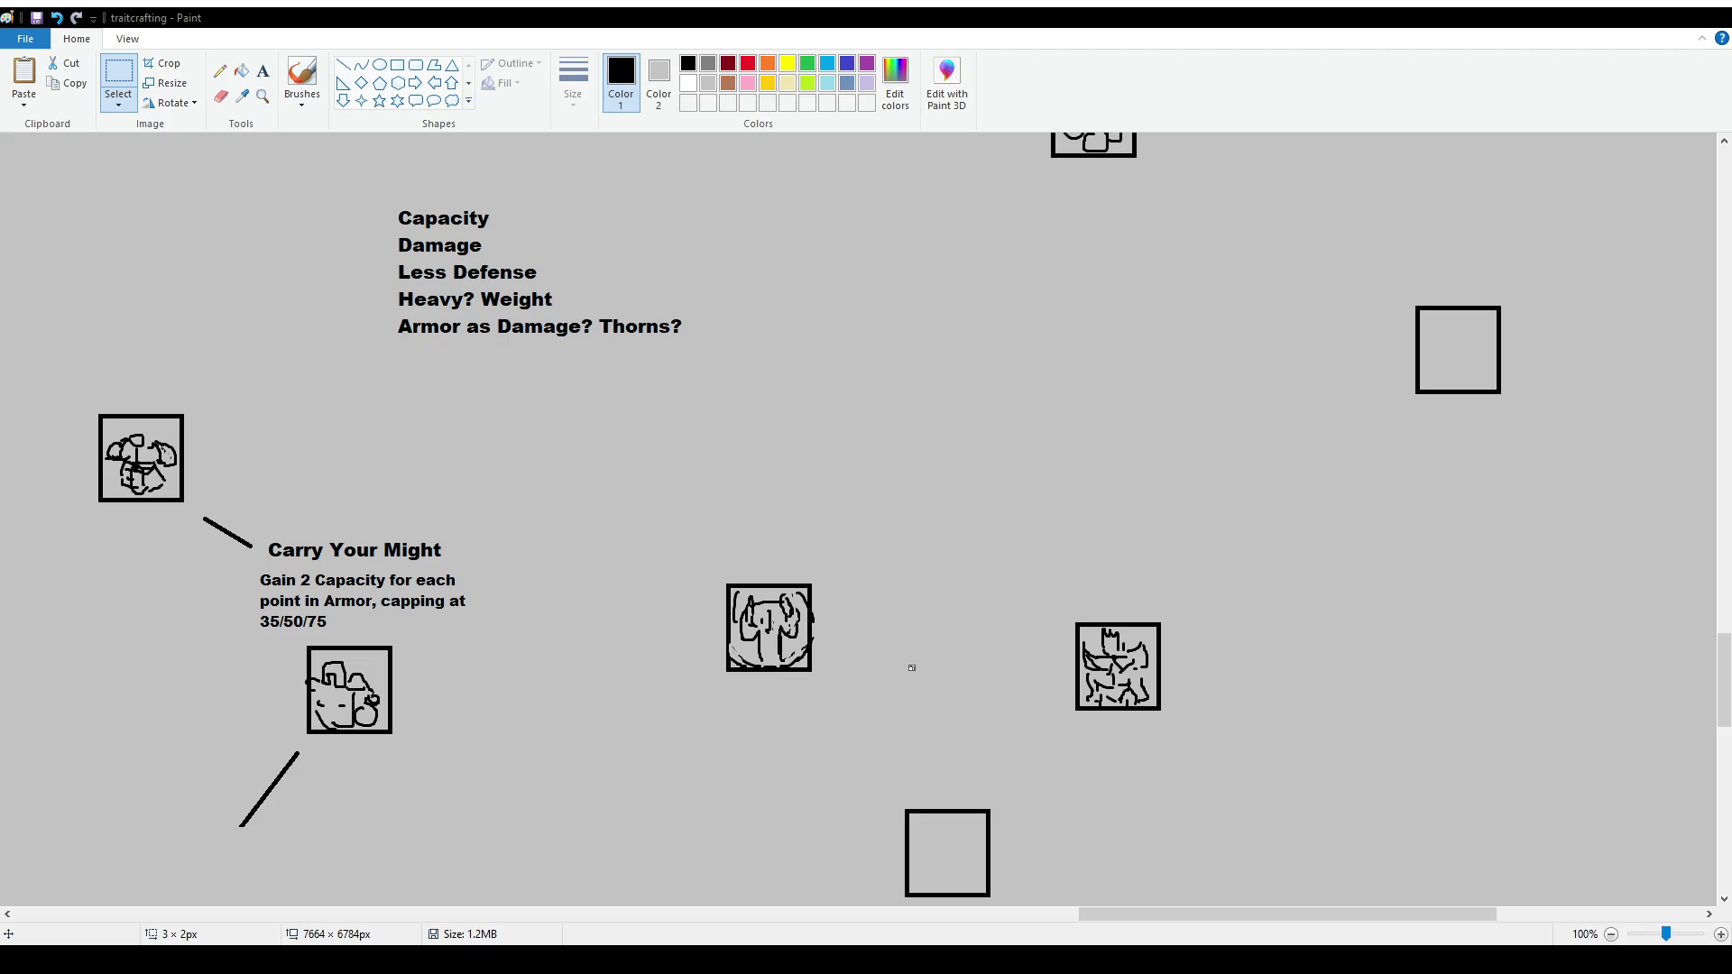
Draft a 'Heavy Armor that weighs more than &oz…' note above the icon, then undo it
click(263, 70)
drag(608, 402, 871, 504)
text(Heavy Armor that weighs more than &oz has 1 extra Ability and Health Regen)
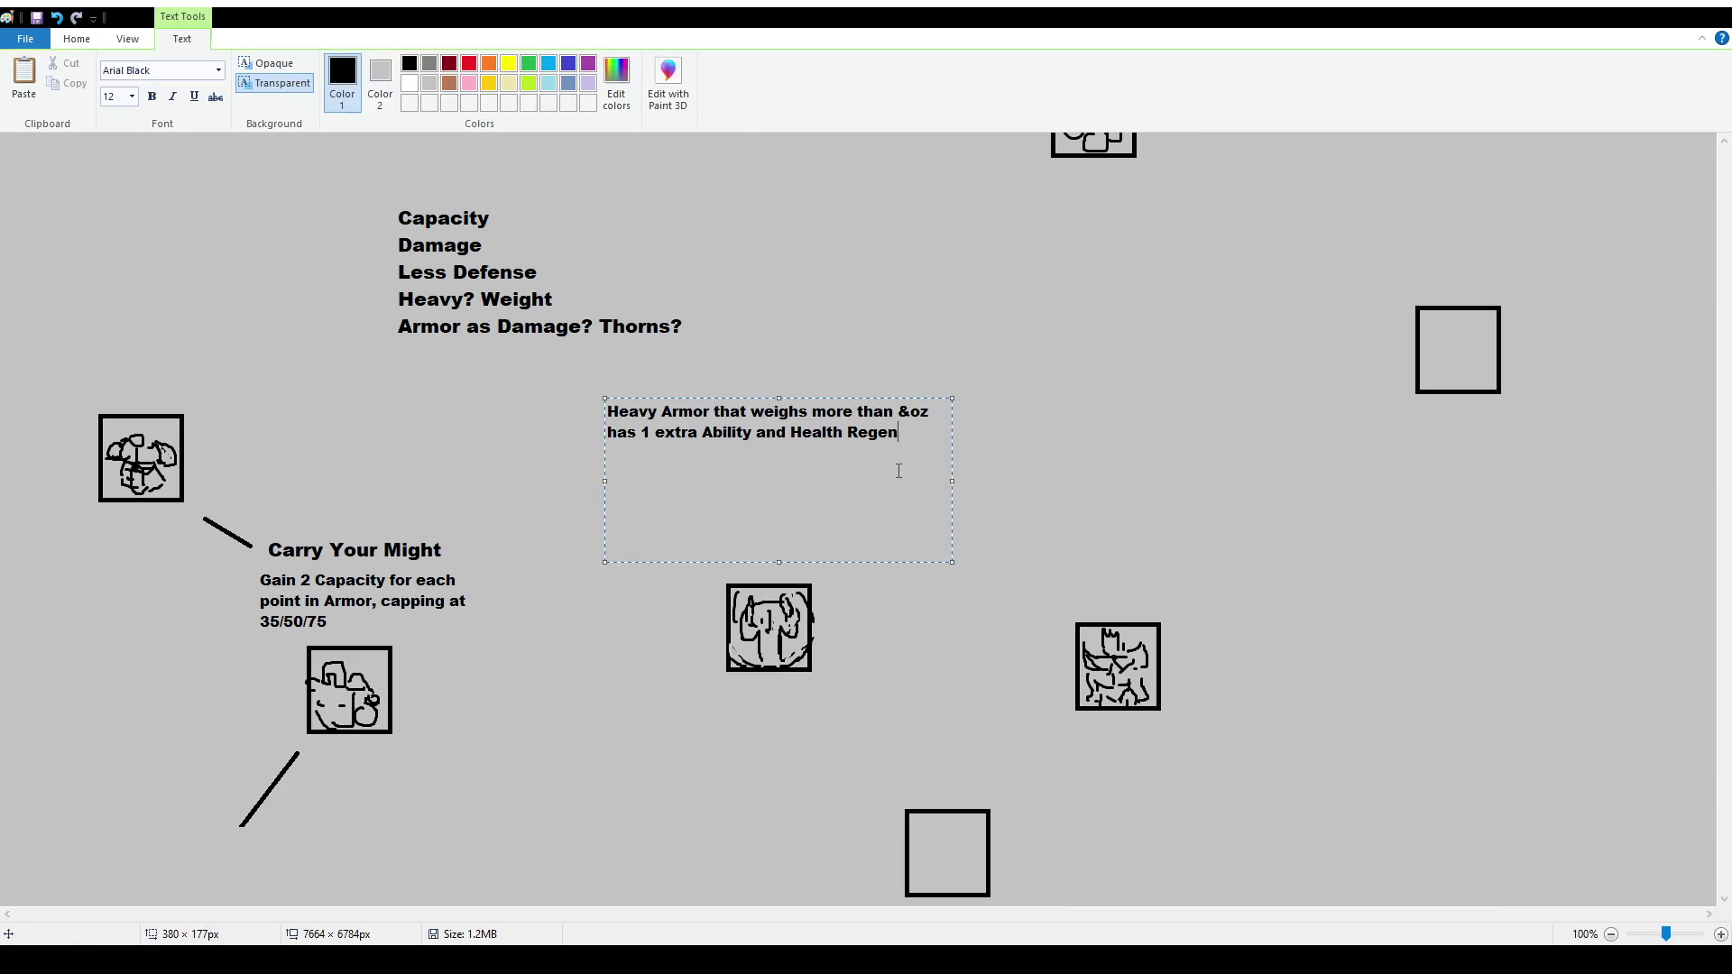
drag(952, 481, 803, 481)
triple_click(785, 433)
click(776, 433)
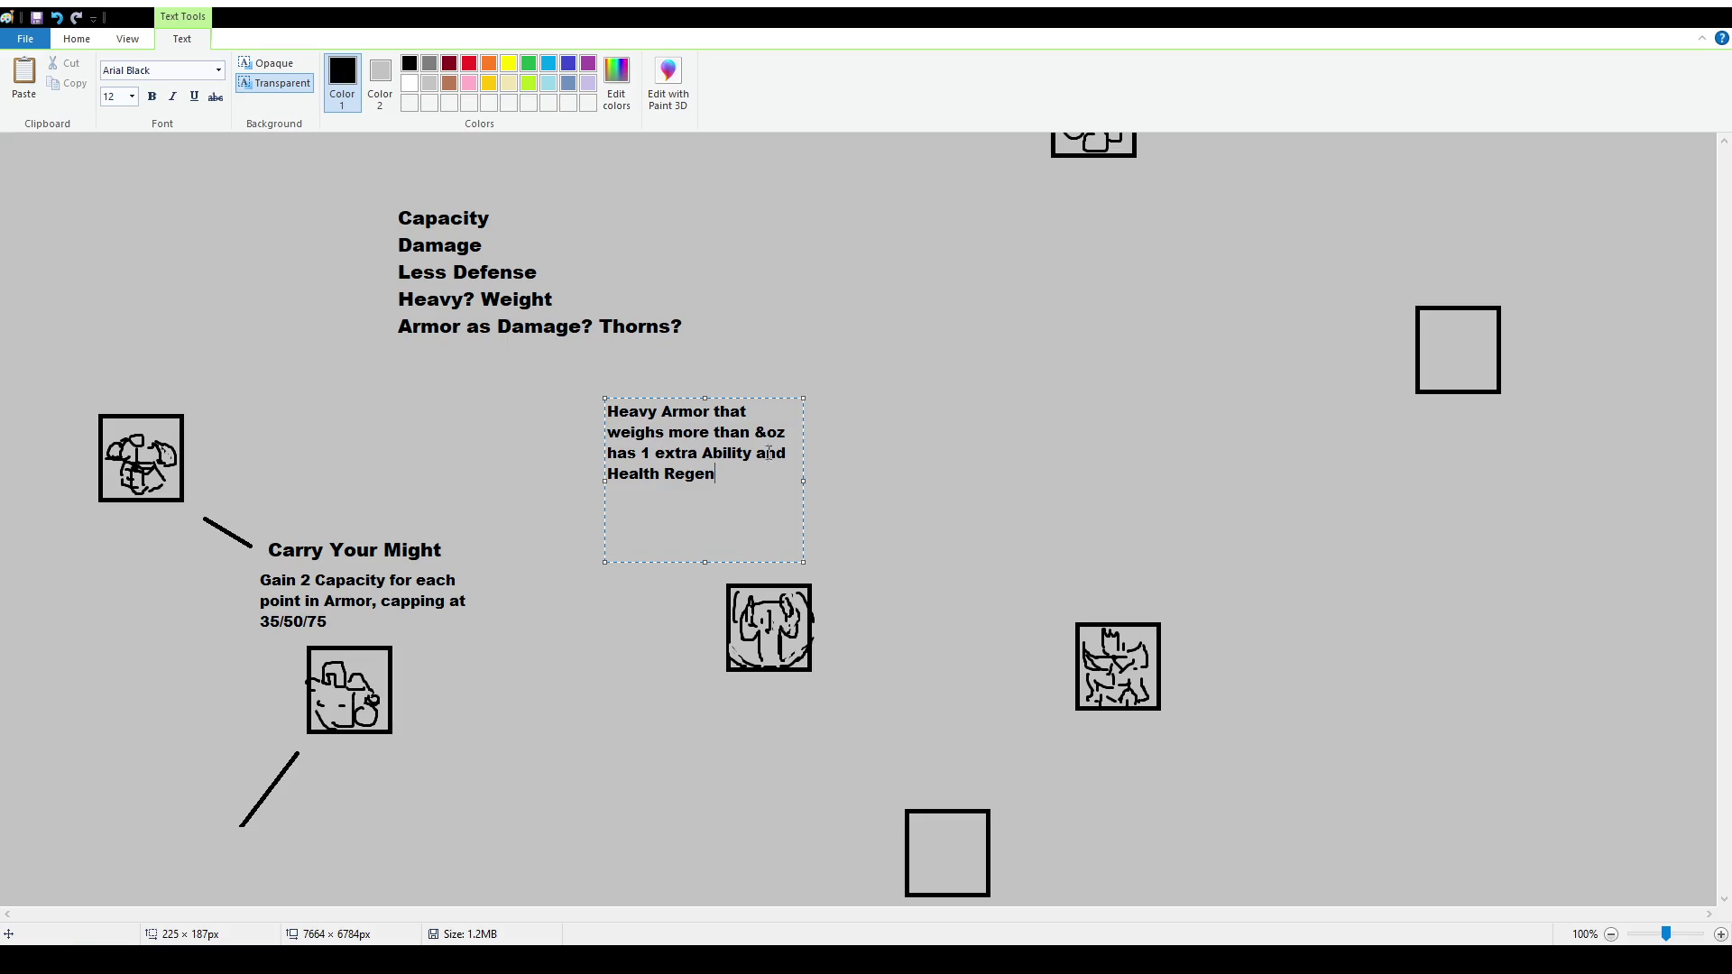
mouse_move(769, 398)
mouse_down()
mouse_move(866, 474)
mouse_move(848, 458)
mouse_up()
key(ctrl+a)
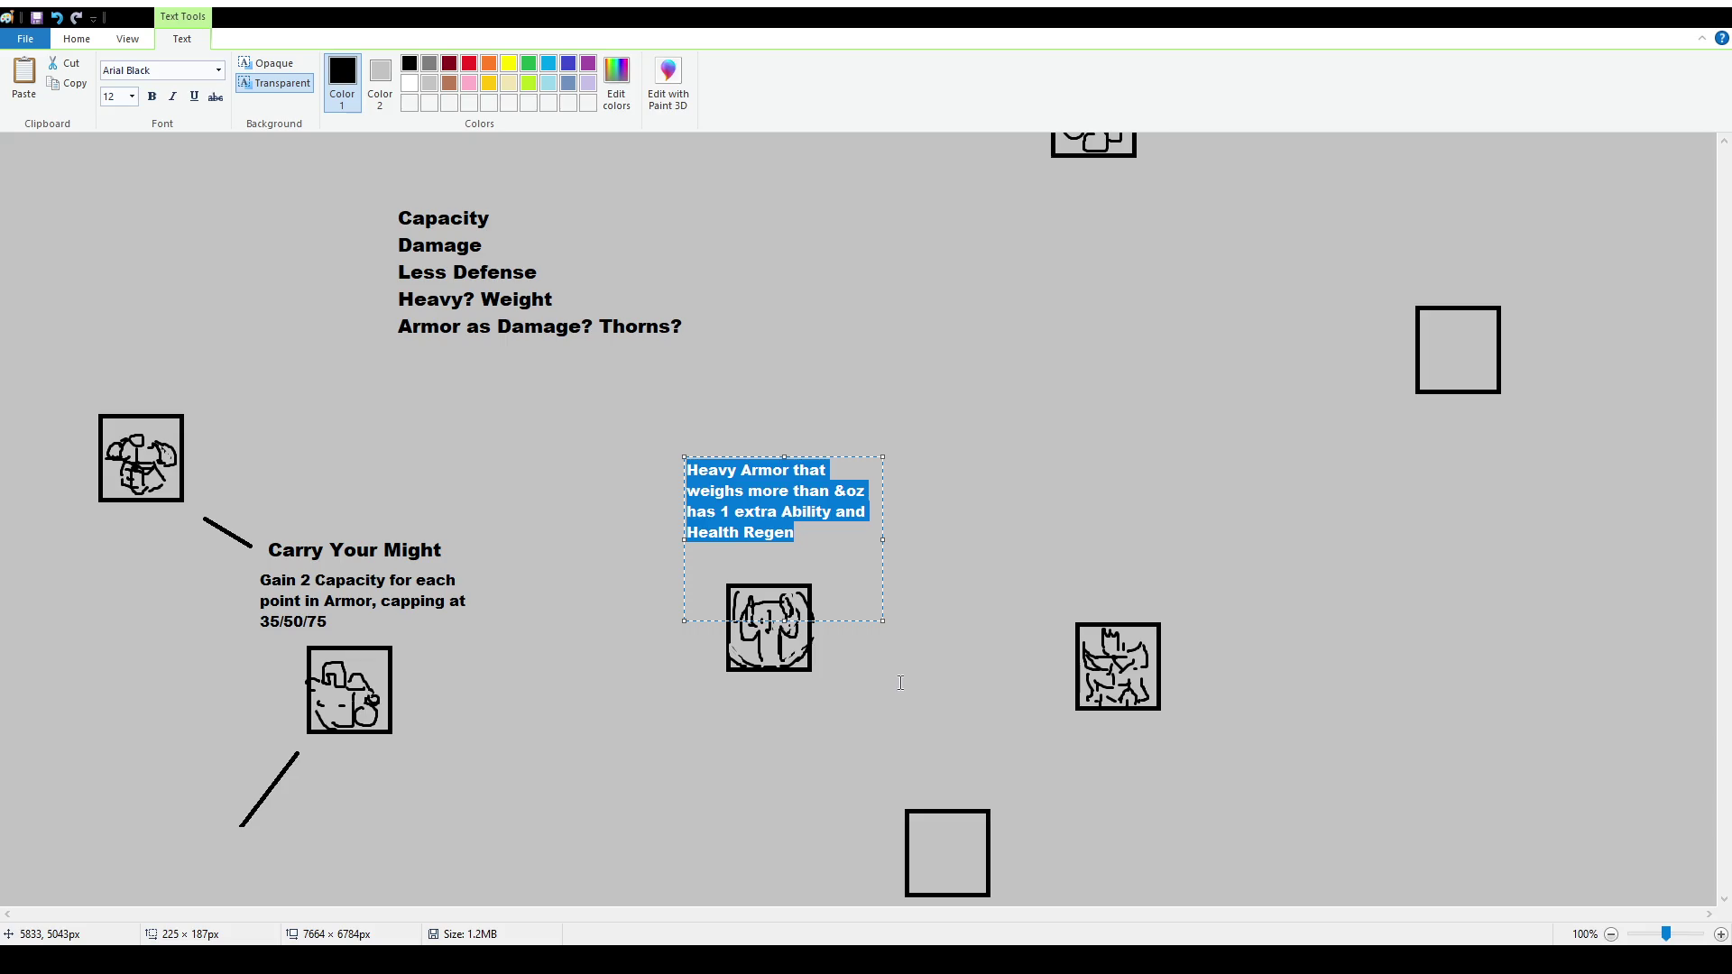
click(842, 661)
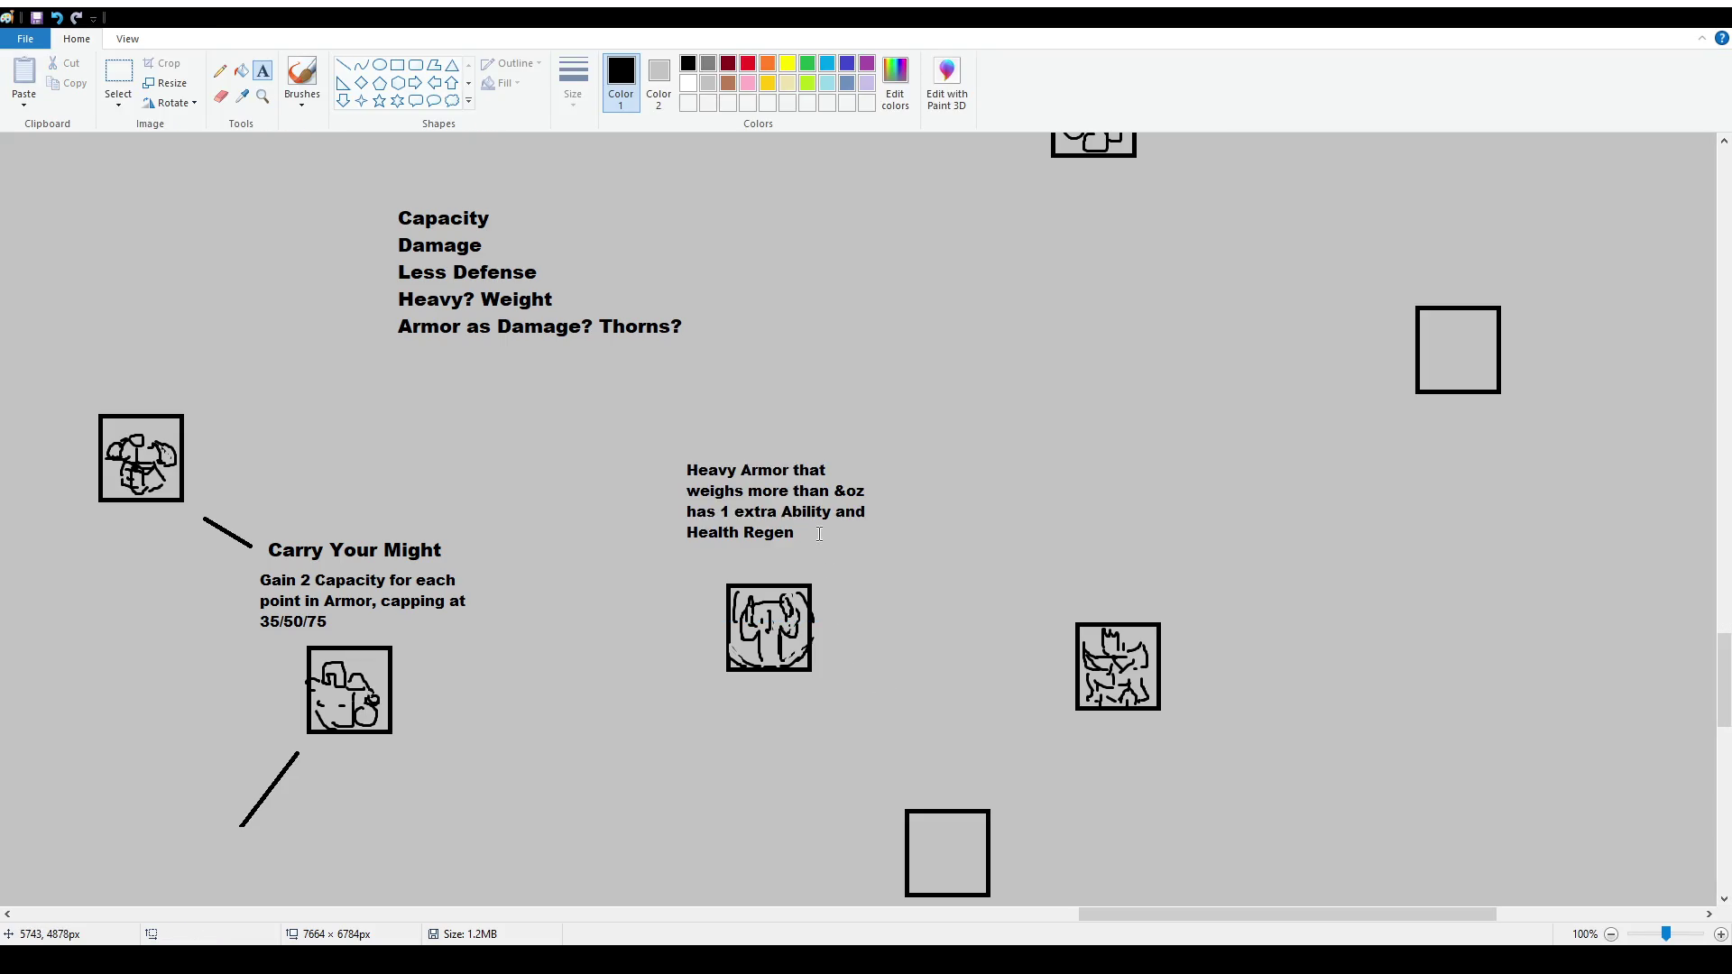
key(ctrl+z)
Type 'Heavy Armor has 1 extra Ability' in a new text box above the icon
drag(653, 444, 864, 577)
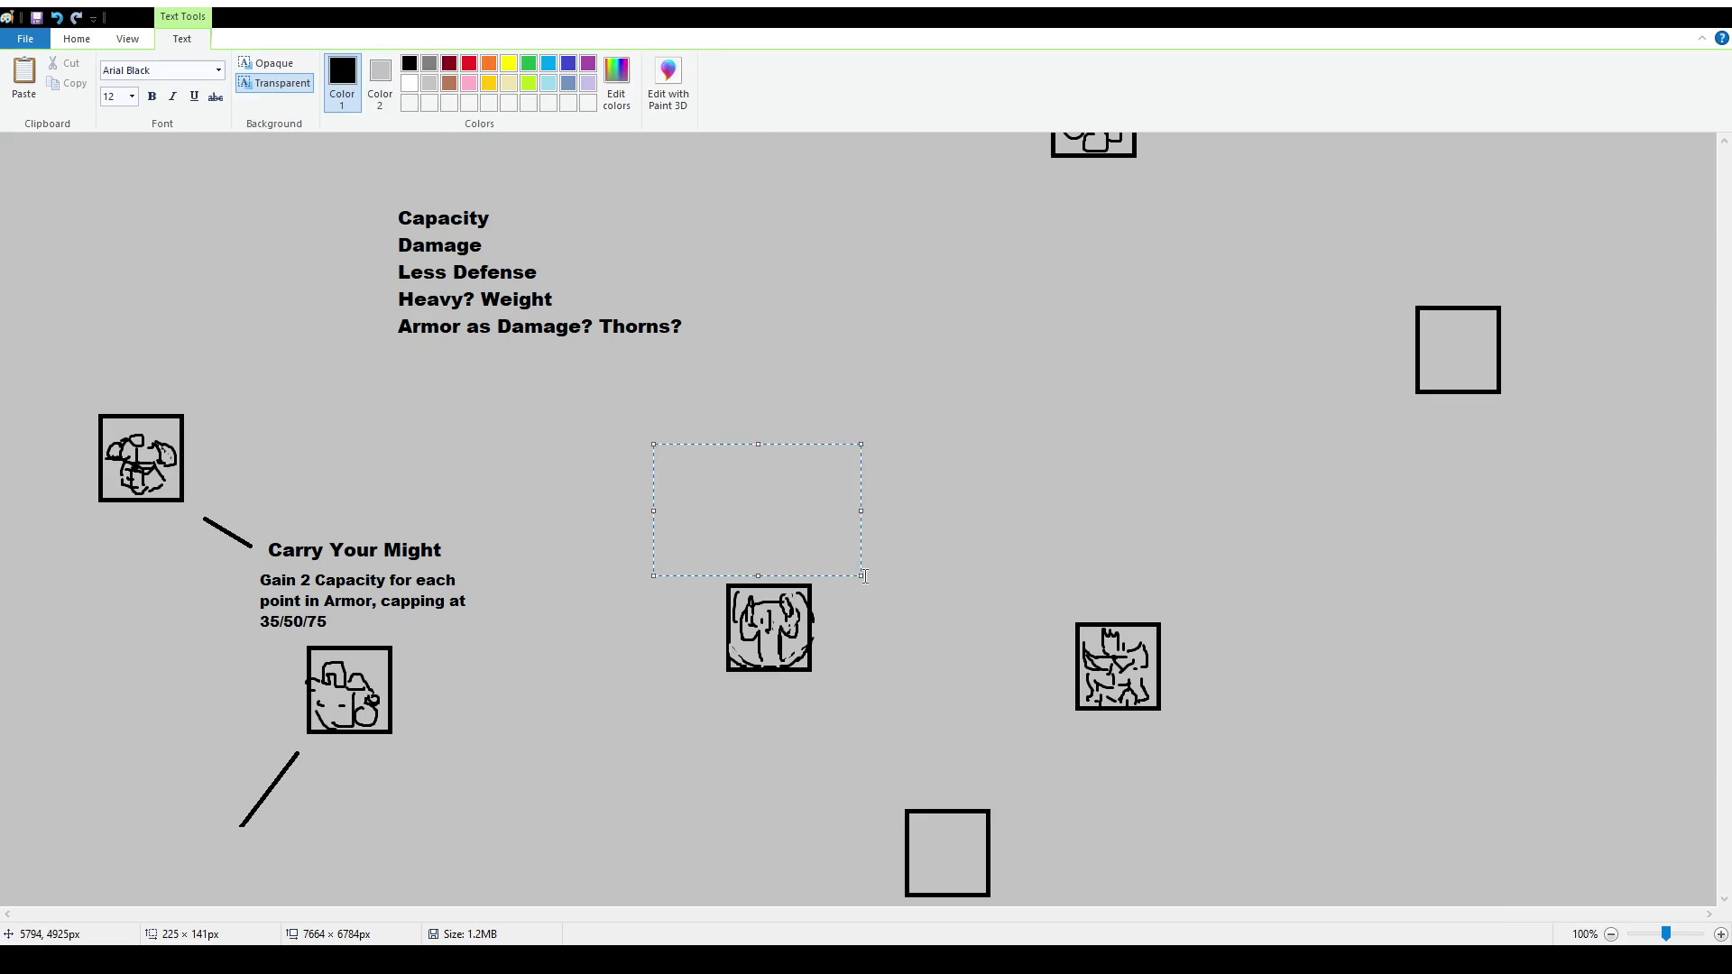
text(Heayv)
key(BackSpace)
key(BackSpace)
key(BackSpace)
text(vy Armor gives)
text( y)
key(BackSpace)
key(BackSpace)
key(BackSpace)
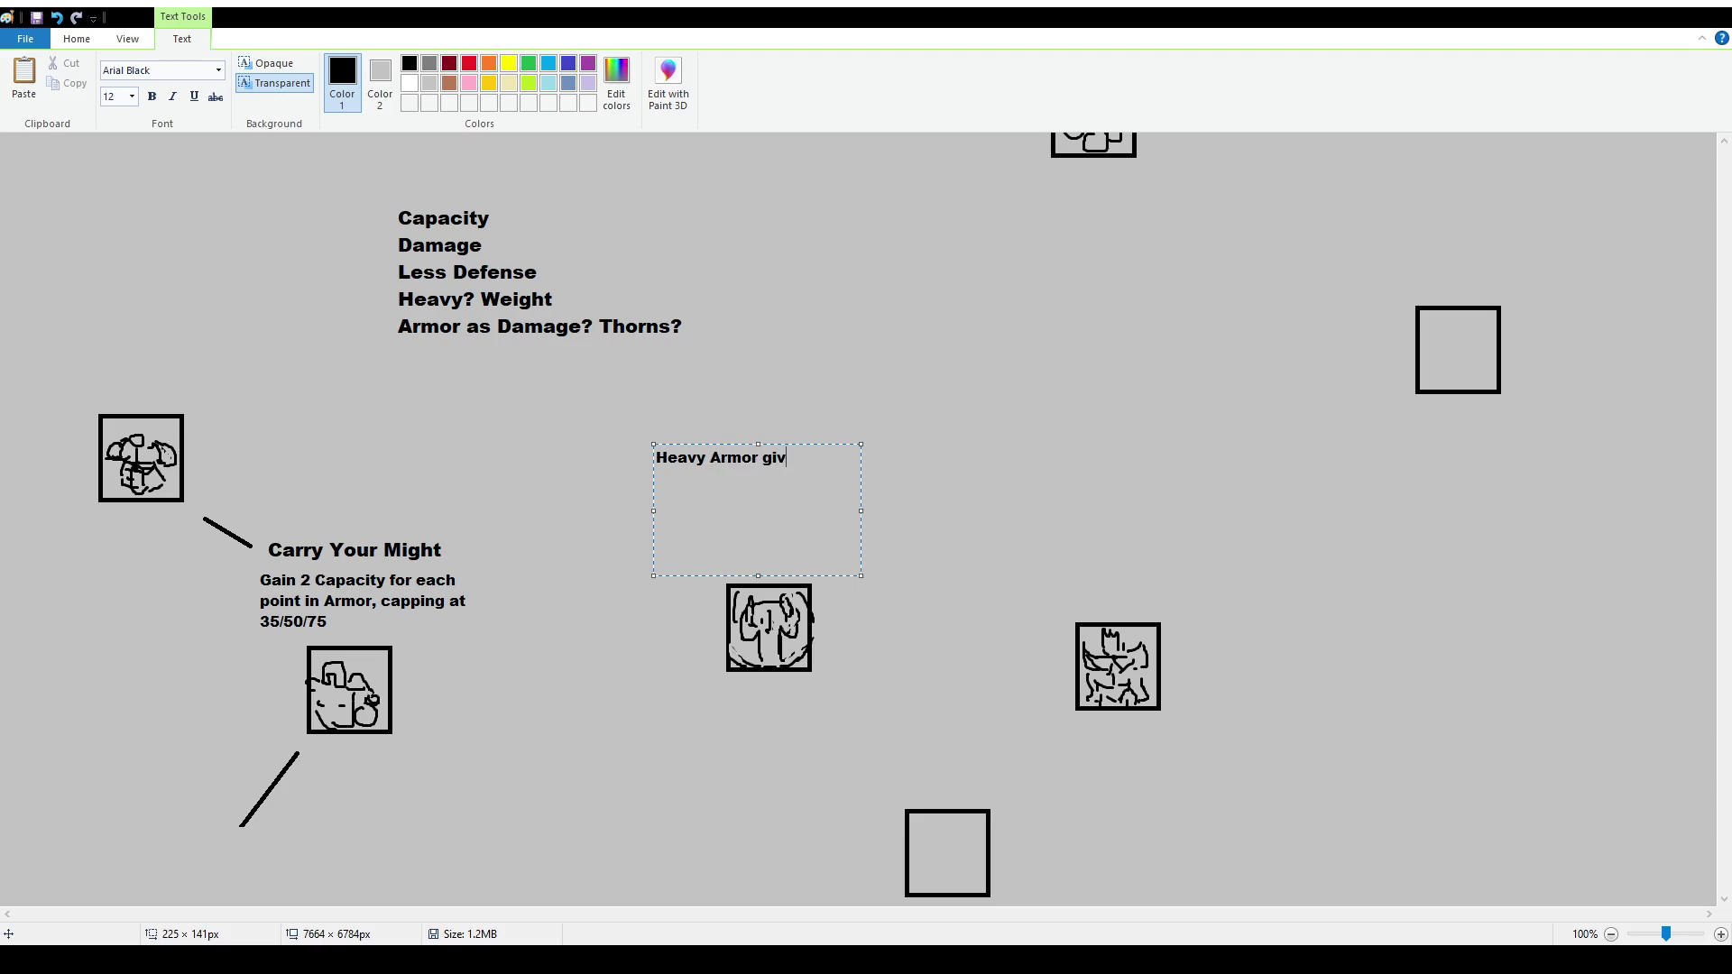
text(has 1 extra Abi)
text(lity)
Change the 1 to 2, append 'capping at 3/5/9', and commit the caption
click(710, 458)
key(BackSpace)
text(2 extra)
click(707, 478)
text(capping at )
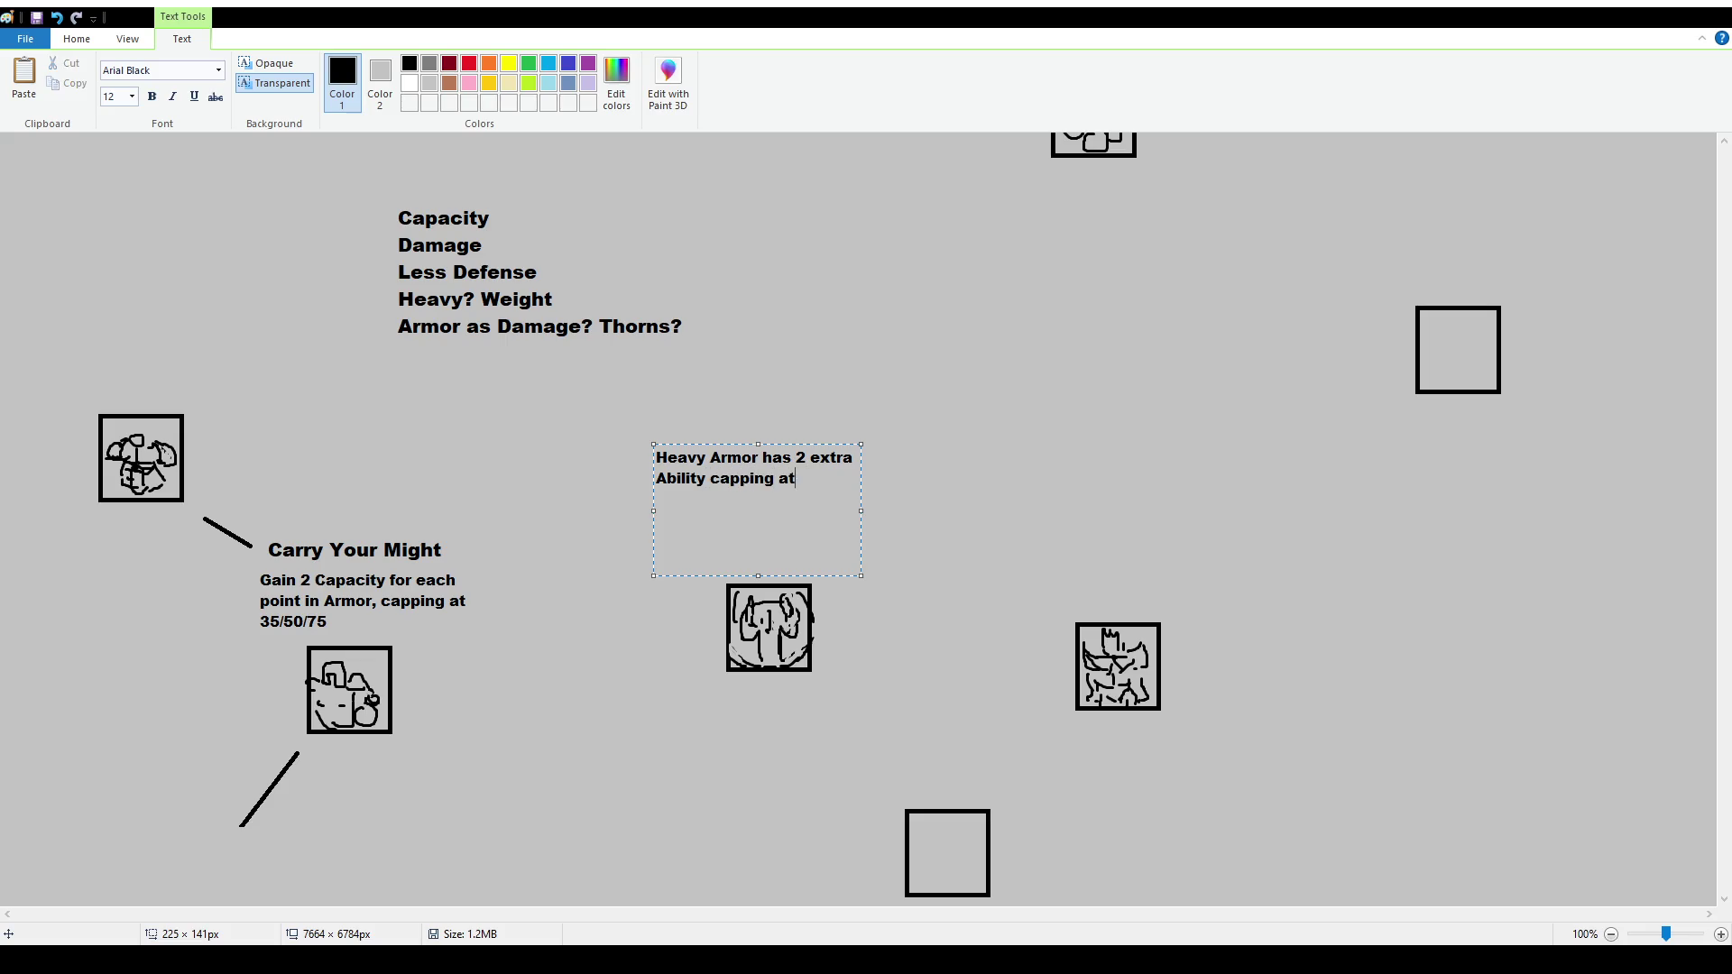
text(3/5)
text(/9)
click(950, 550)
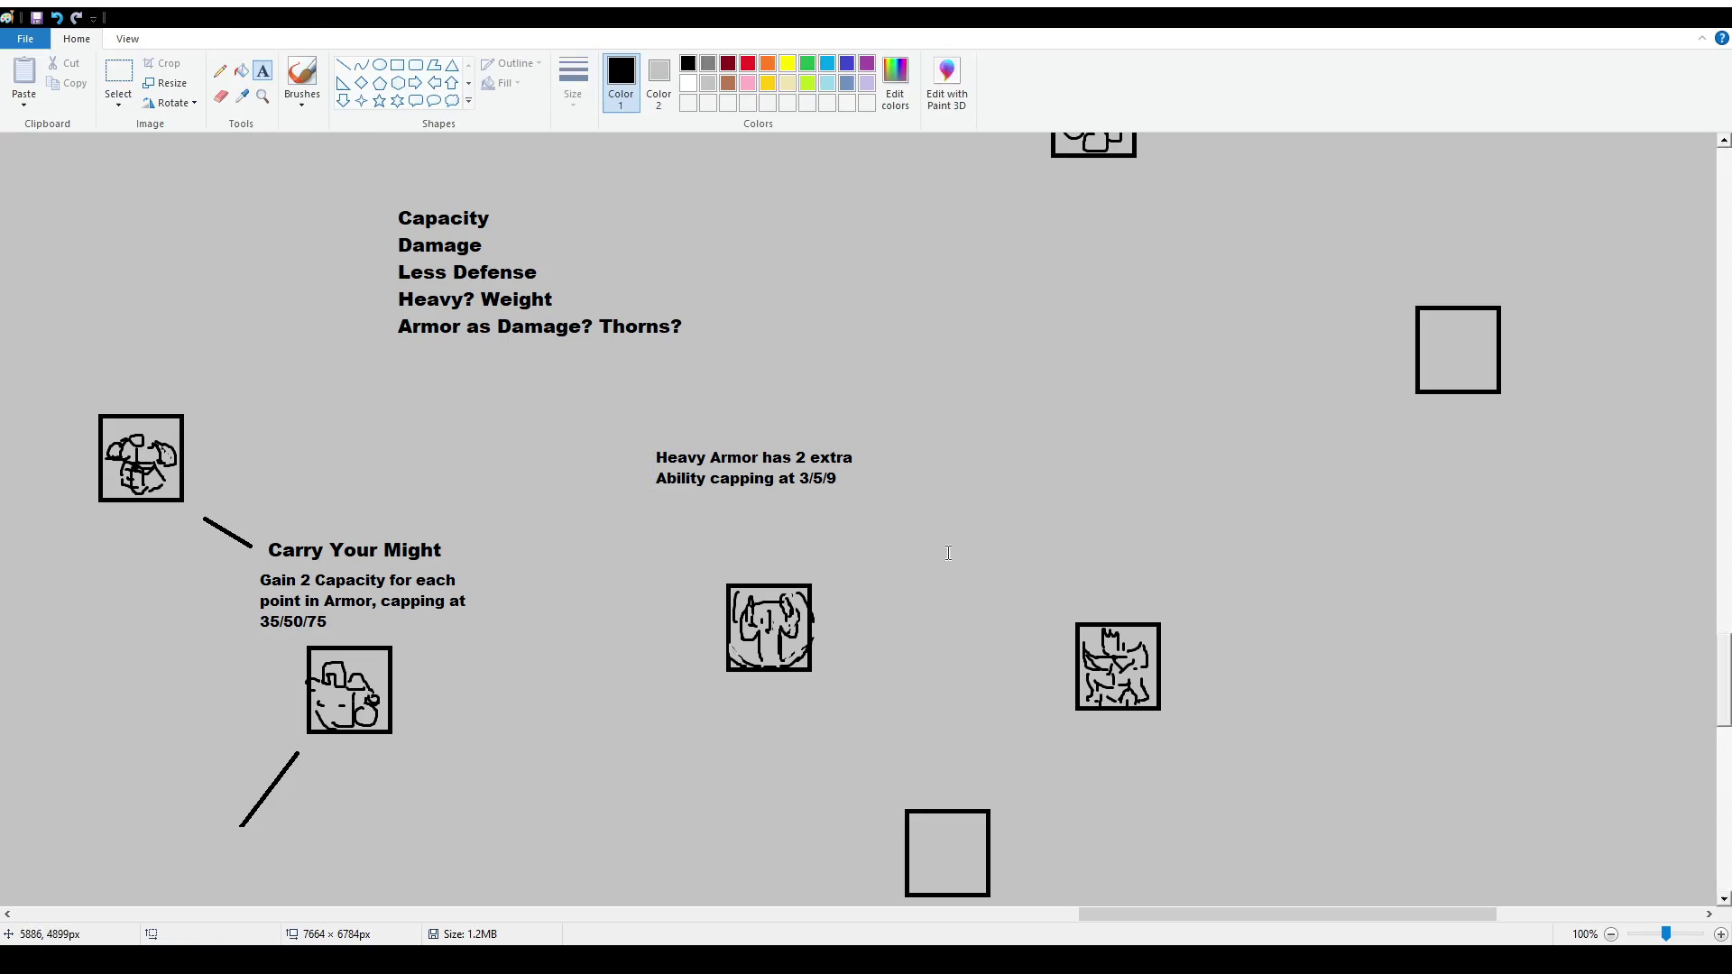
Move the Heavy Armor caption down-right, right above its icon
click(118, 76)
mouse_move(639, 437)
mouse_down()
mouse_move(870, 495)
mouse_move(867, 560)
mouse_move(881, 549)
mouse_up()
click(878, 666)
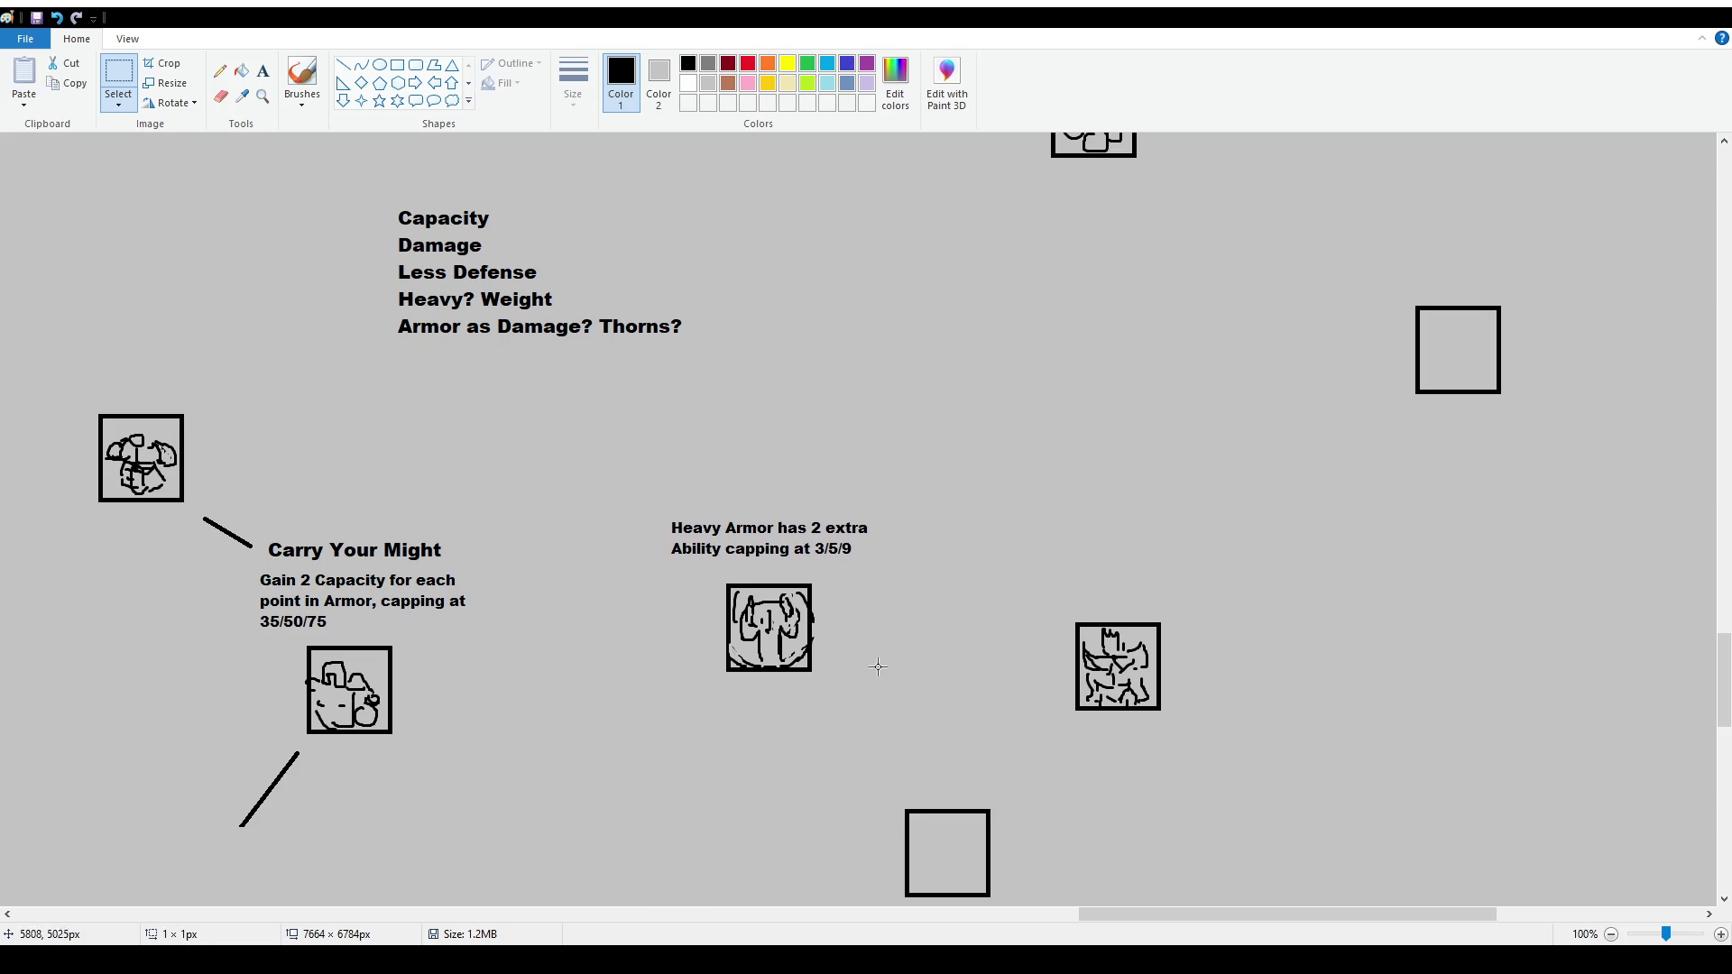
Add a size 16 'Heavy Metal' title just above the caption
click(262, 70)
drag(683, 427, 892, 507)
scroll(132, 97, down, 2)
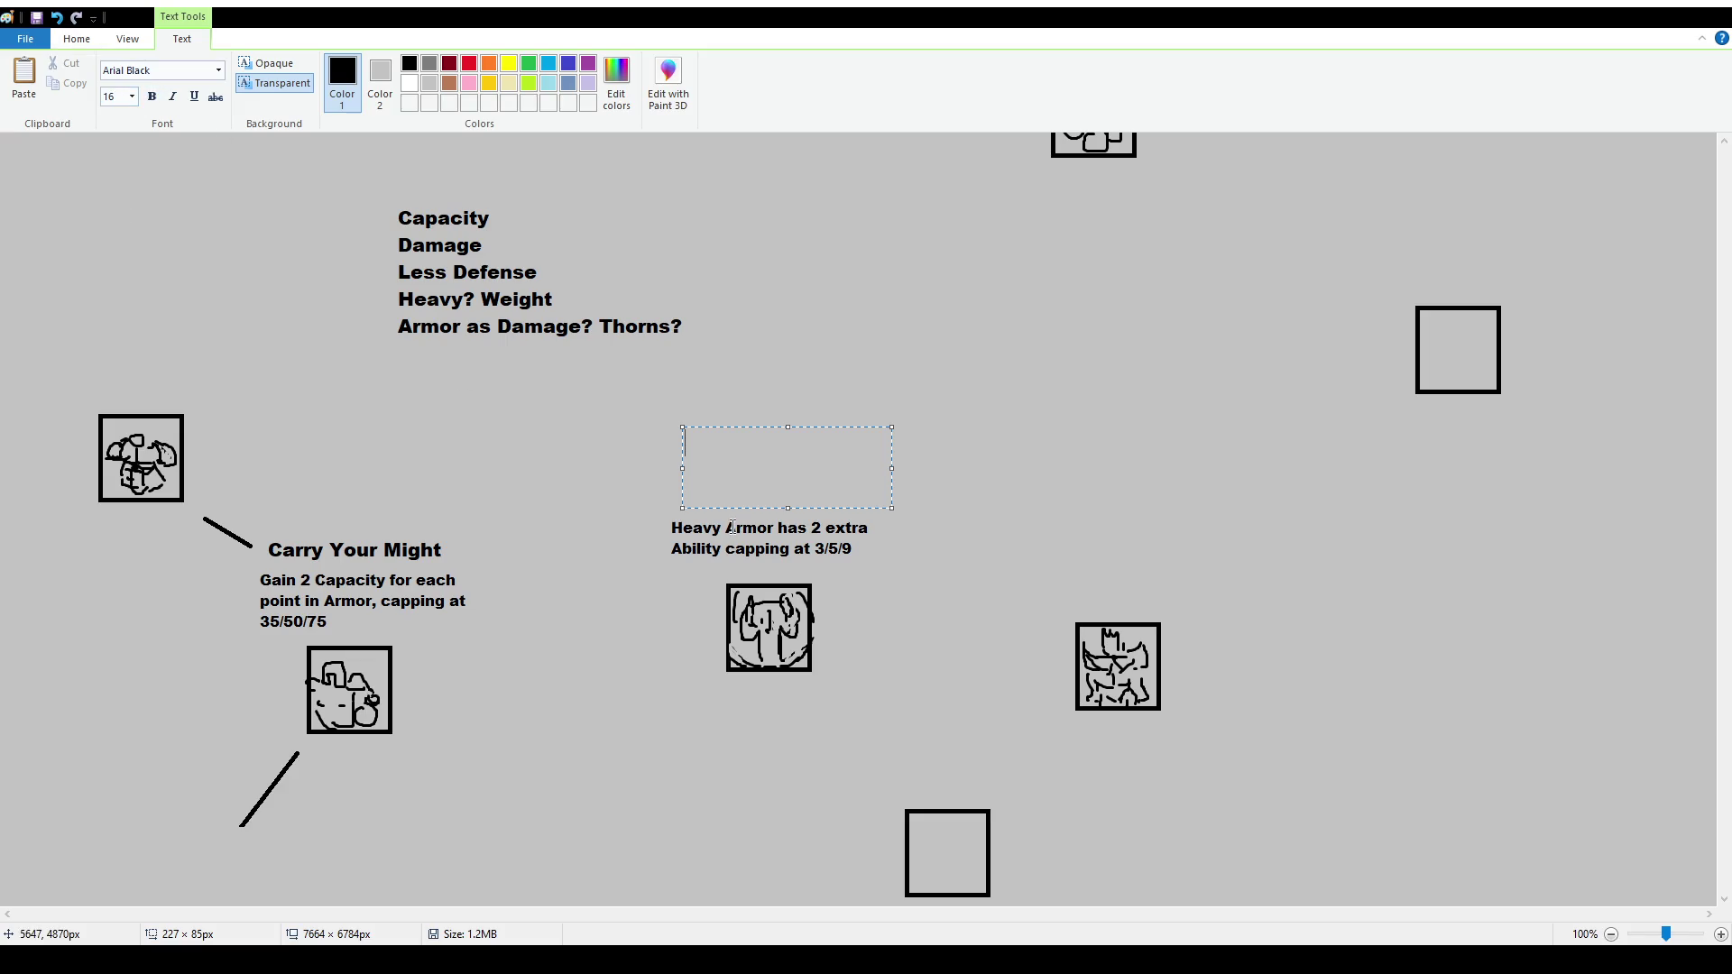
text(Heavy MEtal)
key(BackSpace)
key(BackSpace)
key(BackSpace)
key(BackSpace)
text(etal)
drag(892, 429, 900, 490)
click(992, 505)
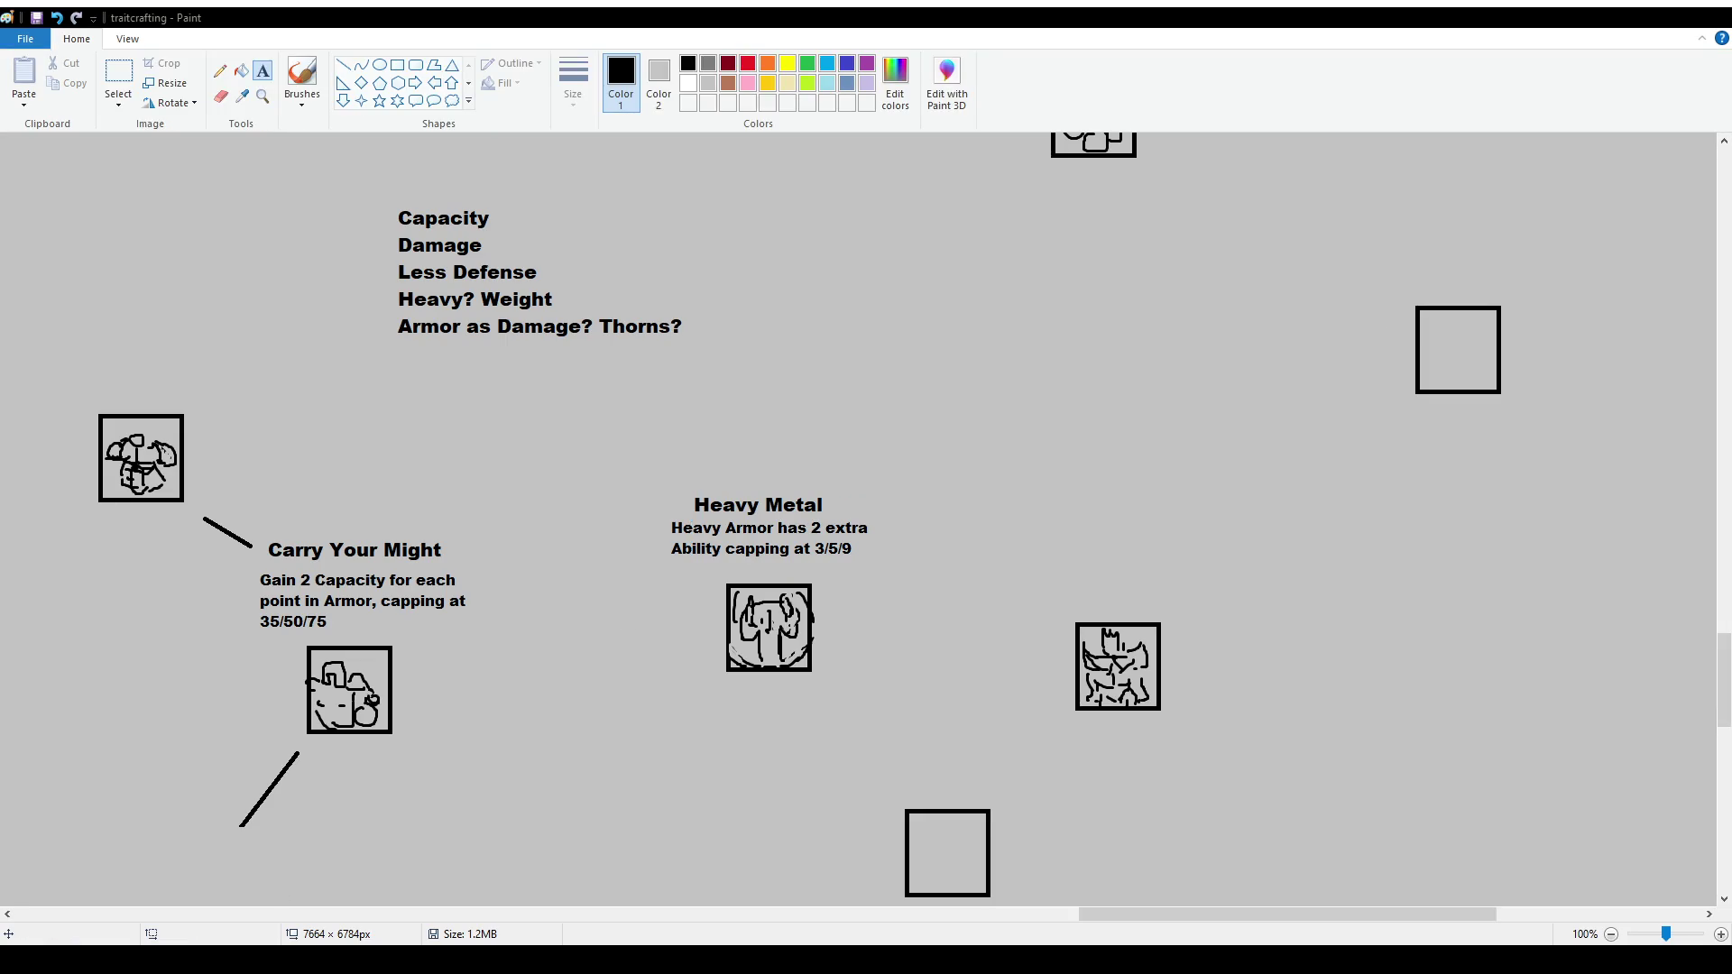
scroll(924, 499, down, 3)
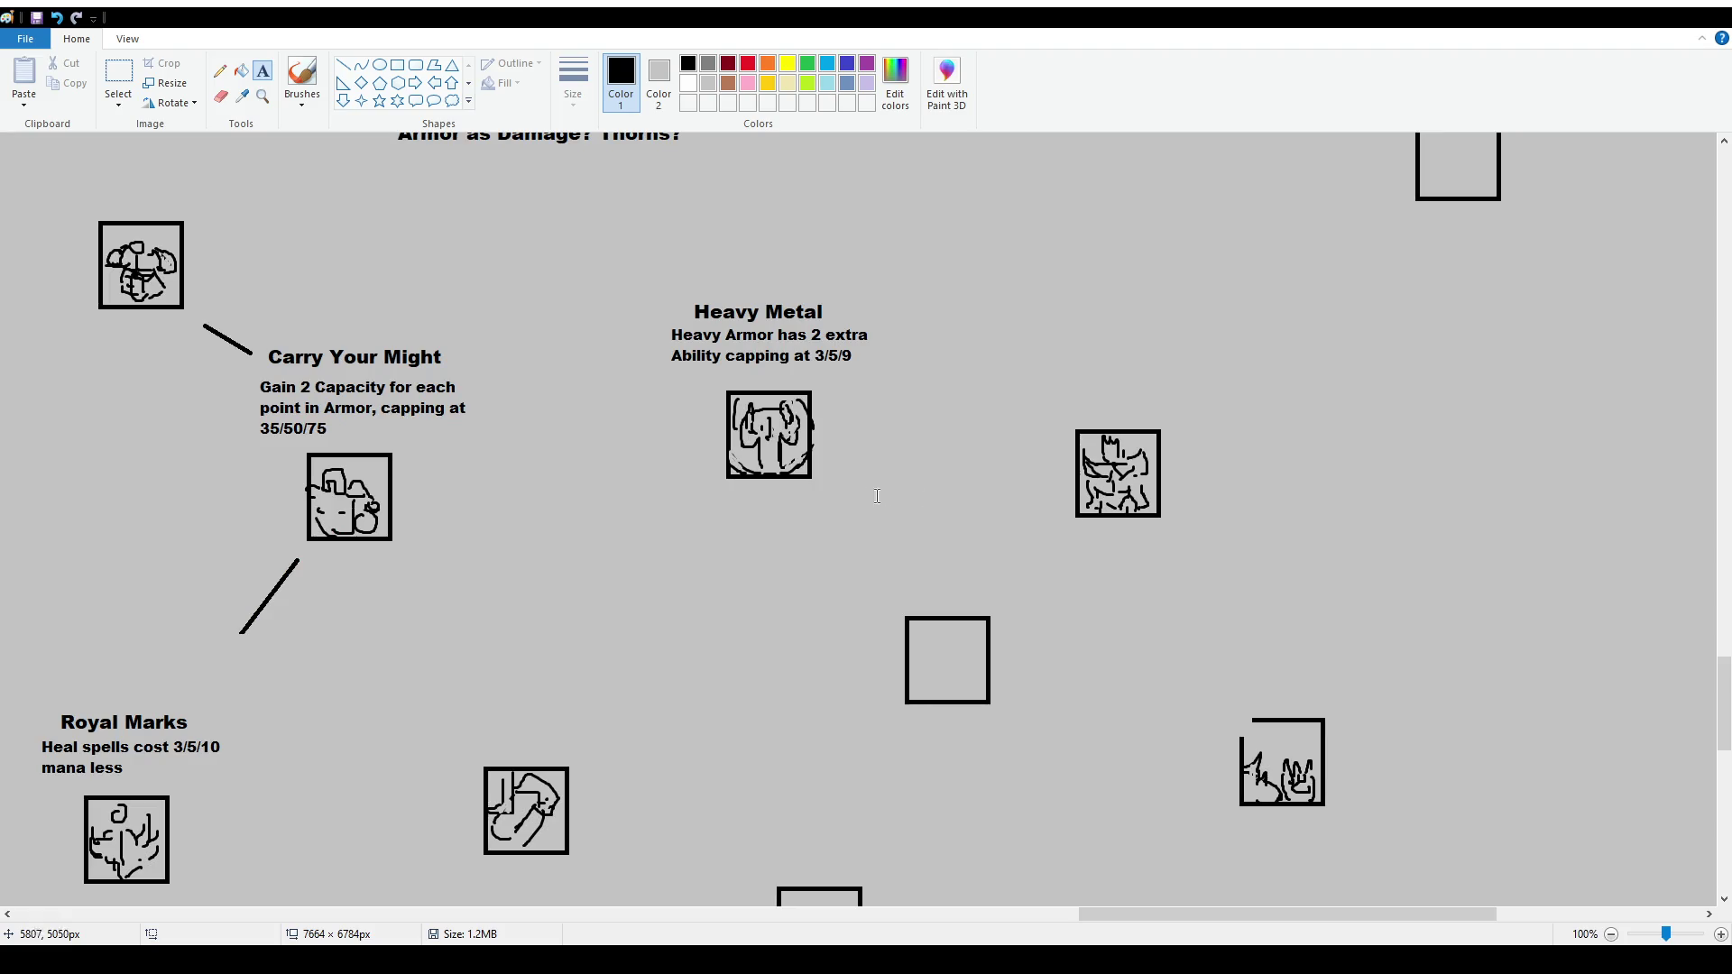
ctrl+scroll(832, 494, down, 1)
ctrl+scroll(902, 526, up, 1)
drag(942, 913, 1183, 914)
click(302, 77)
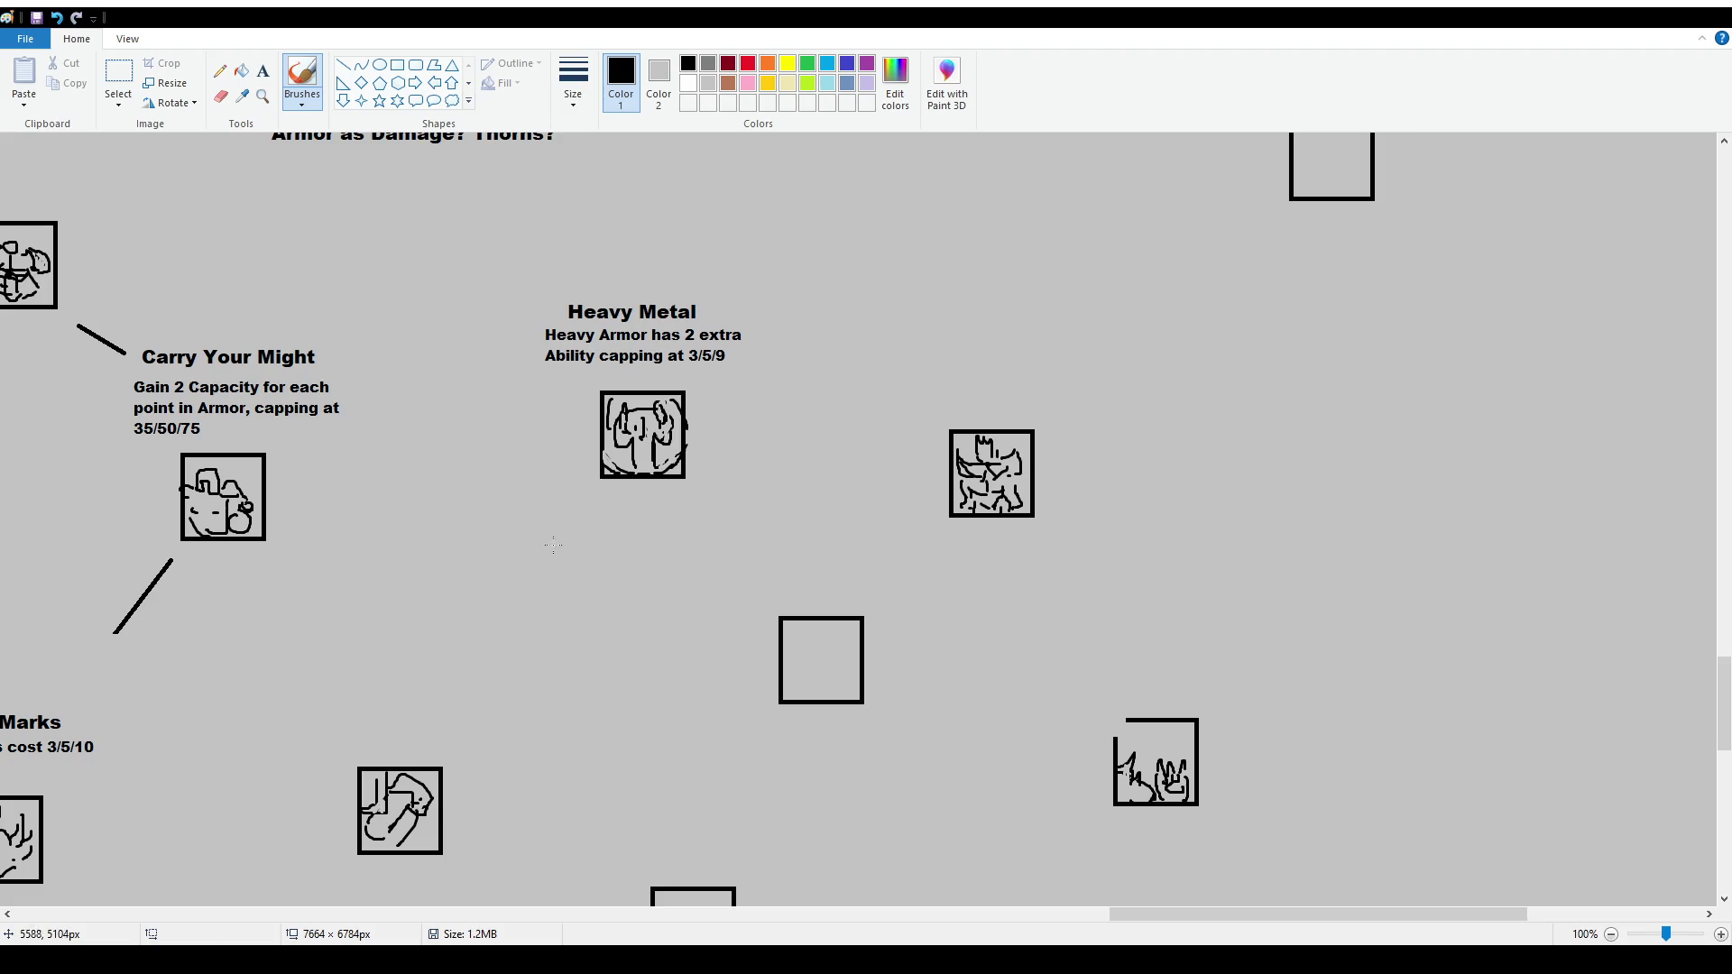
scroll(742, 432, up, 2)
scroll(741, 432, down, 2)
scroll(741, 432, up, 2)
scroll(742, 433, down, 2)
Erase the 3/5/9 values from the Heavy Metal caption
click(118, 79)
drag(688, 345, 727, 363)
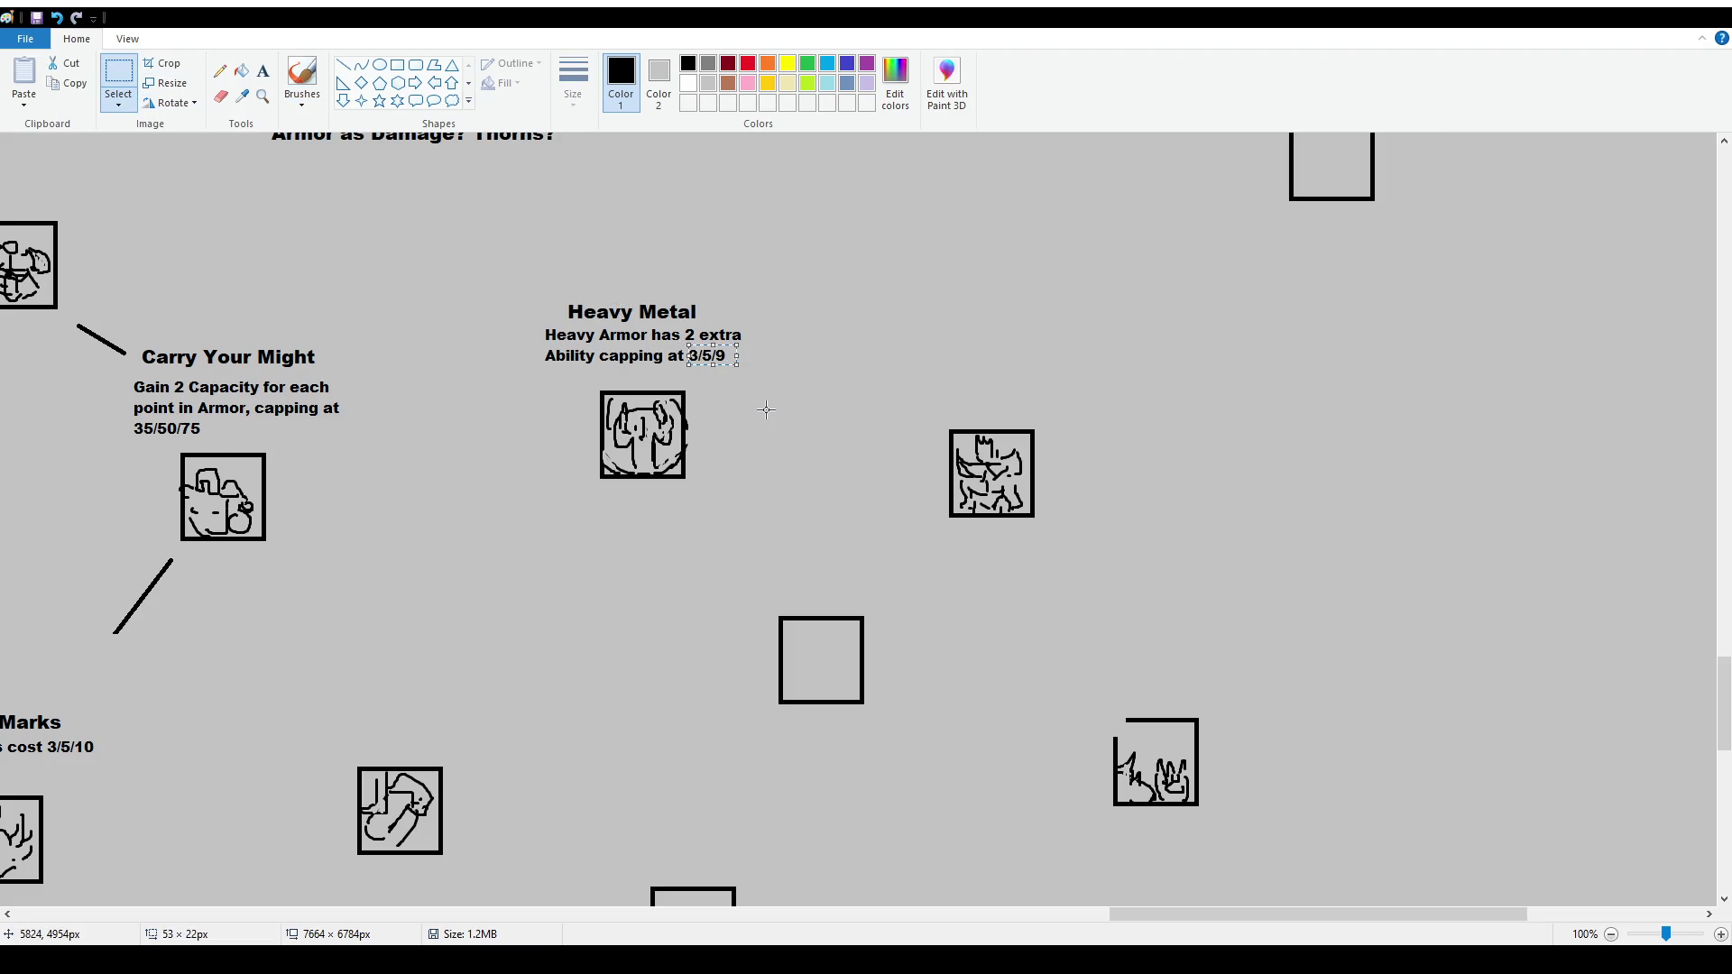
key(Delete)
Type 4/6/10 after 'capping at' in font size 12 and place it
click(262, 70)
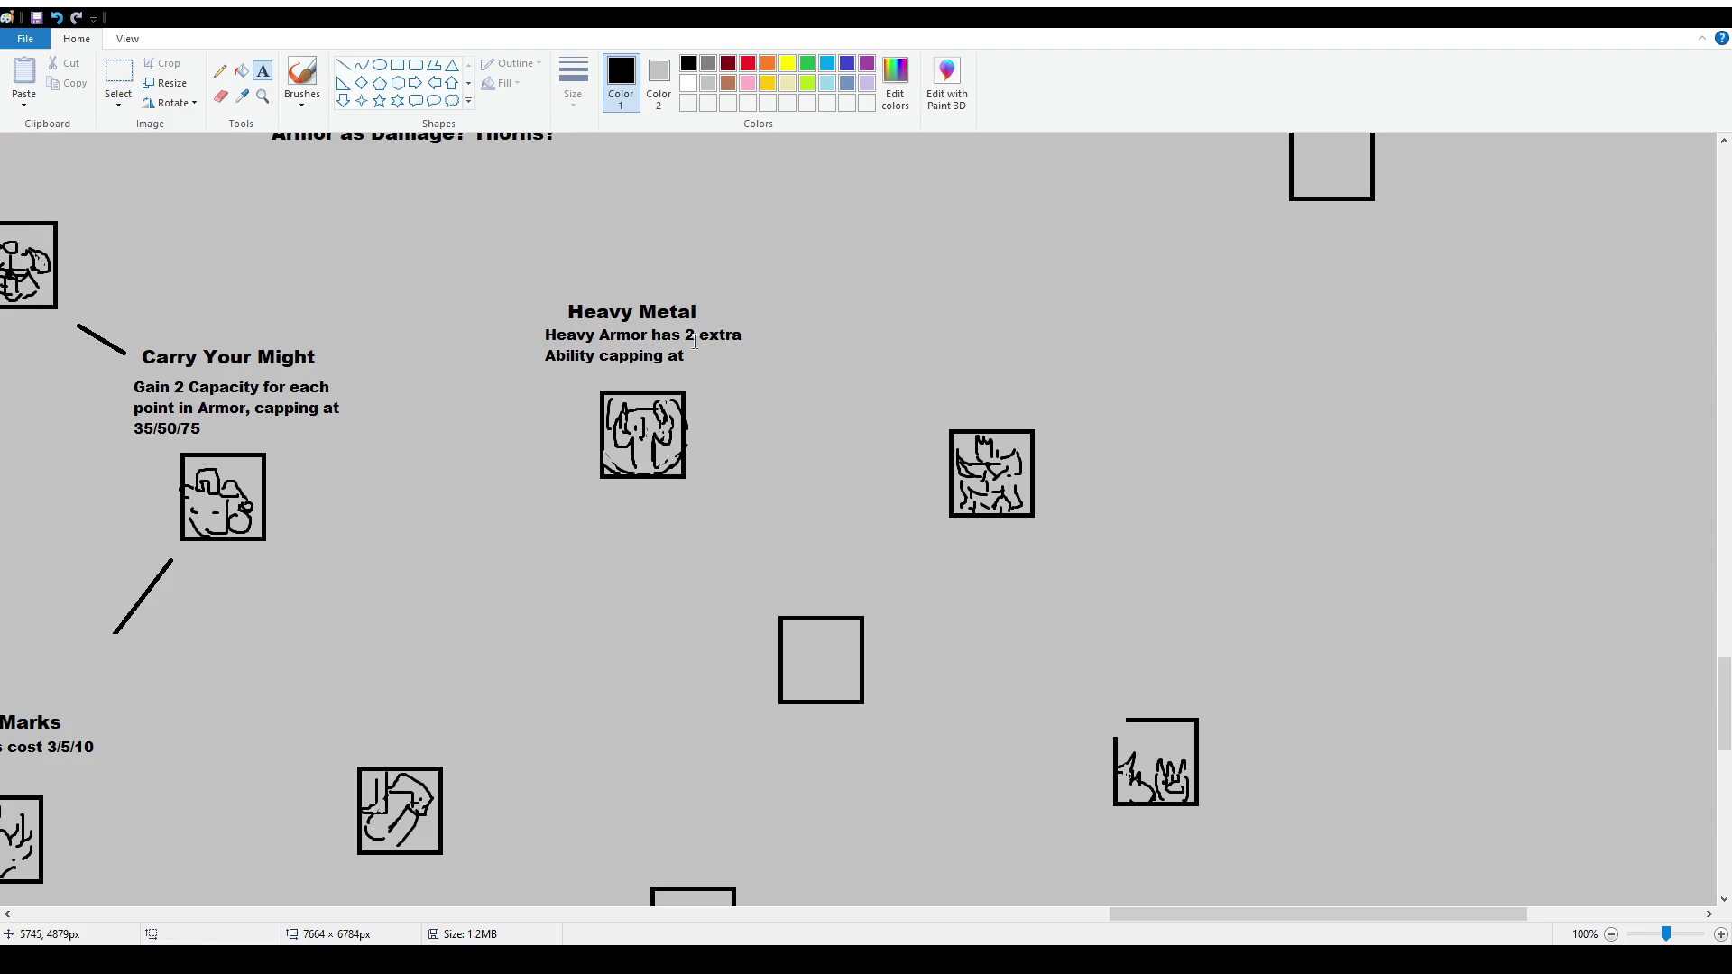
click(691, 348)
text(4/6/10)
key(ctrl+a)
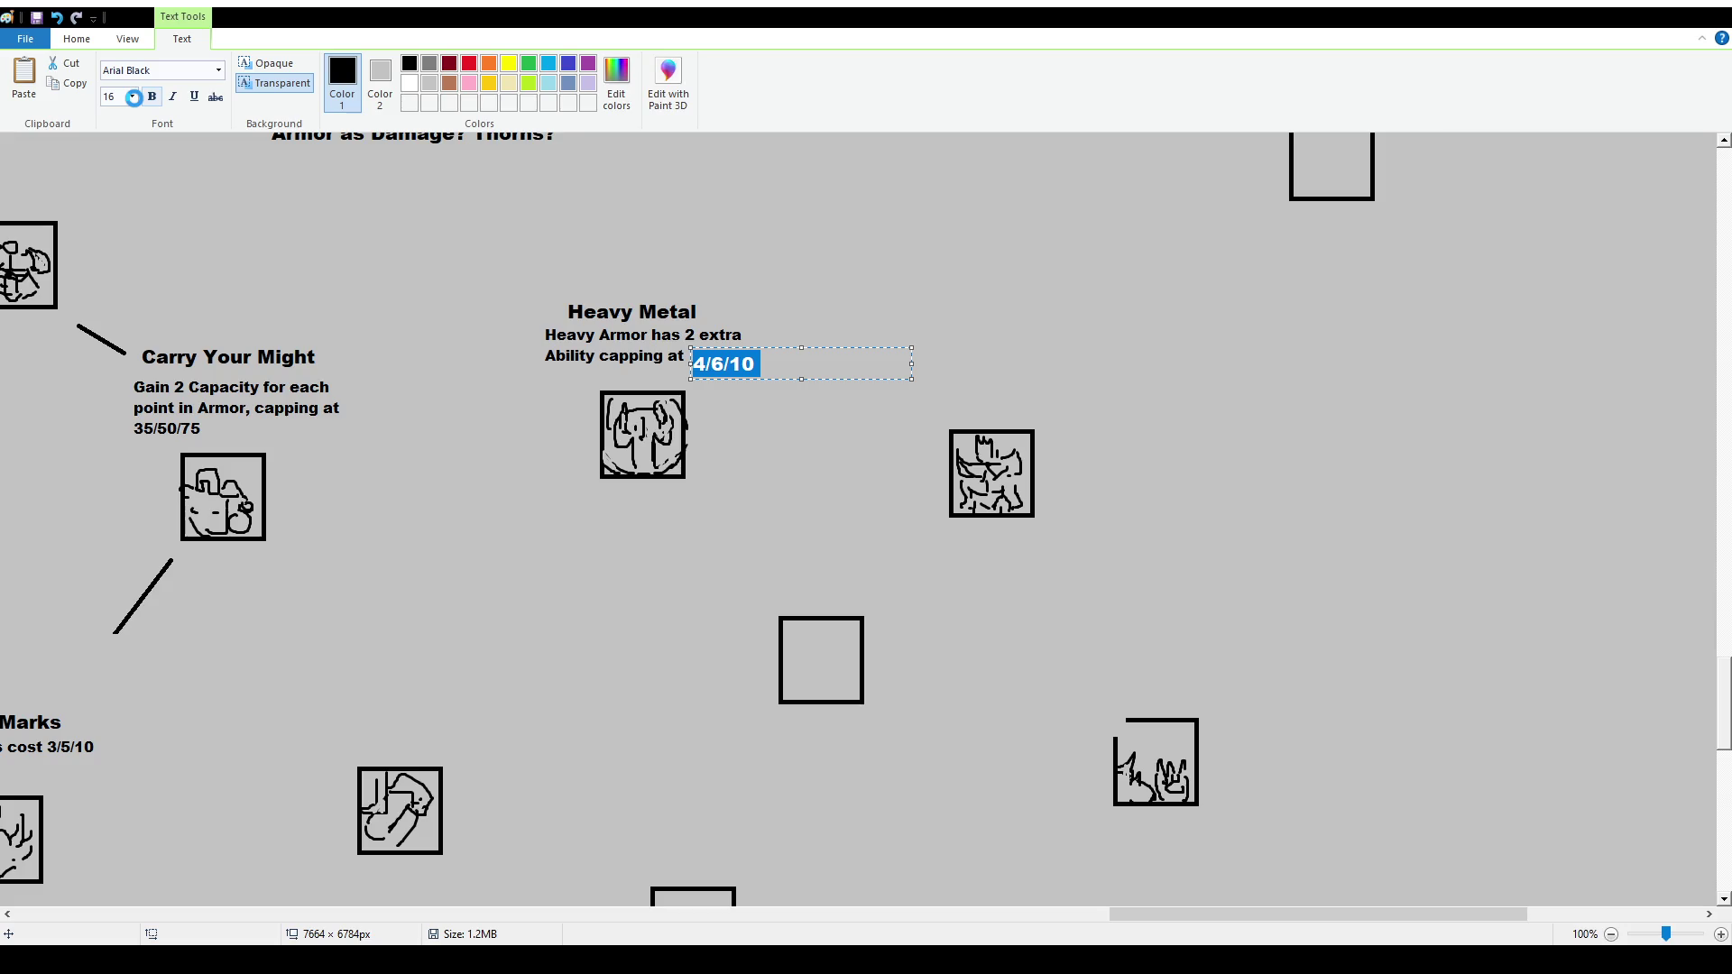
key(Escape)
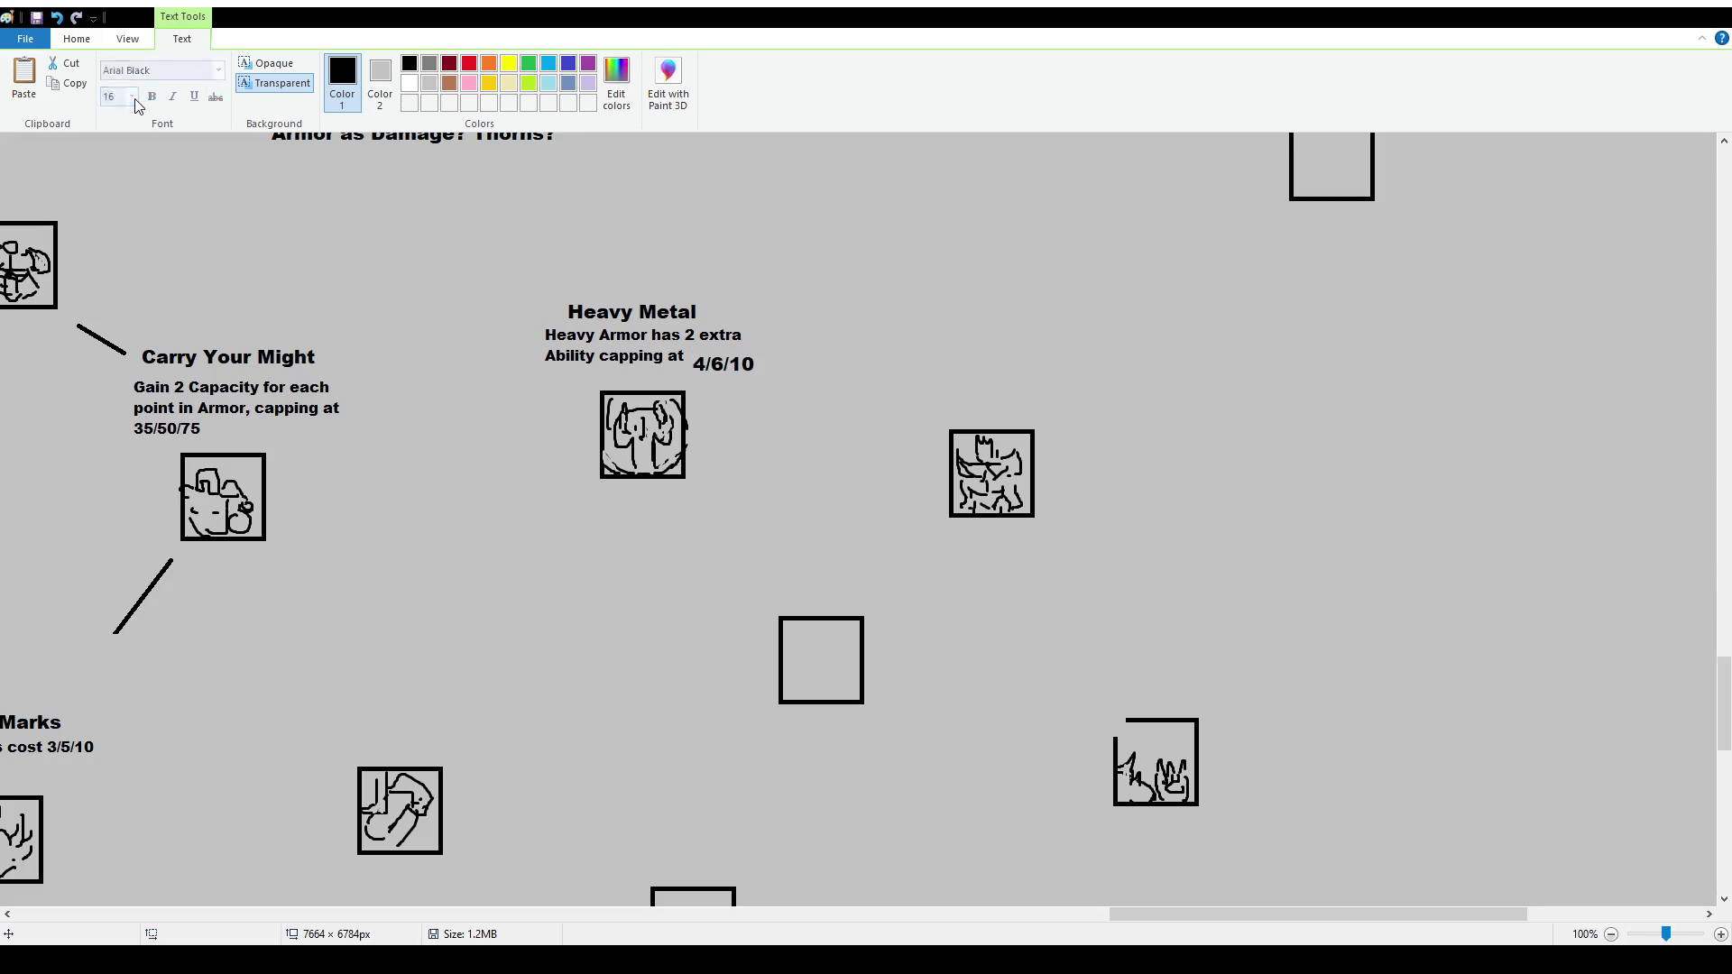
key(ctrl+z)
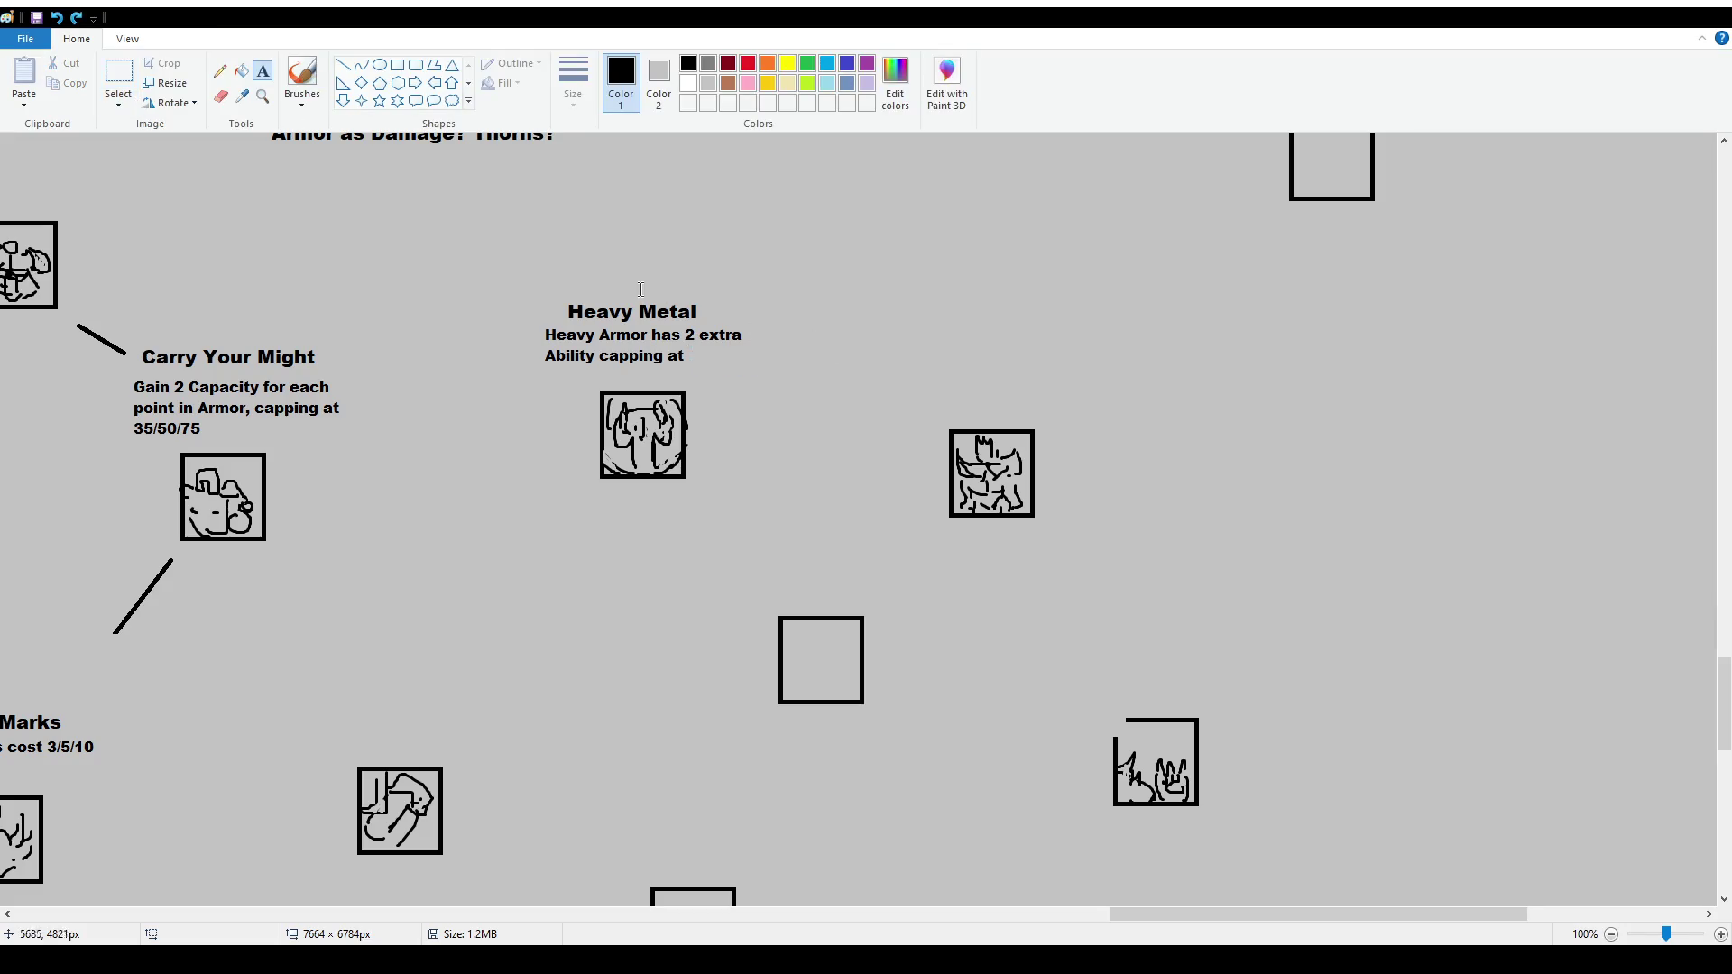
click(692, 353)
text(4/6/10)
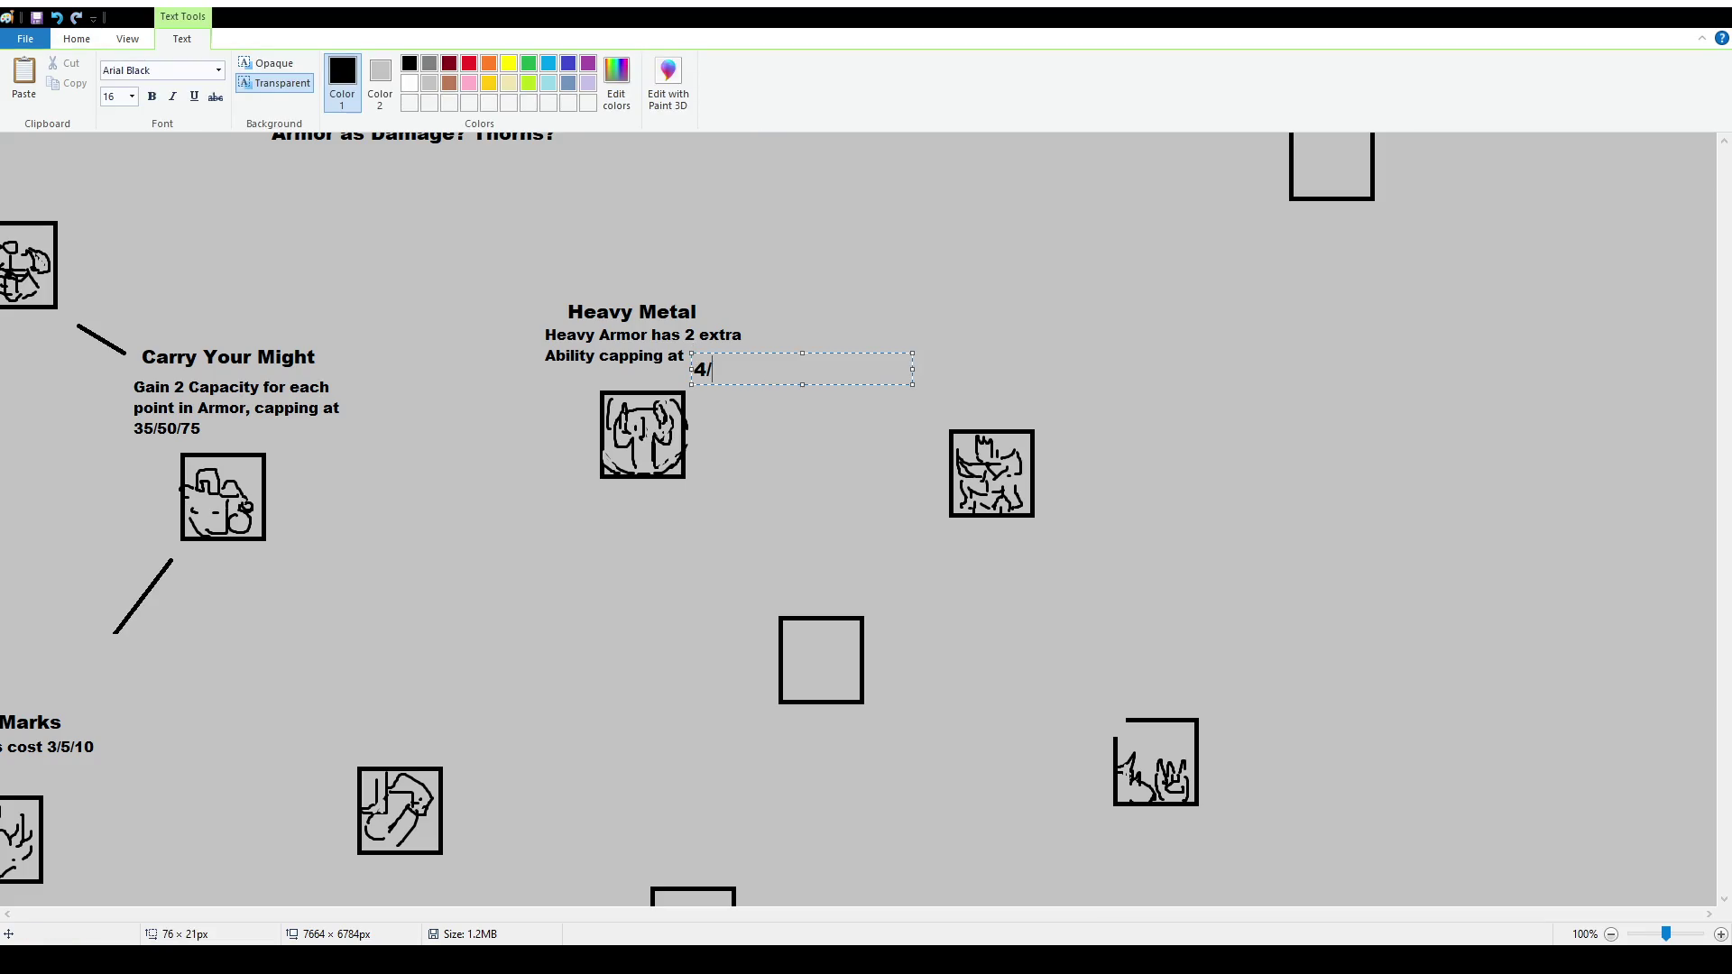
key(ctrl+a)
text(12)
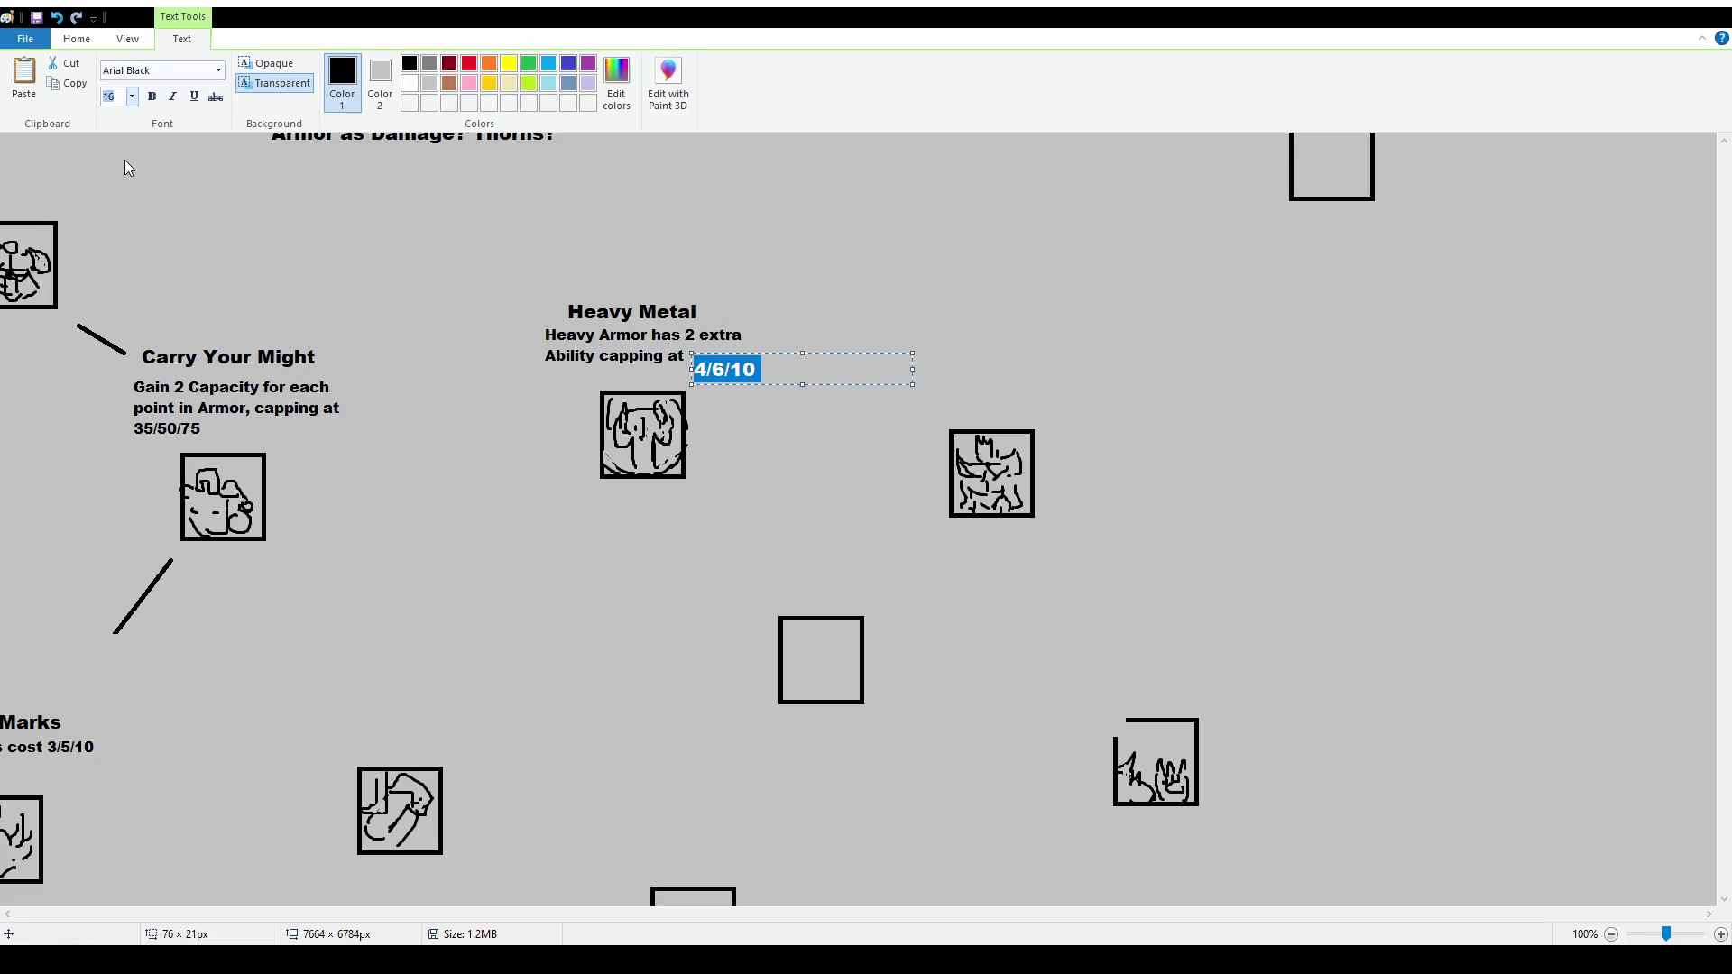
key(Return)
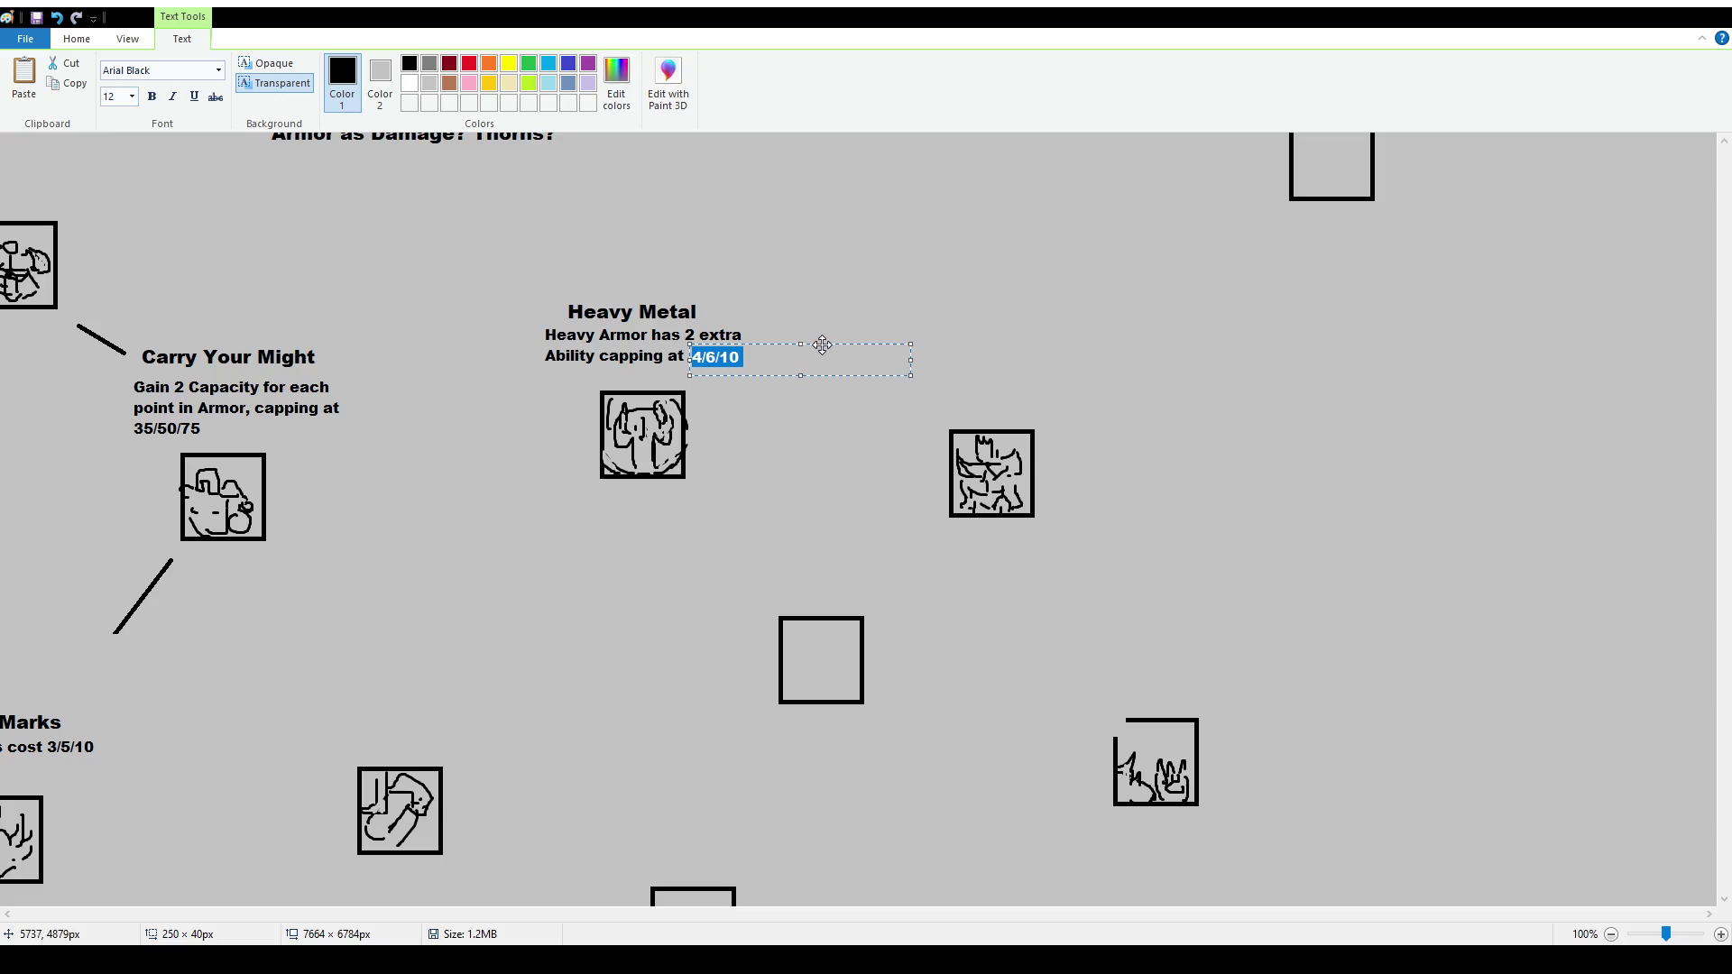
click(823, 319)
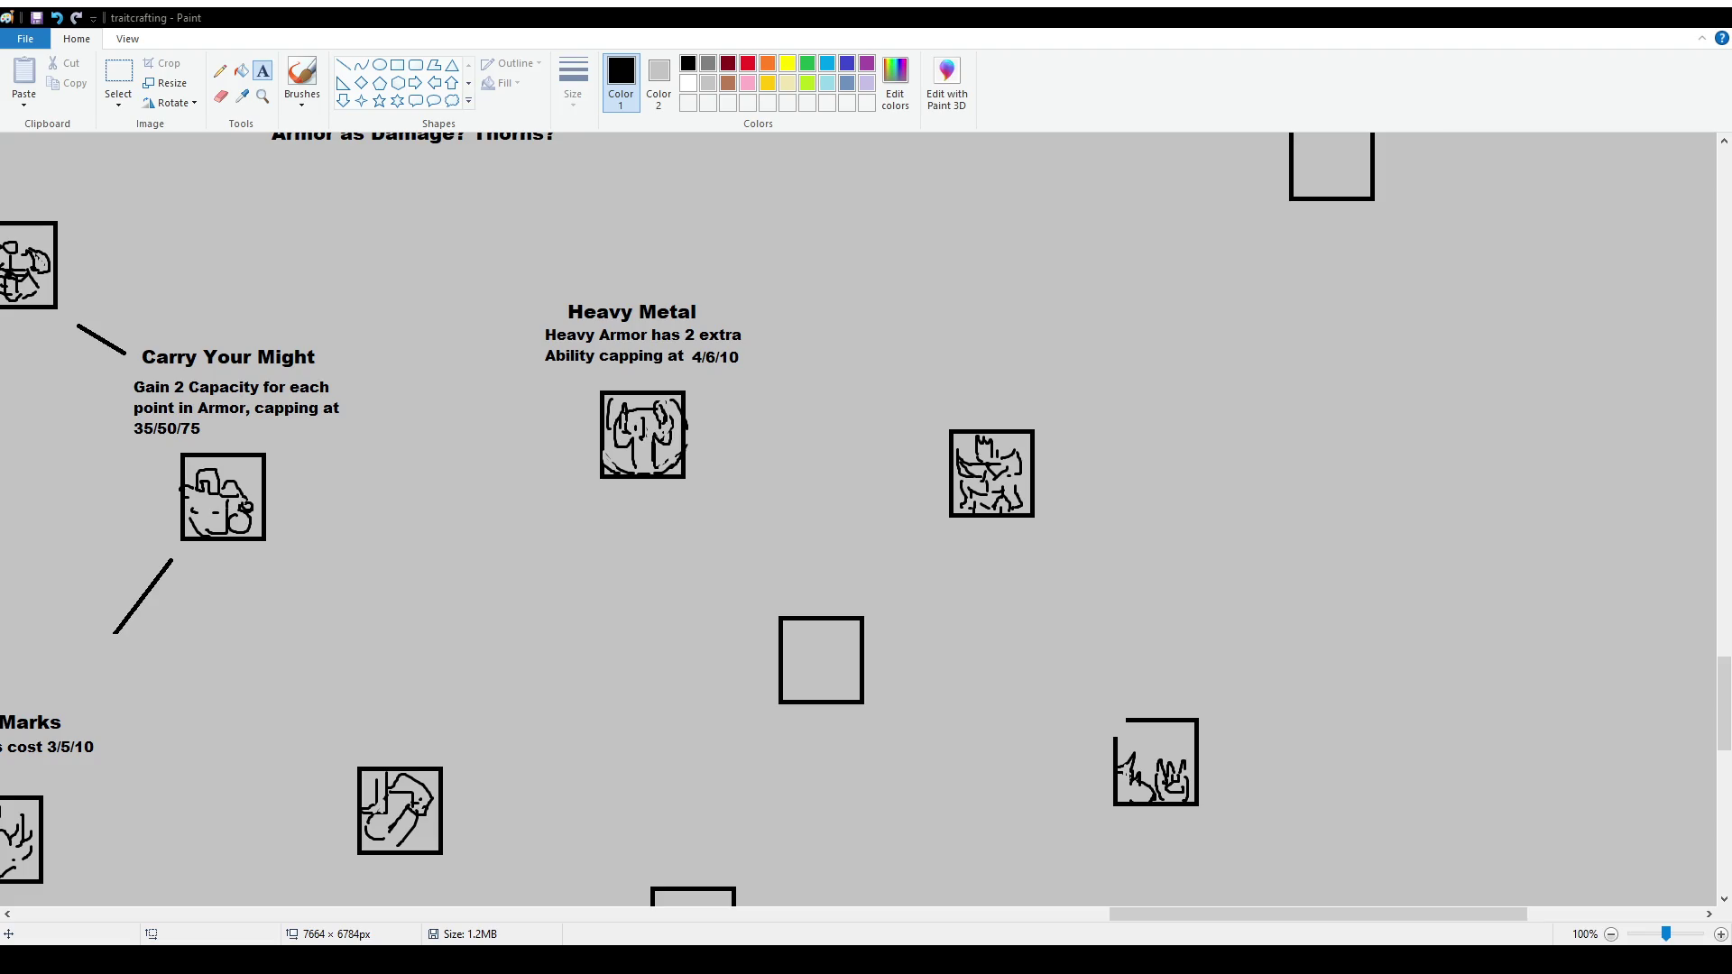
Nudge the 4/6/10 value left to close the gap after 'capping at'
click(118, 74)
drag(694, 349, 774, 370)
key(Left)
key(Left)
key(Left)
click(776, 414)
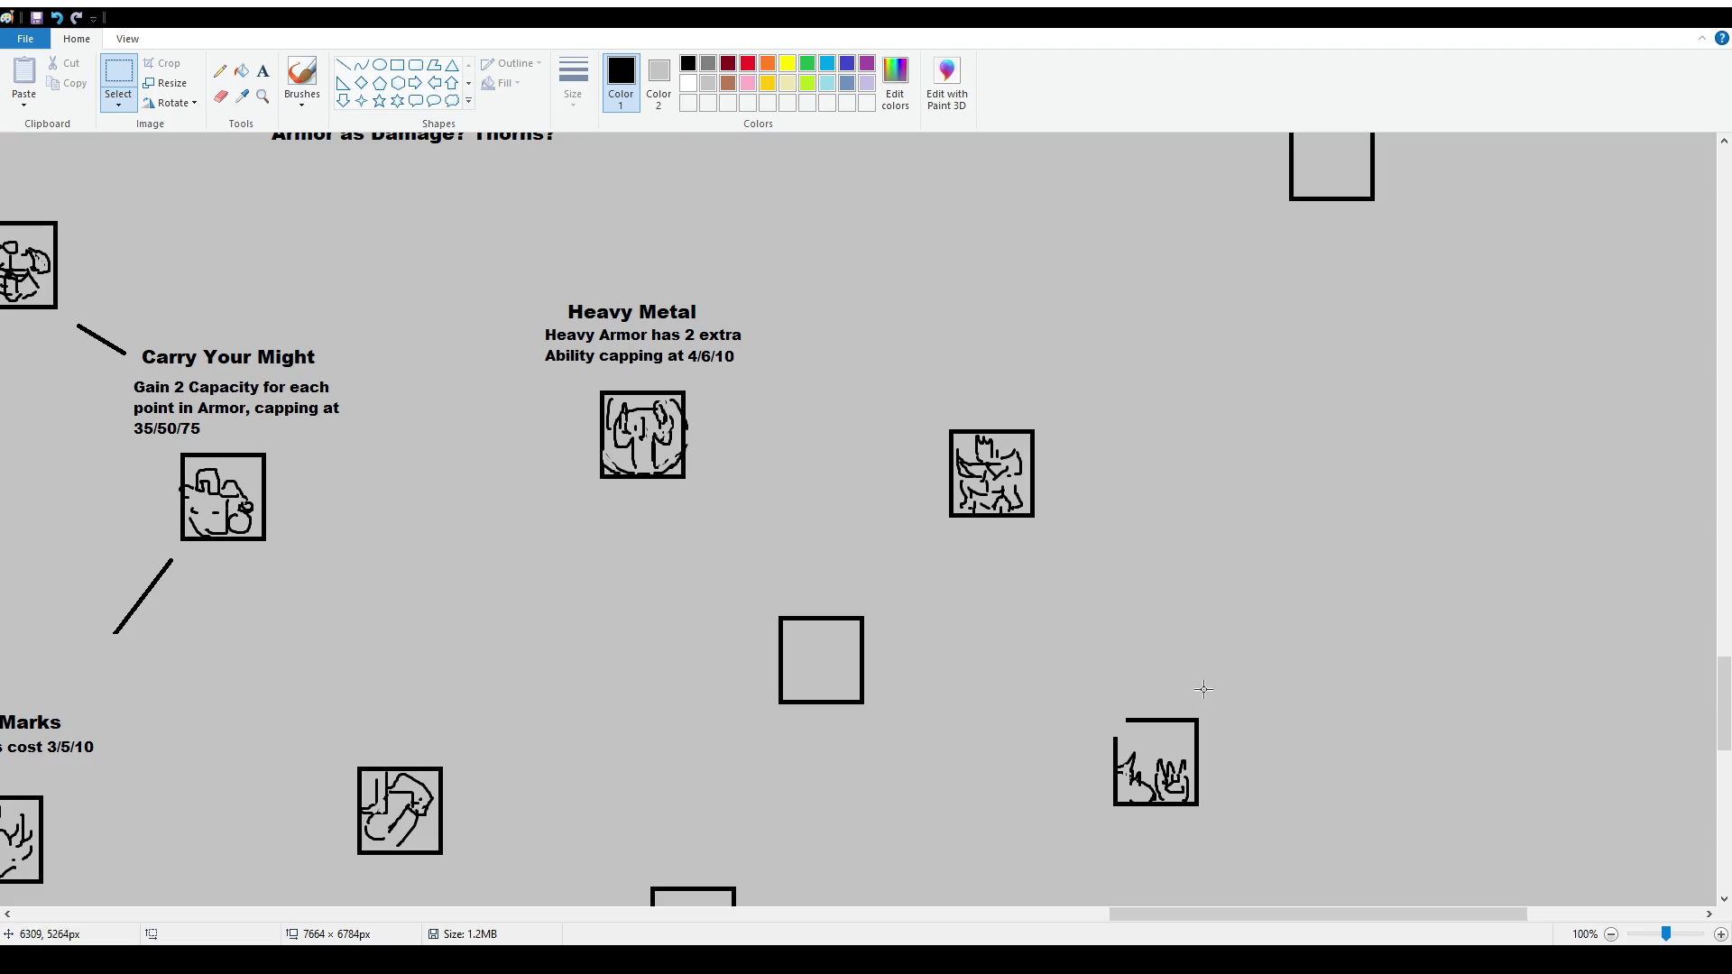
scroll(1164, 659, down, 3)
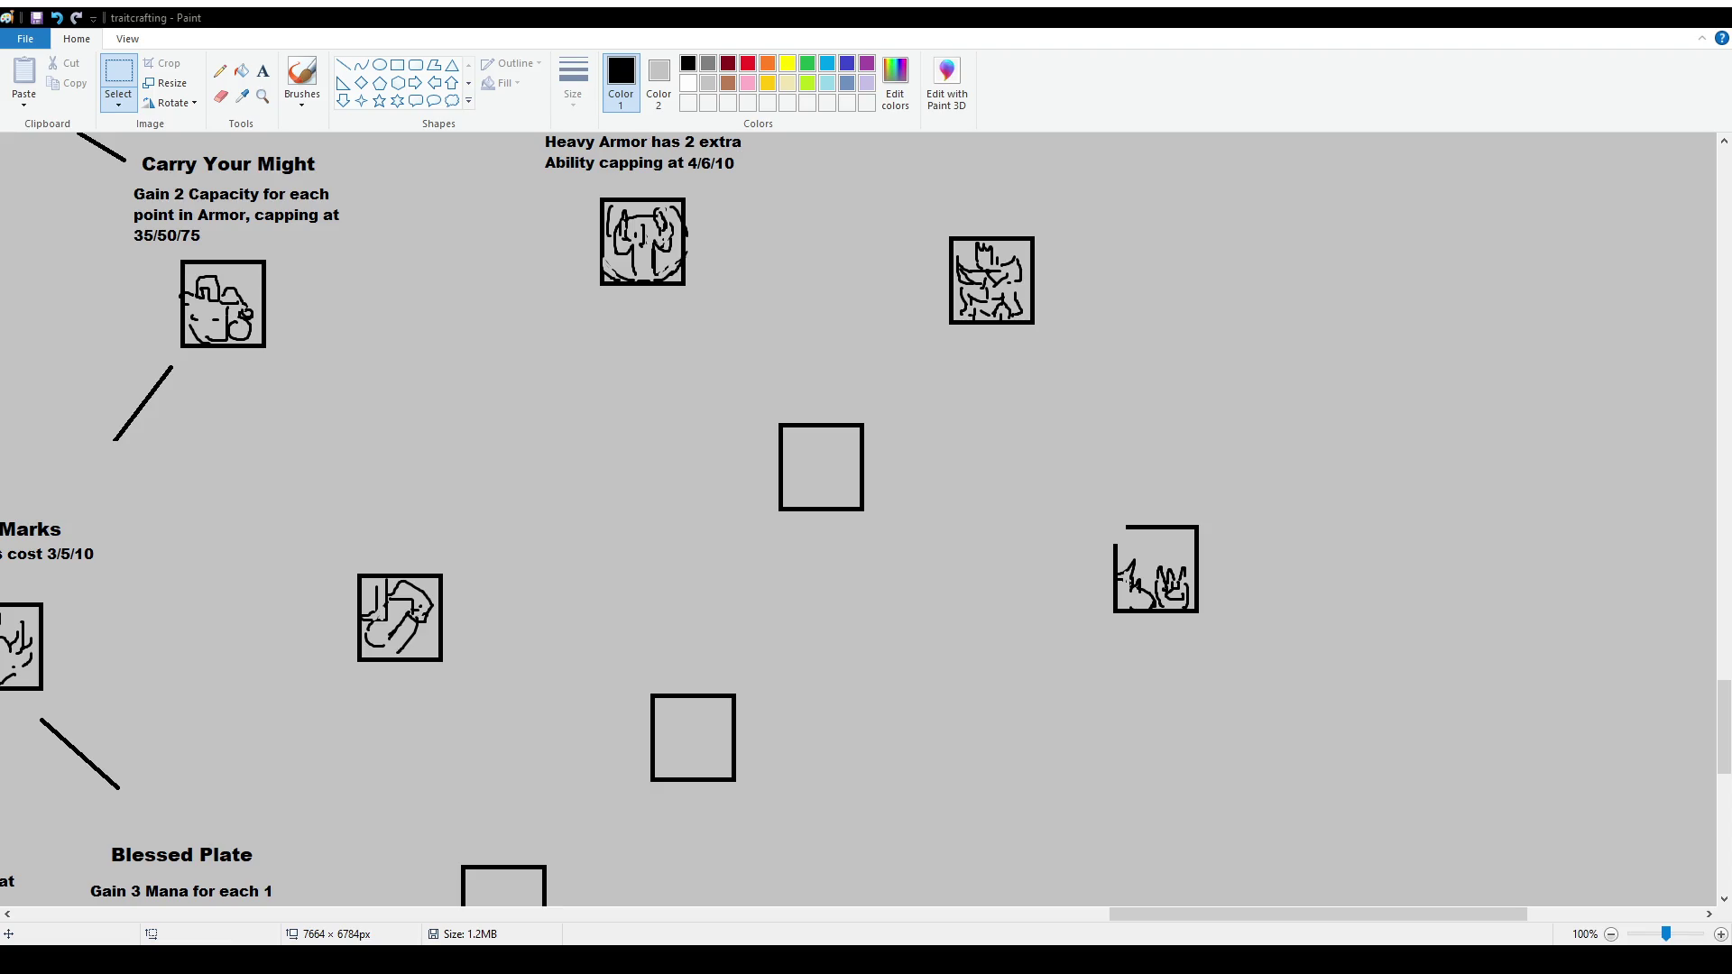
scroll(659, 565, up, 3)
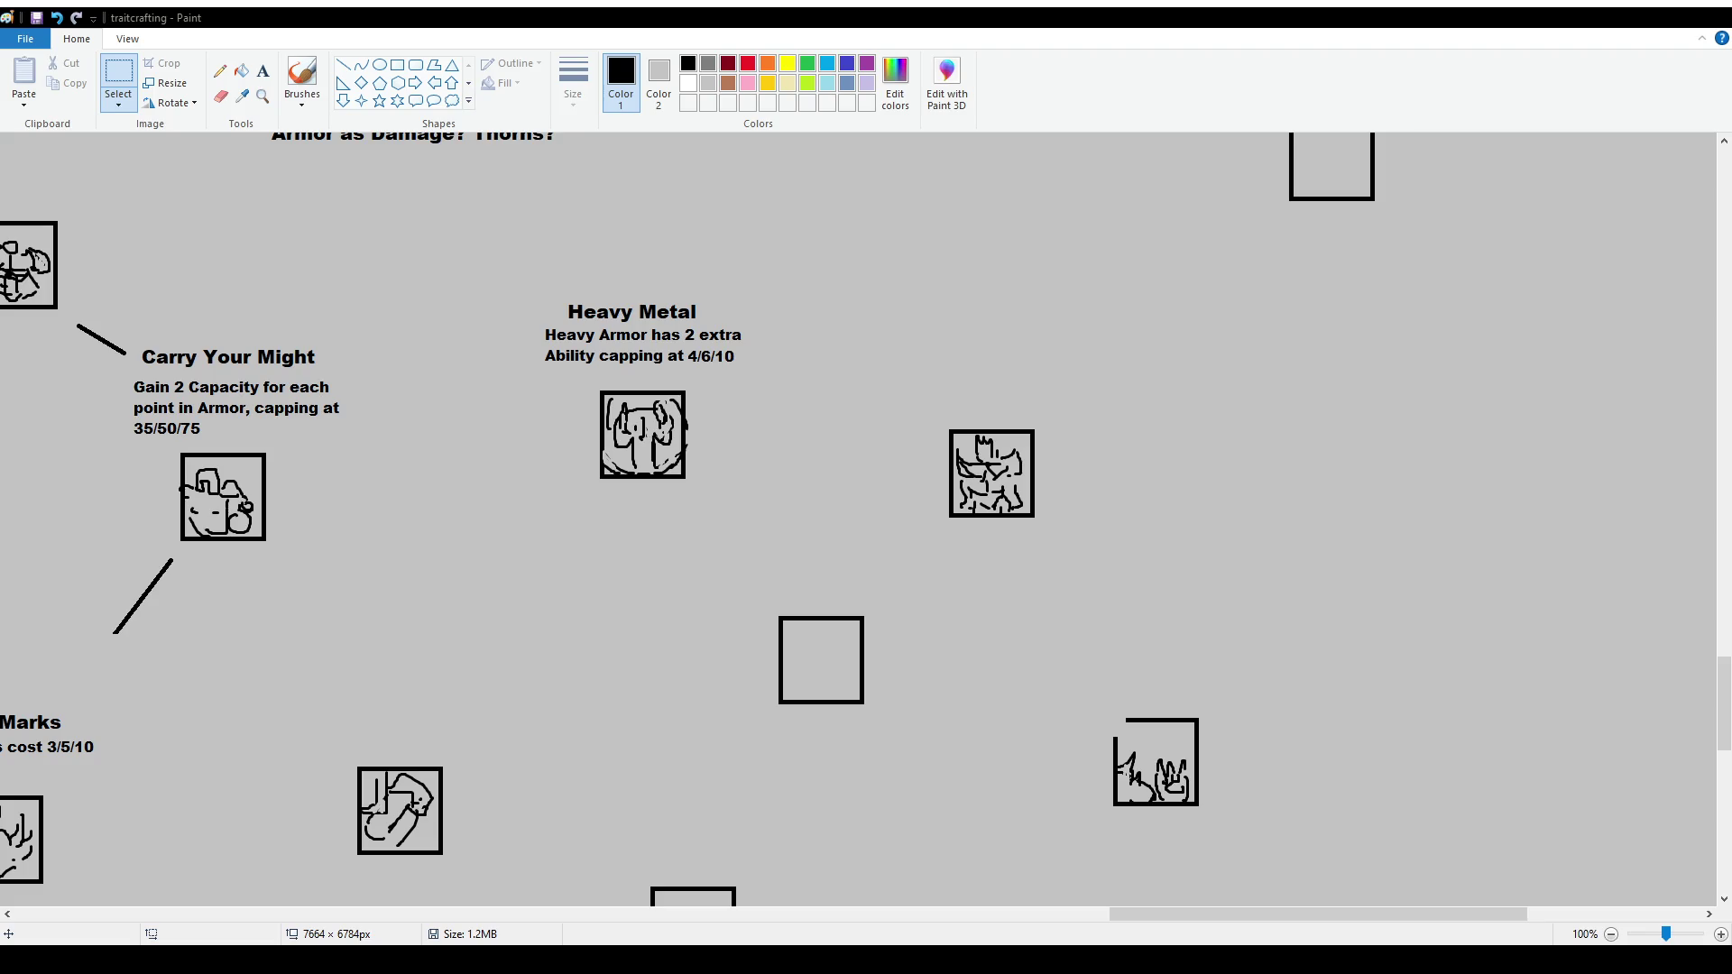
scroll(592, 680, down, 3)
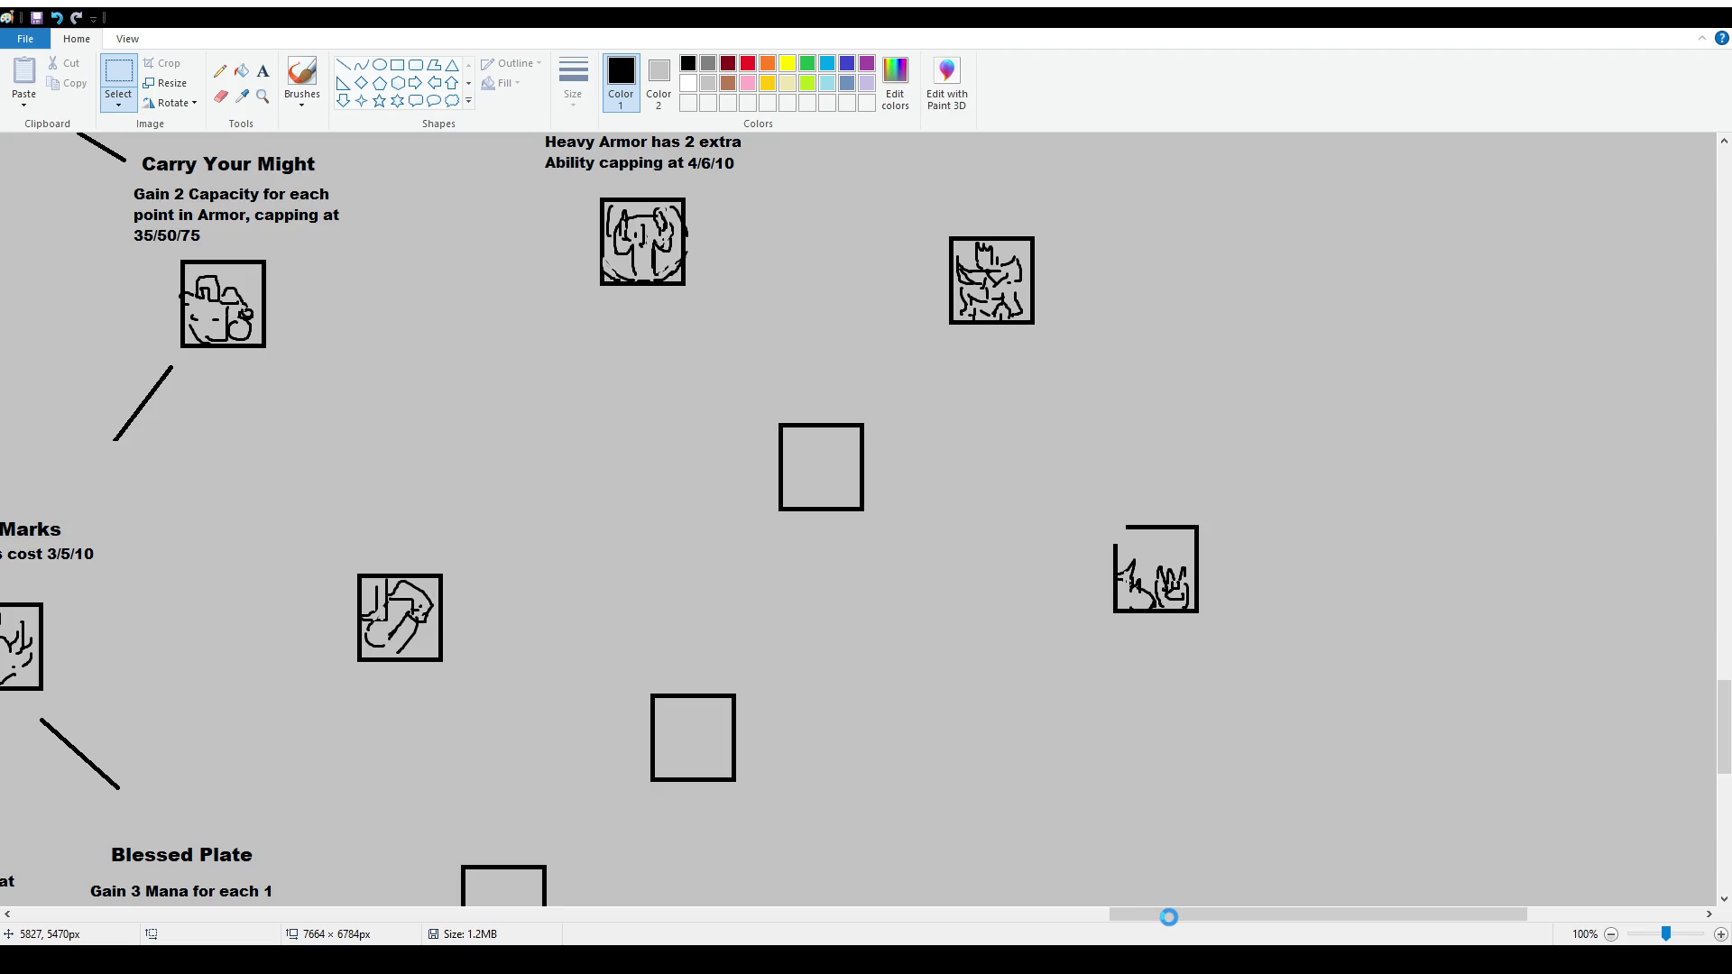
Copy a clean square corner and paste it over the right icon's broken top-left corner
click(303, 76)
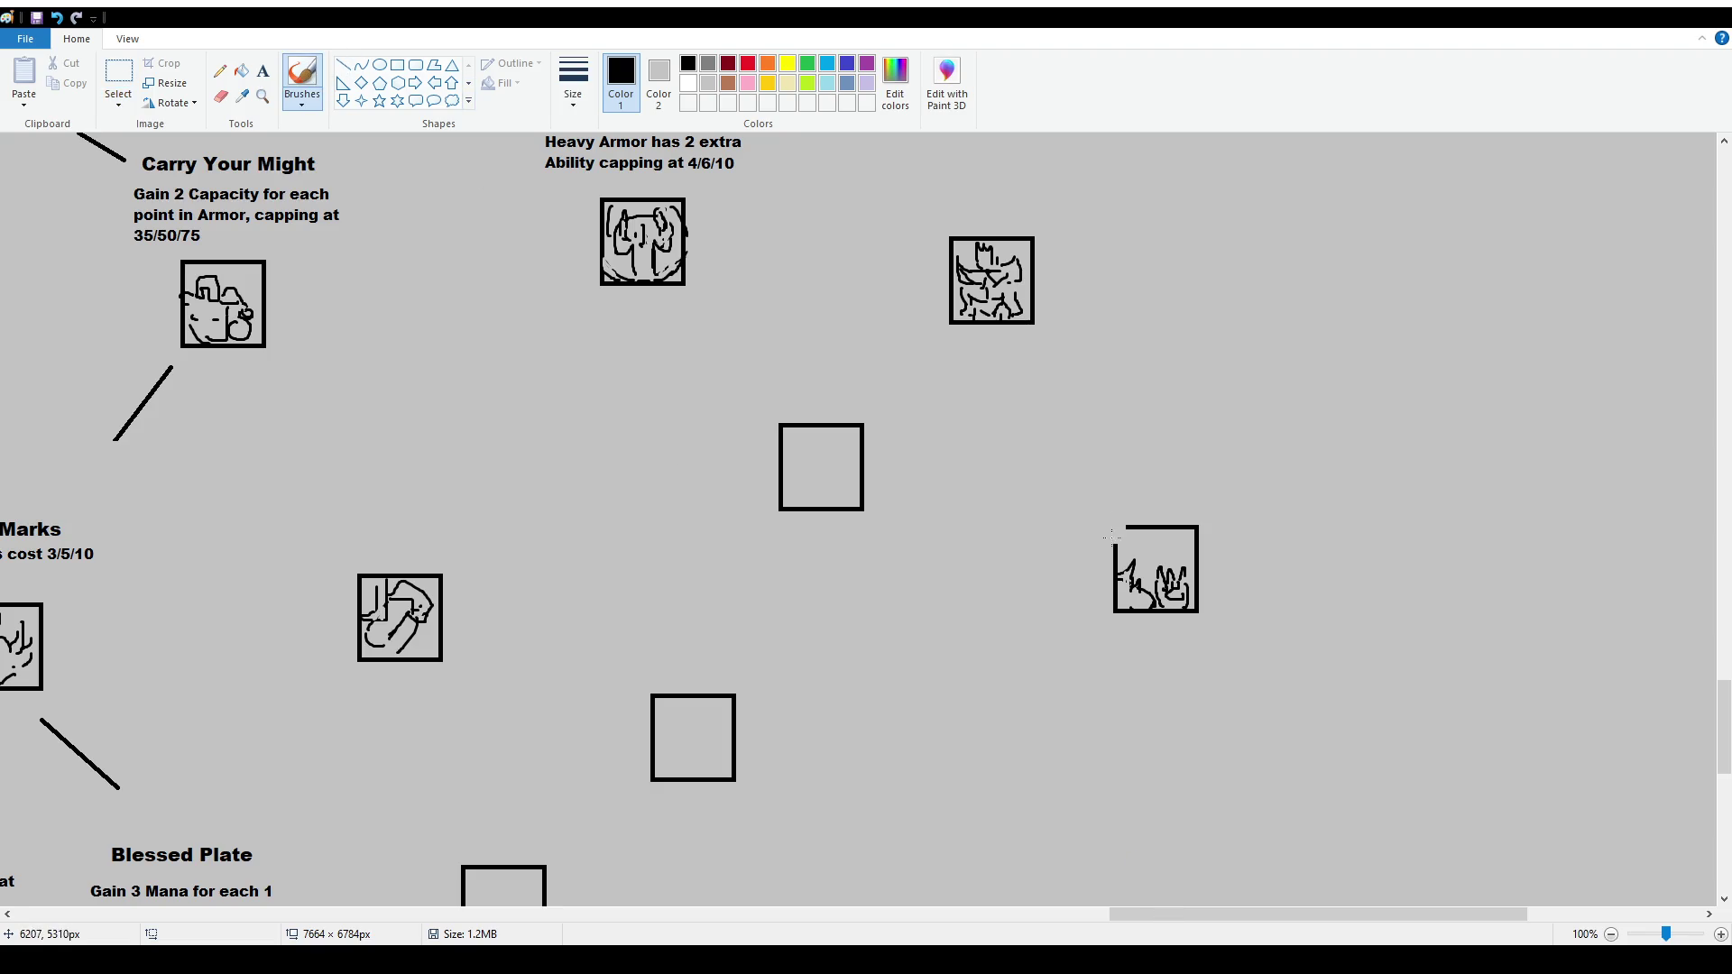
click(119, 77)
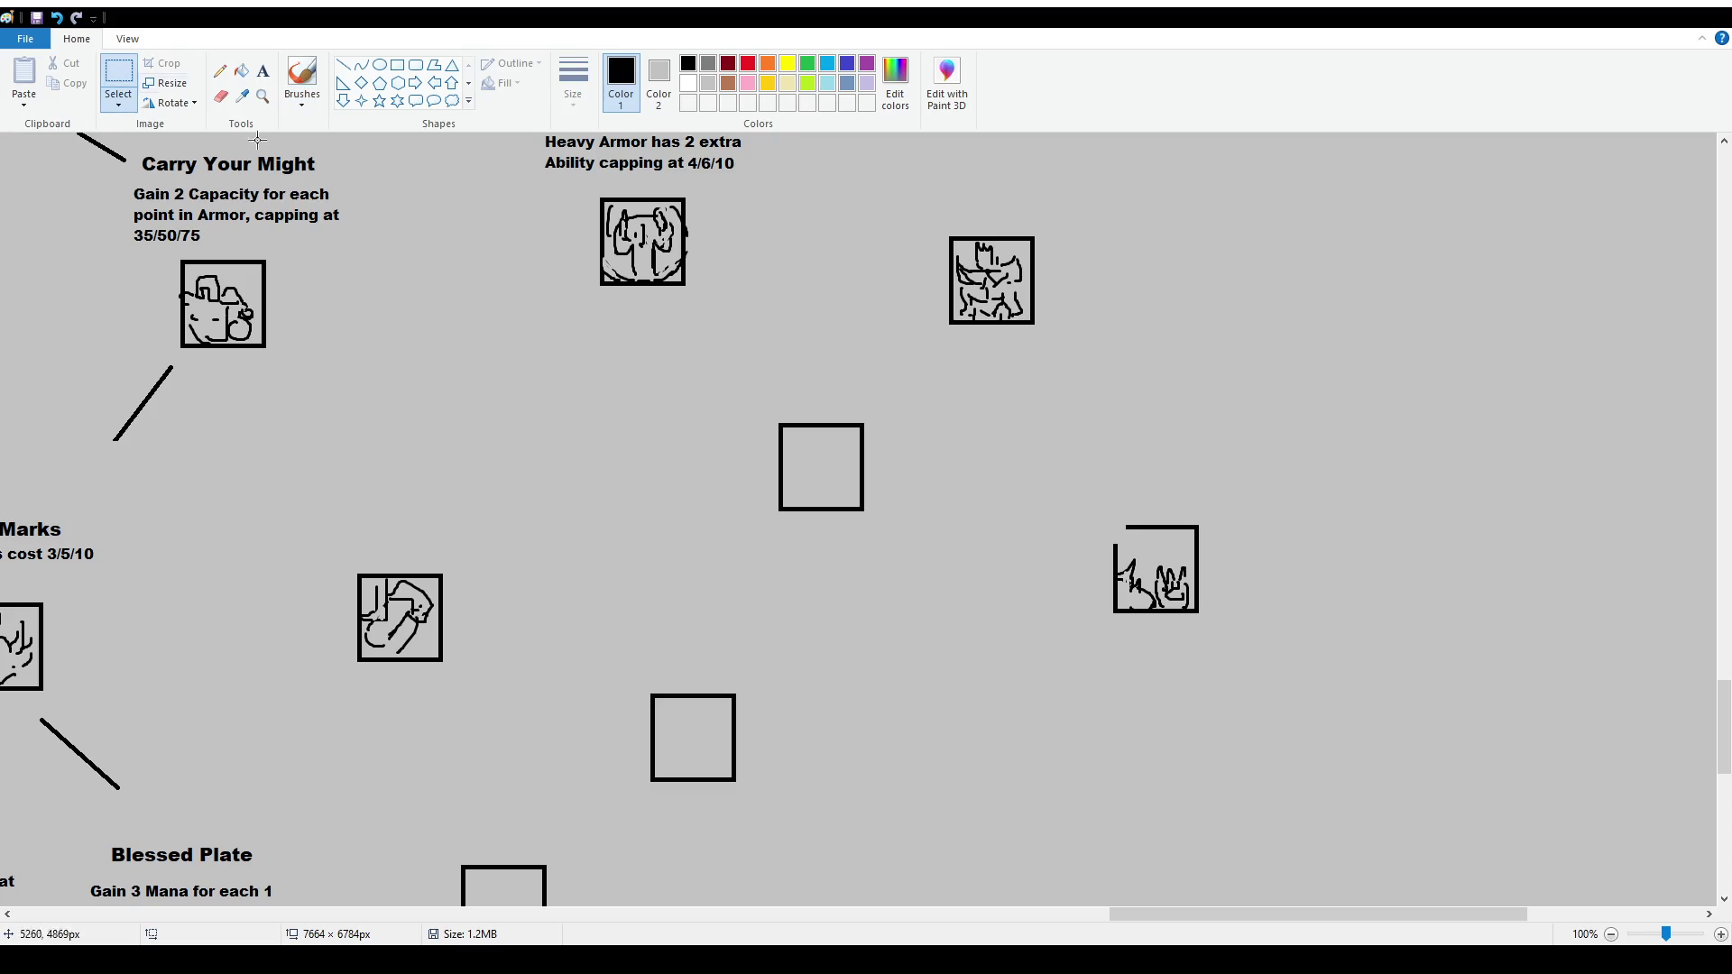
drag(775, 416, 809, 451)
key(ctrl+c)
key(ctrl+v)
mouse_move(19, 158)
mouse_down()
mouse_move(222, 246)
mouse_move(1119, 524)
mouse_up()
click(1320, 546)
scroll(676, 492, up, 2)
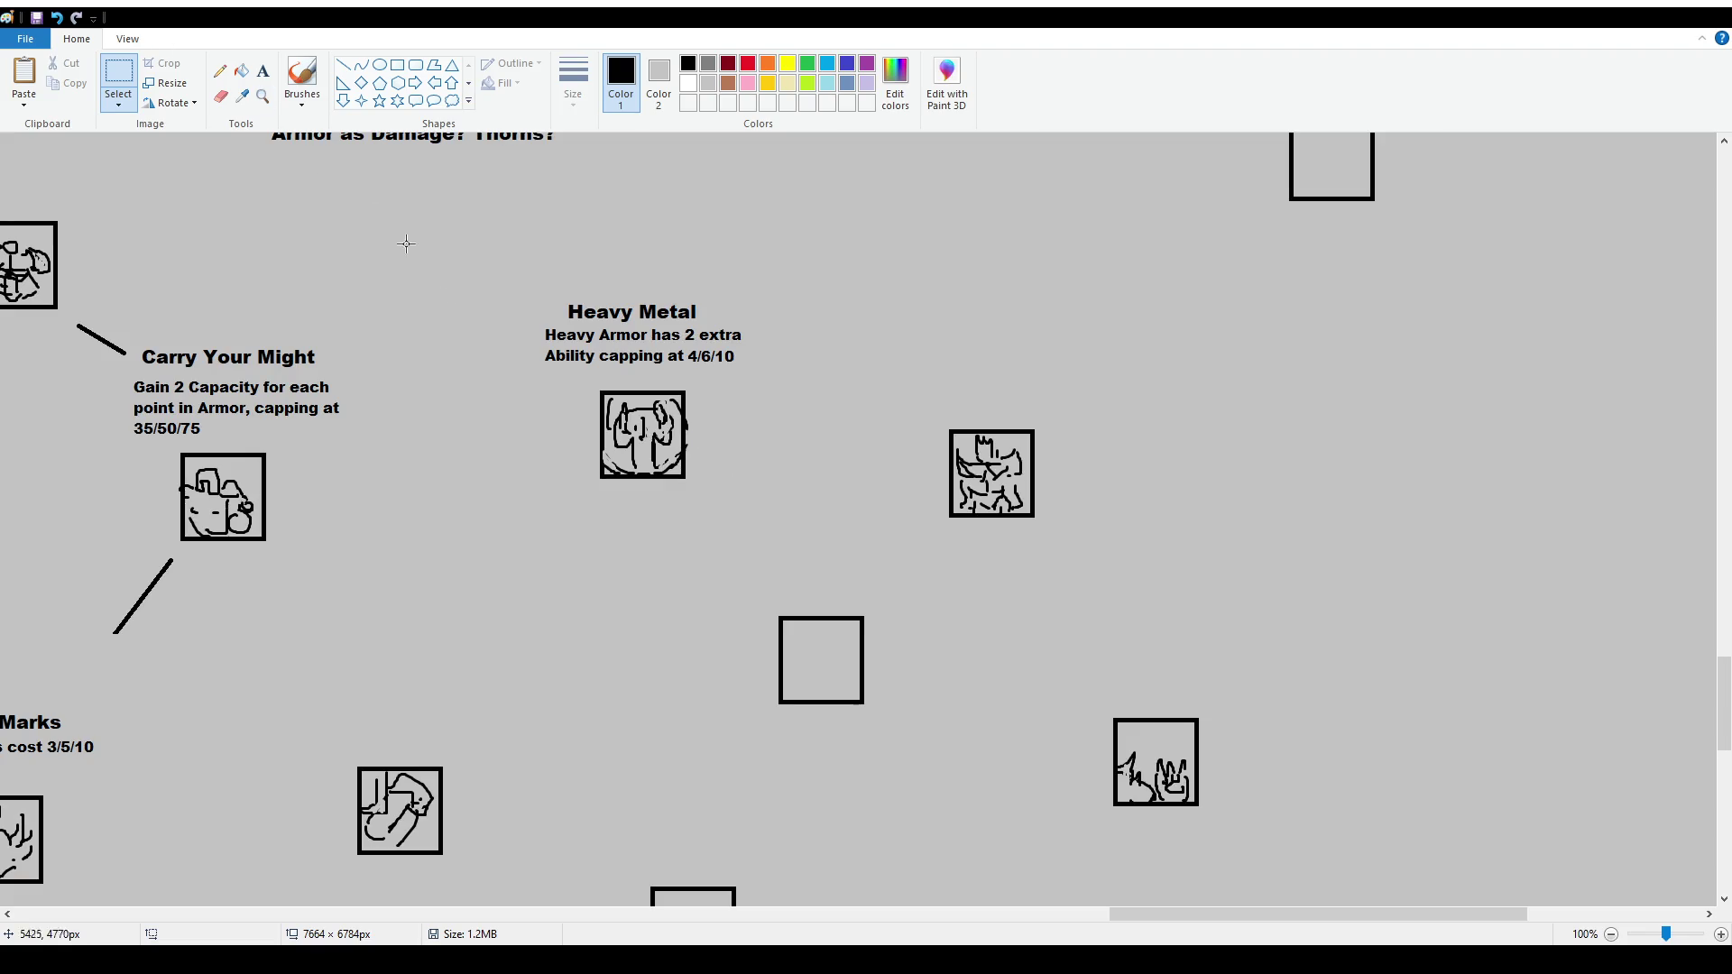
Move the Heavy Metal title and description a few pixels right and down
drag(510, 280, 824, 372)
drag(796, 347, 804, 360)
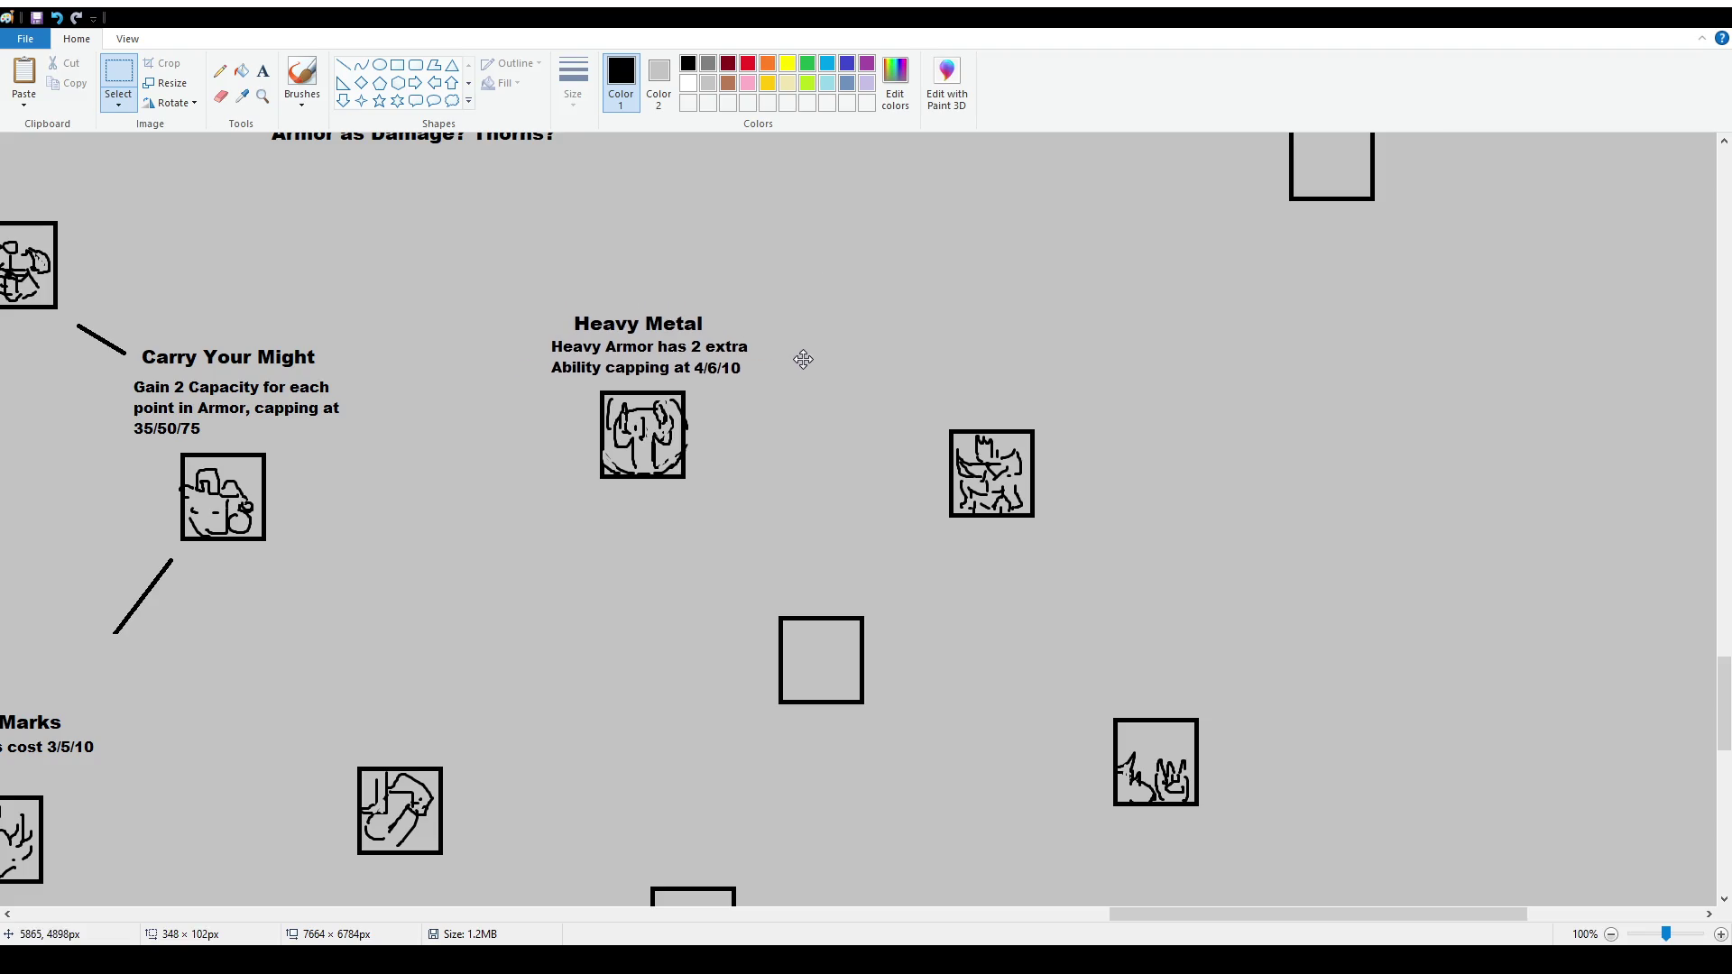
click(798, 437)
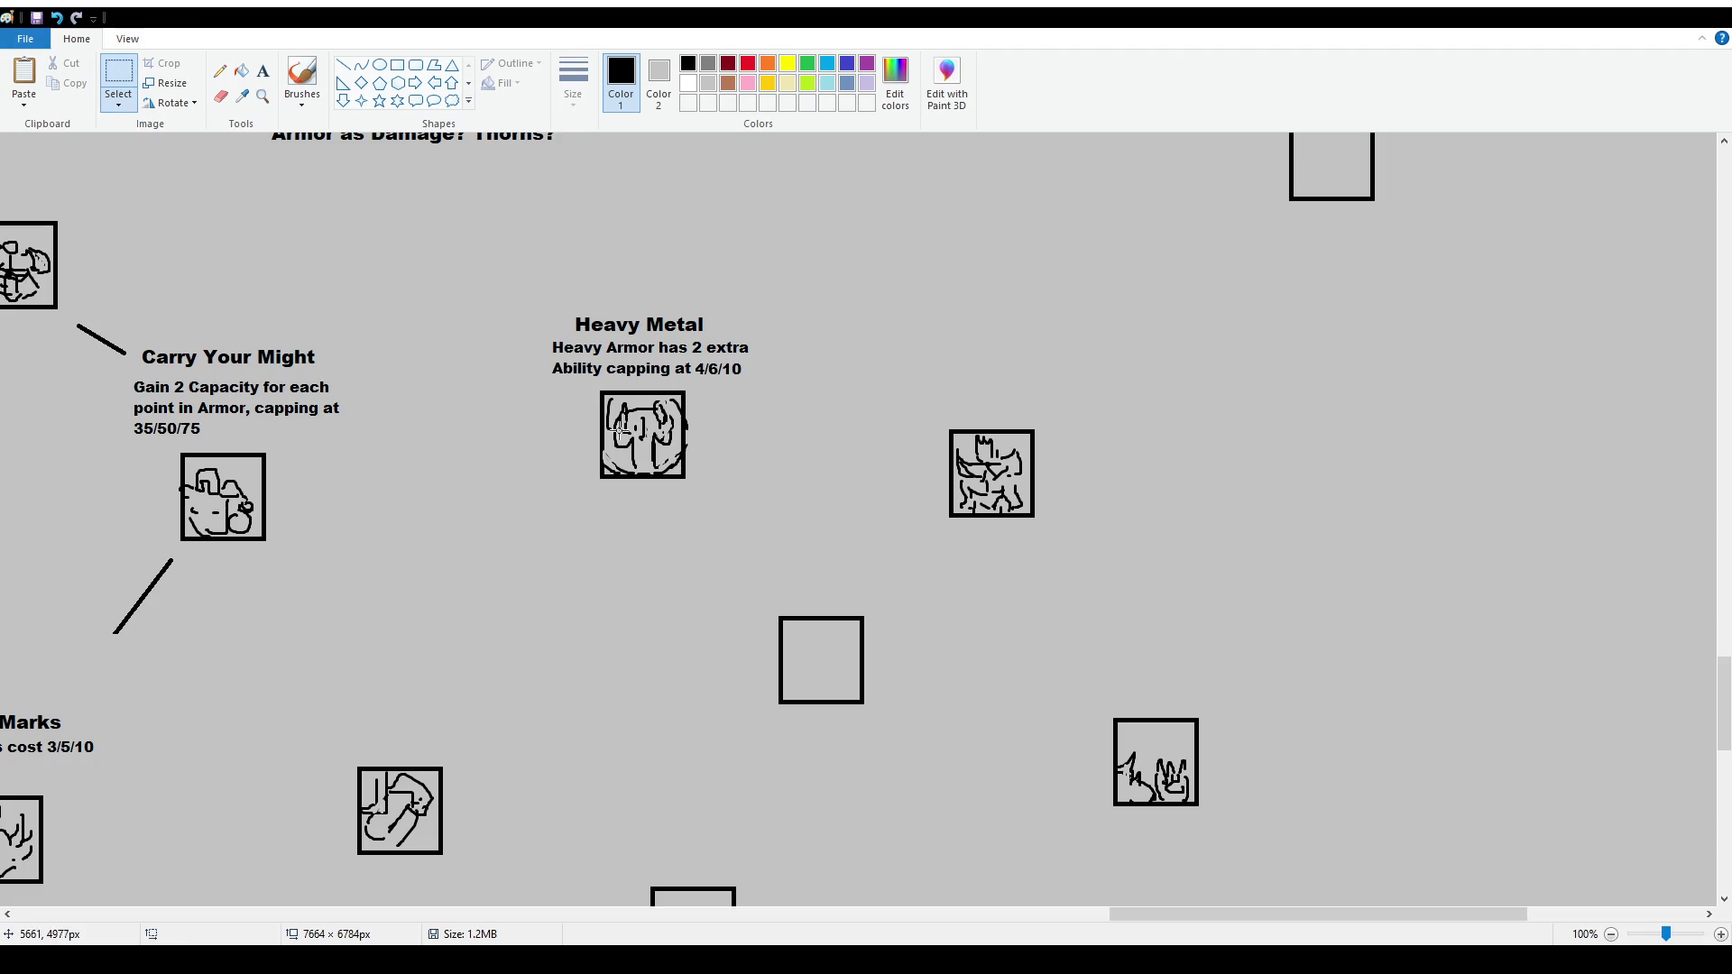
Pick the Text tool, then switch to Brushes
scroll(487, 595, down, 2)
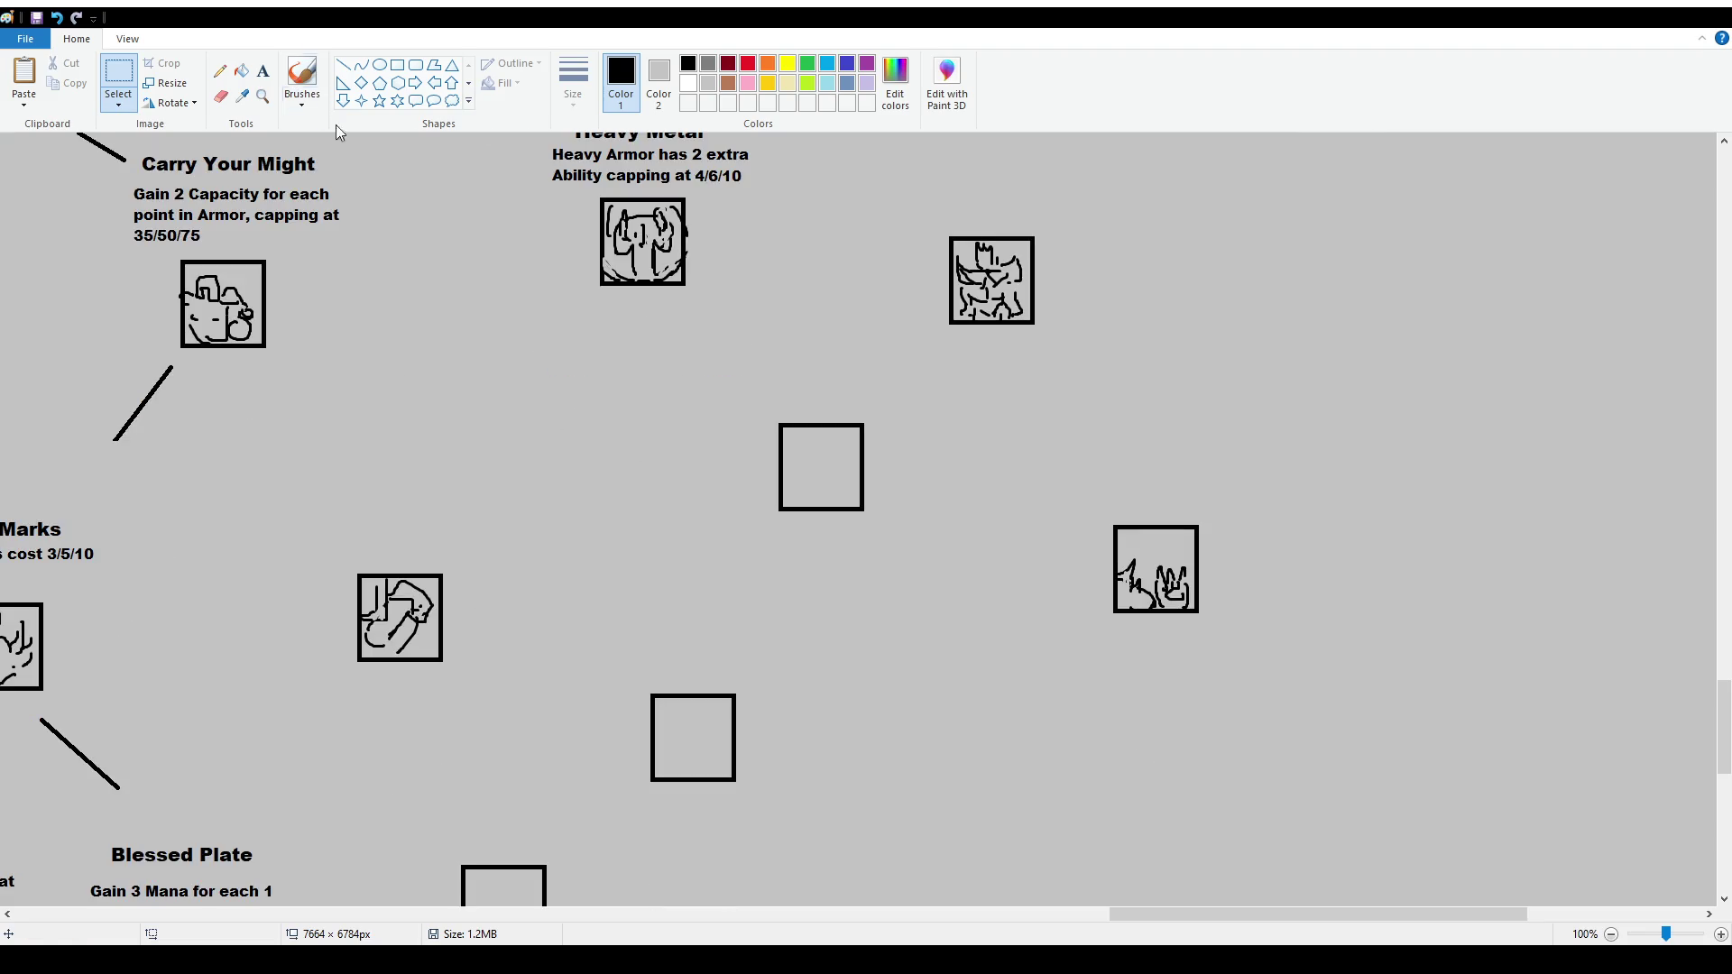
scroll(1035, 494, up, 2)
click(262, 71)
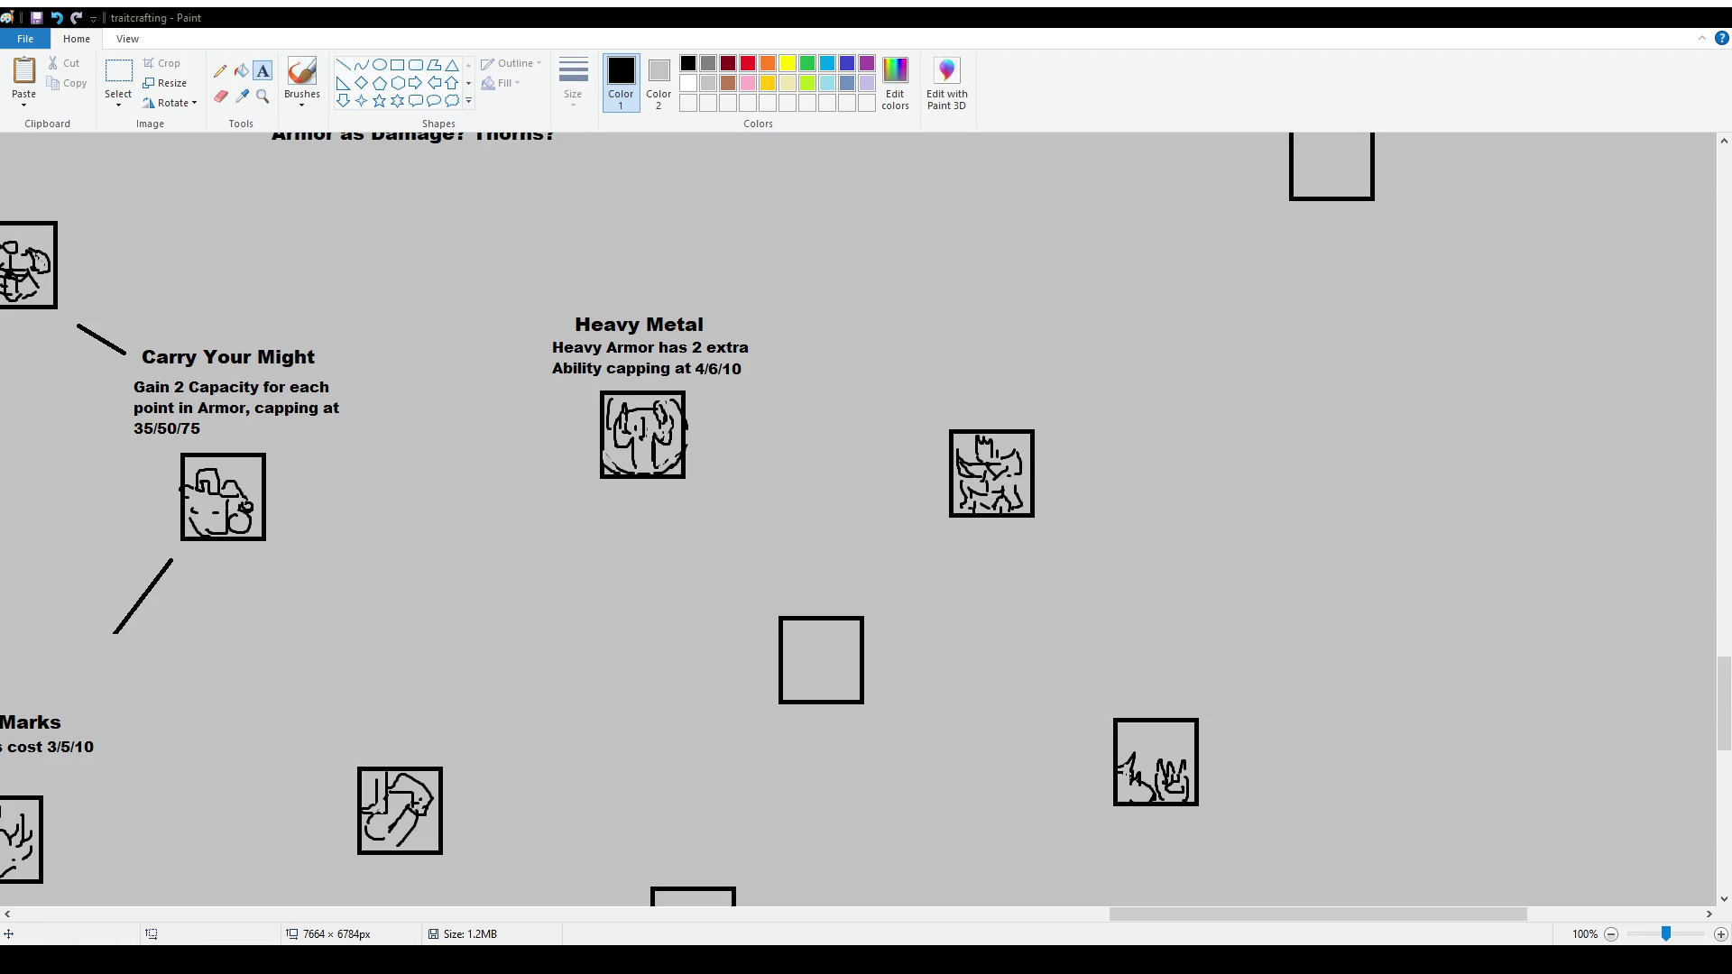
click(301, 79)
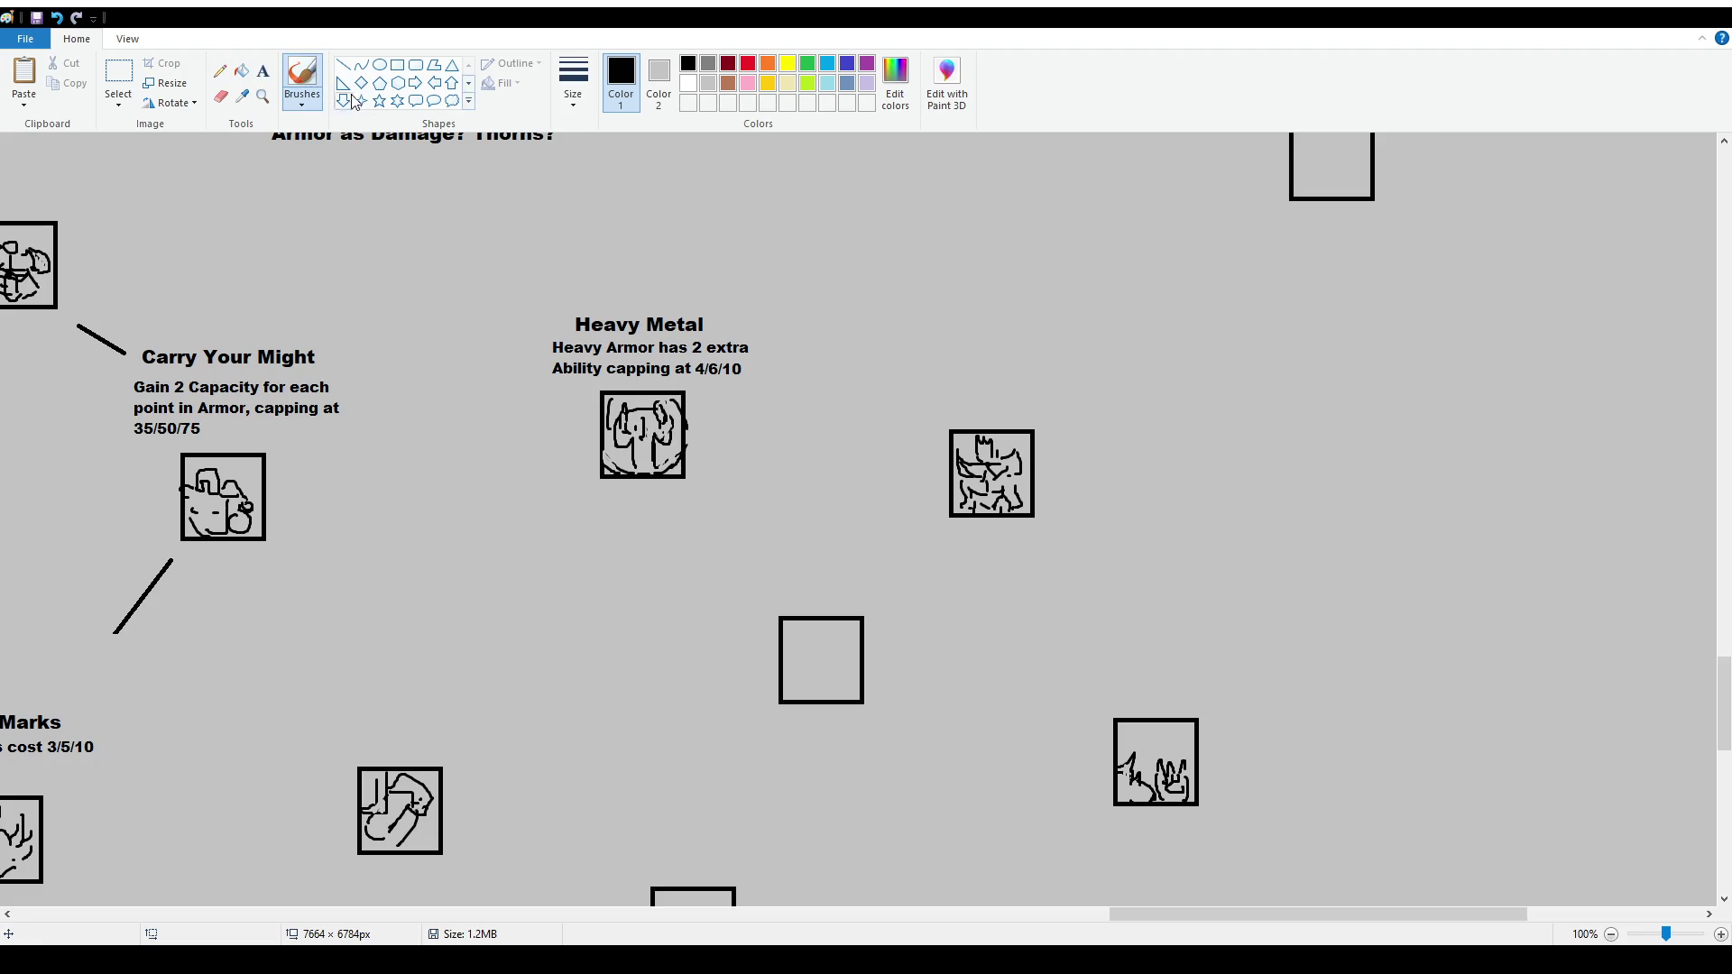
mouse_move(967, 298)
mouse_down()
mouse_move(918, 330)
mouse_move(948, 390)
mouse_move(1049, 377)
mouse_move(961, 298)
mouse_up()
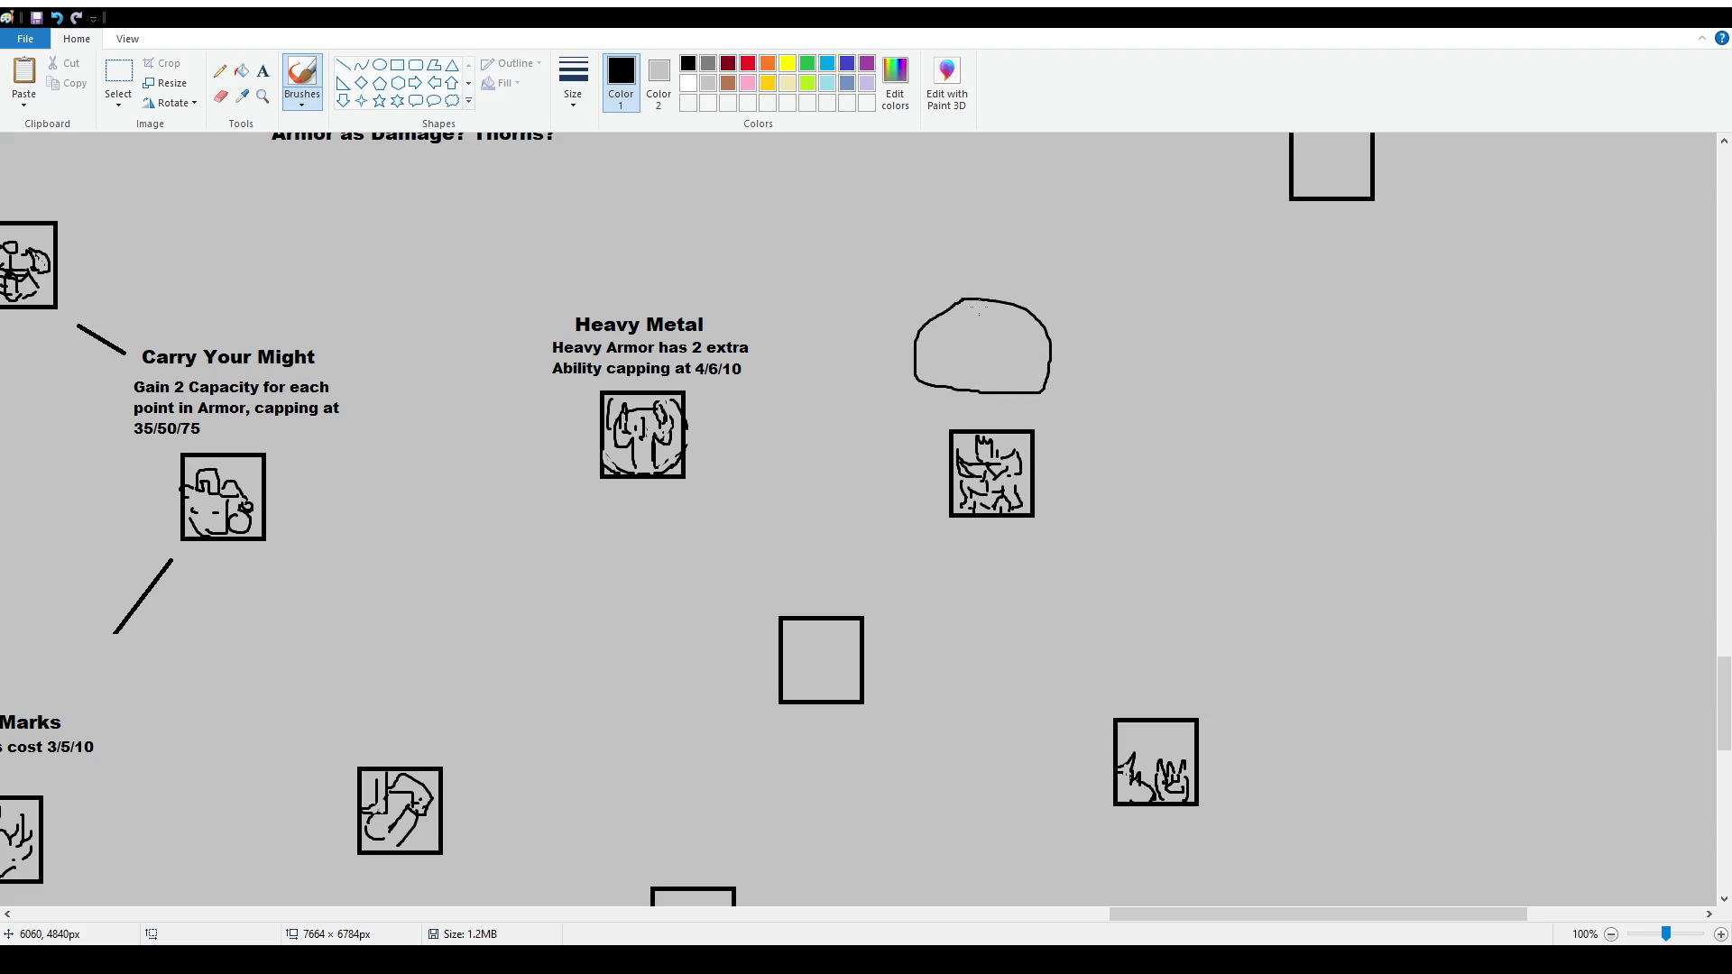
key(ctrl+z)
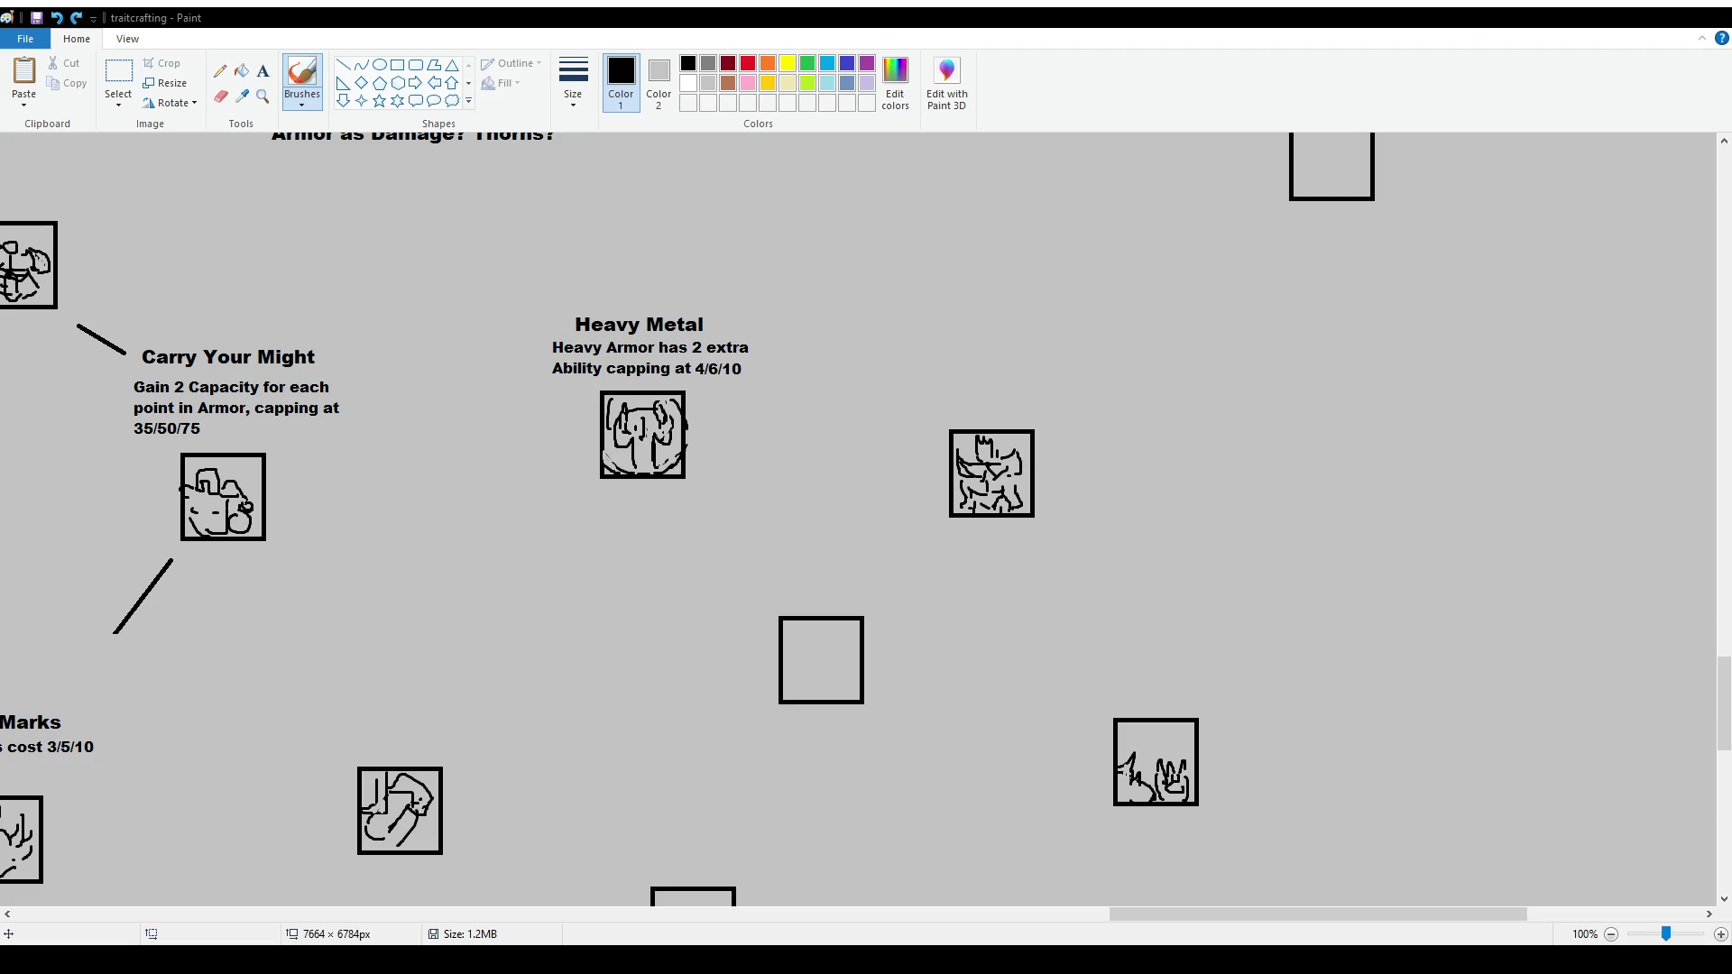
Undo the freehand ellipse drawn around the Carry Your Might talent
mouse_move(1196, 914)
mouse_down()
mouse_move(644, 925)
mouse_move(395, 889)
mouse_up()
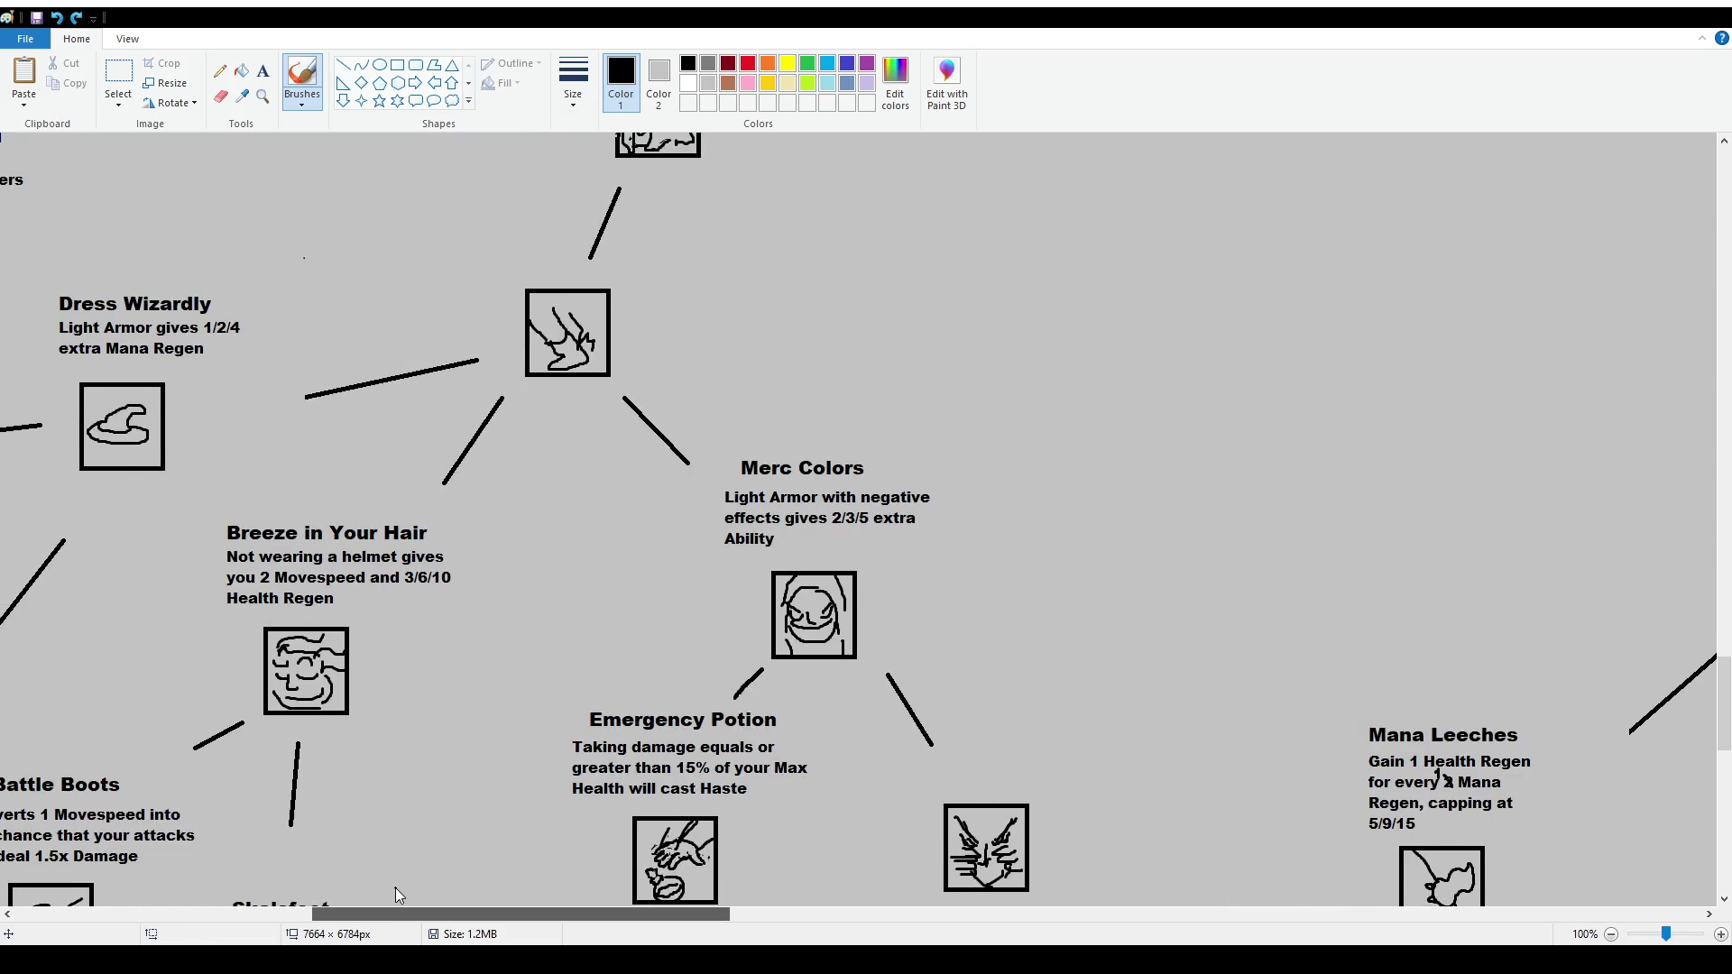
mouse_move(537, 242)
mouse_down()
mouse_move(564, 237)
mouse_move(532, 248)
mouse_up()
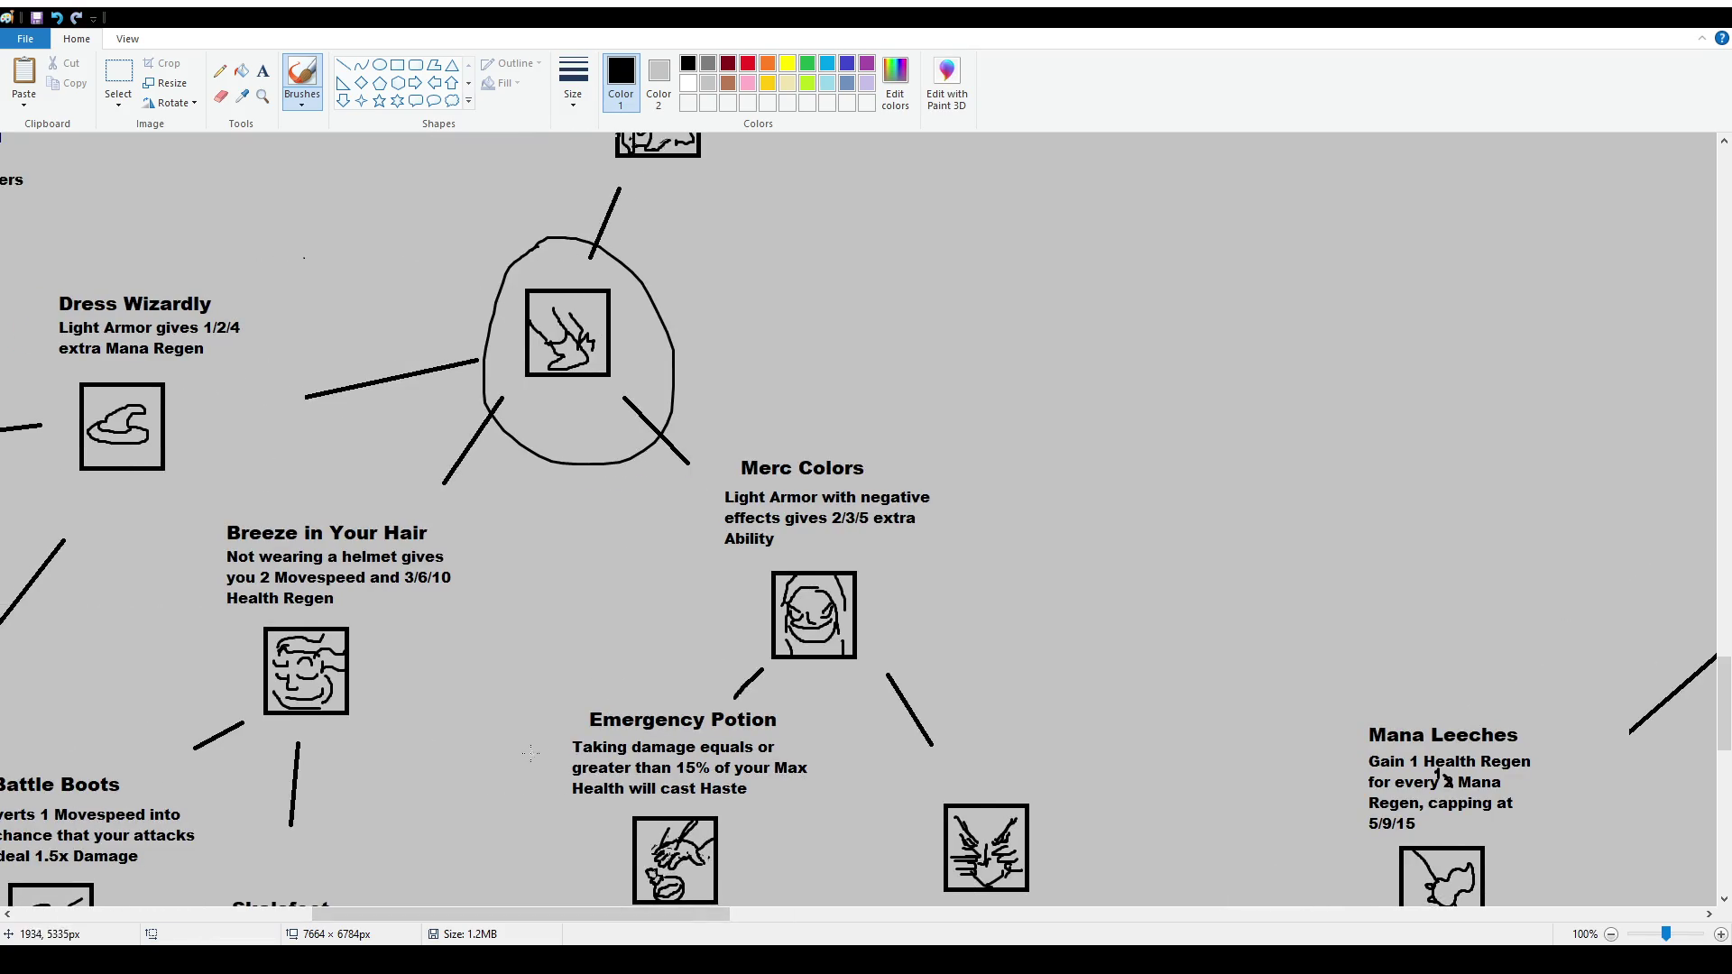
key(ctrl+z)
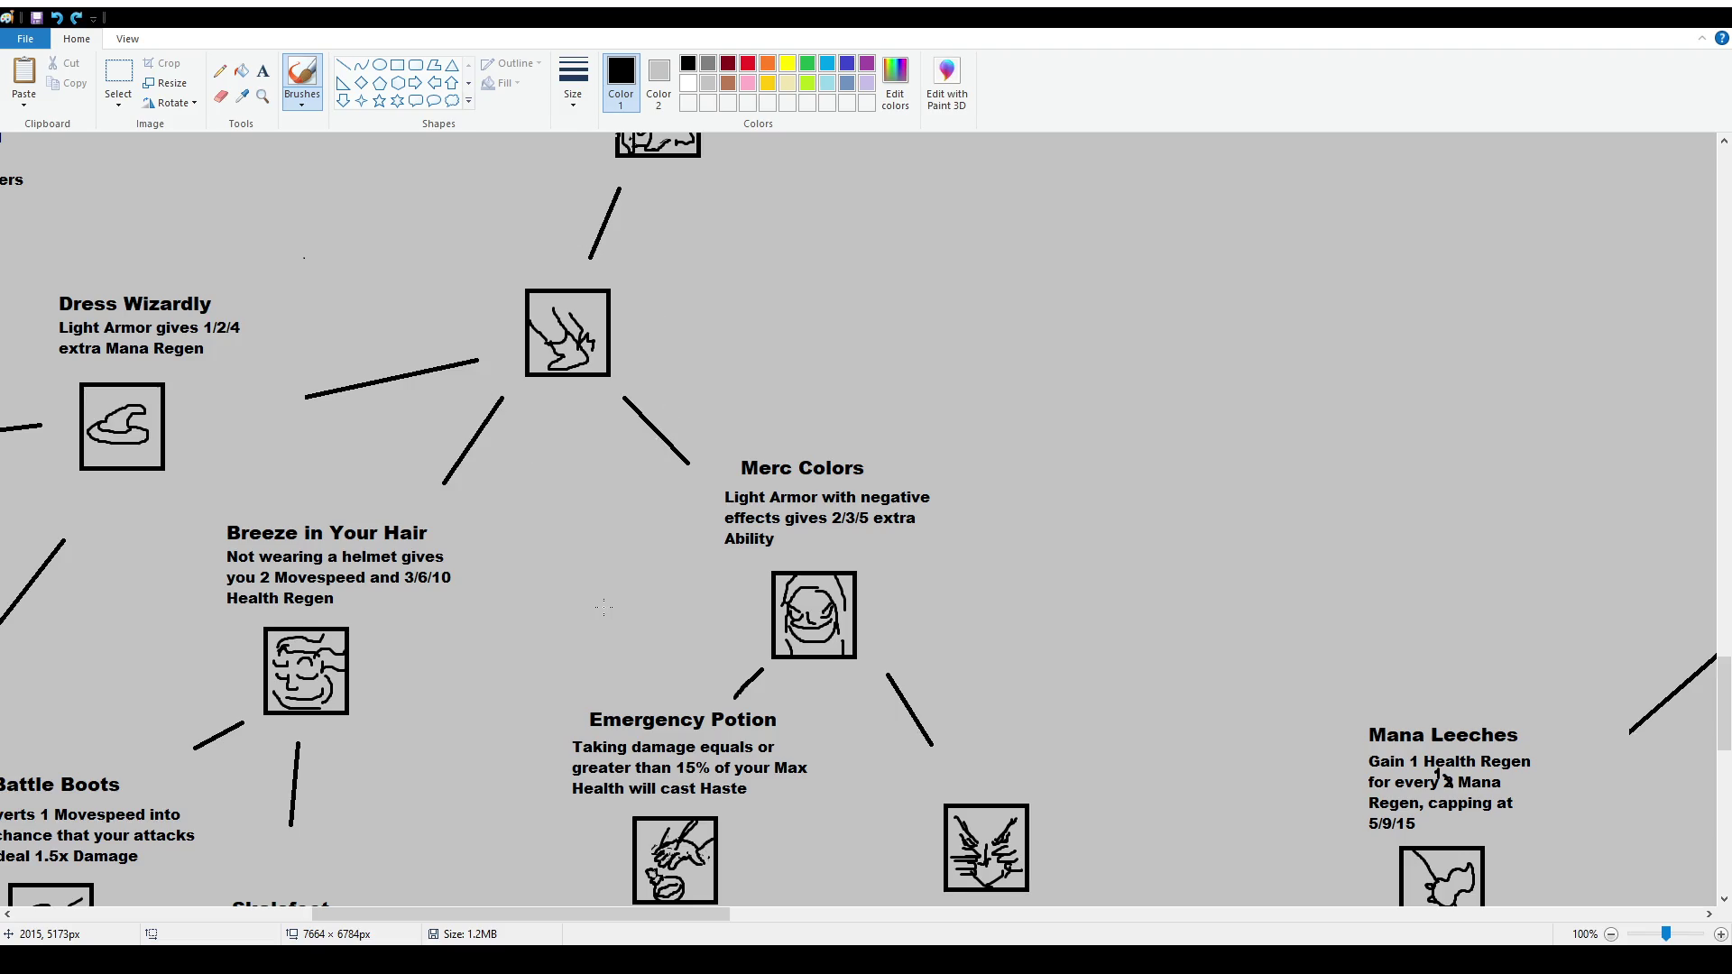
drag(691, 915, 1335, 932)
mouse_move(788, 312)
mouse_down()
mouse_move(761, 487)
mouse_move(1035, 410)
mouse_move(855, 330)
mouse_up()
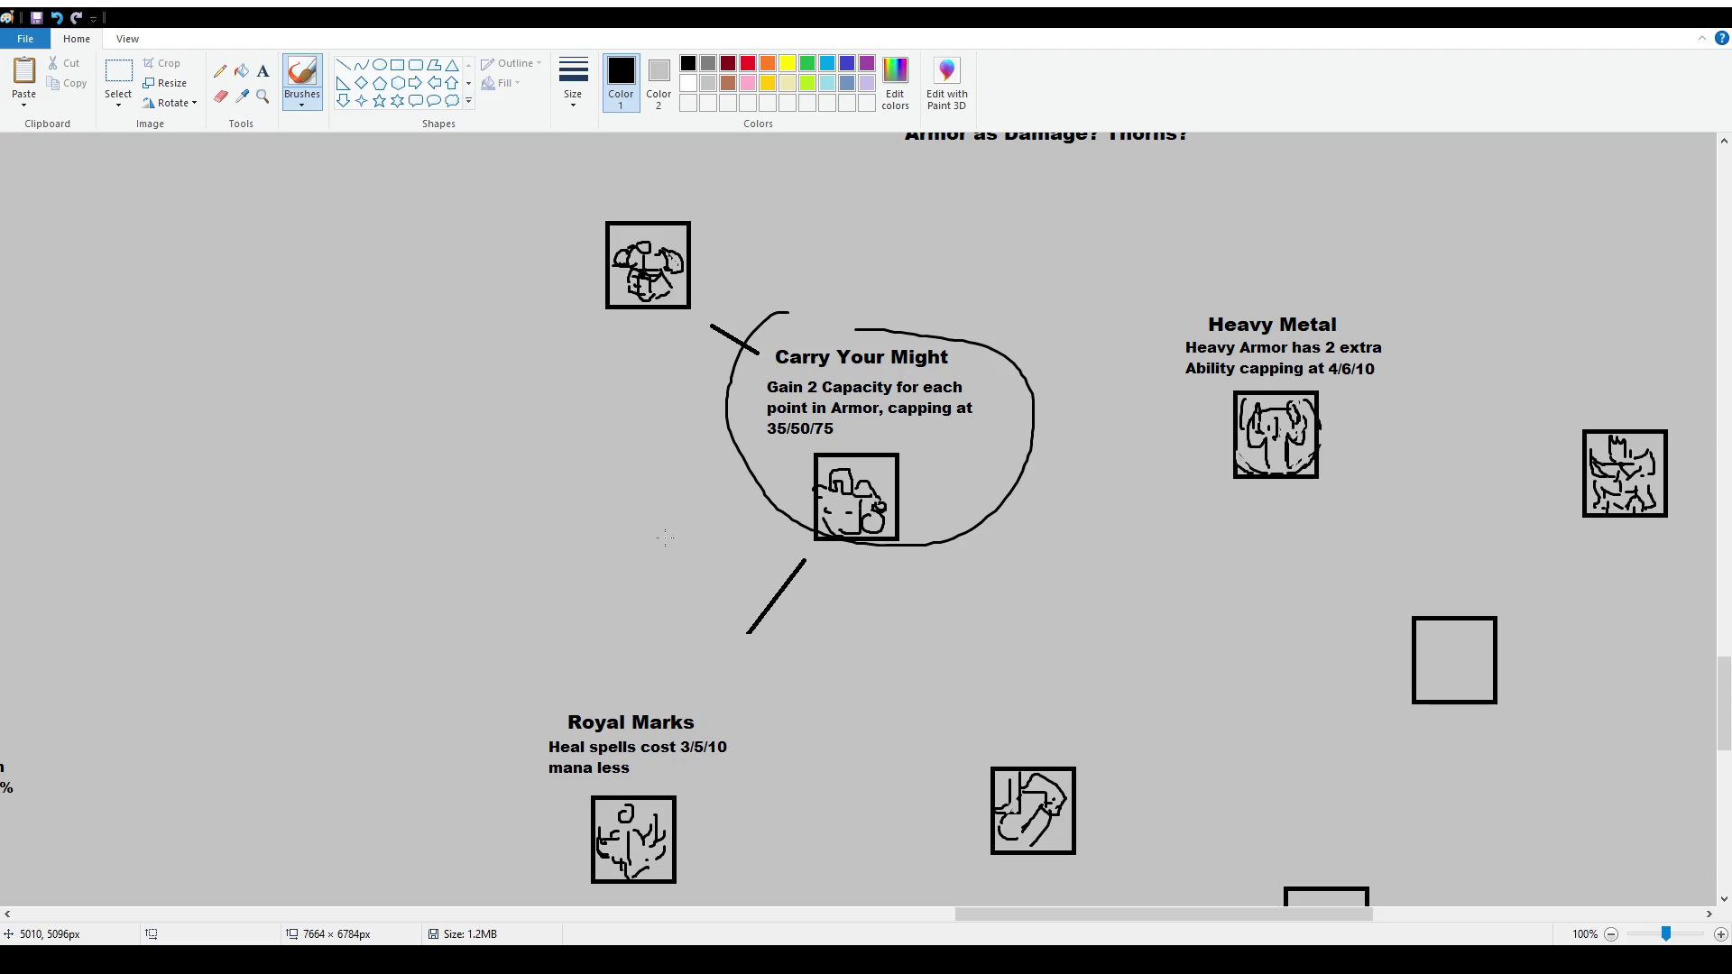
key(ctrl+z)
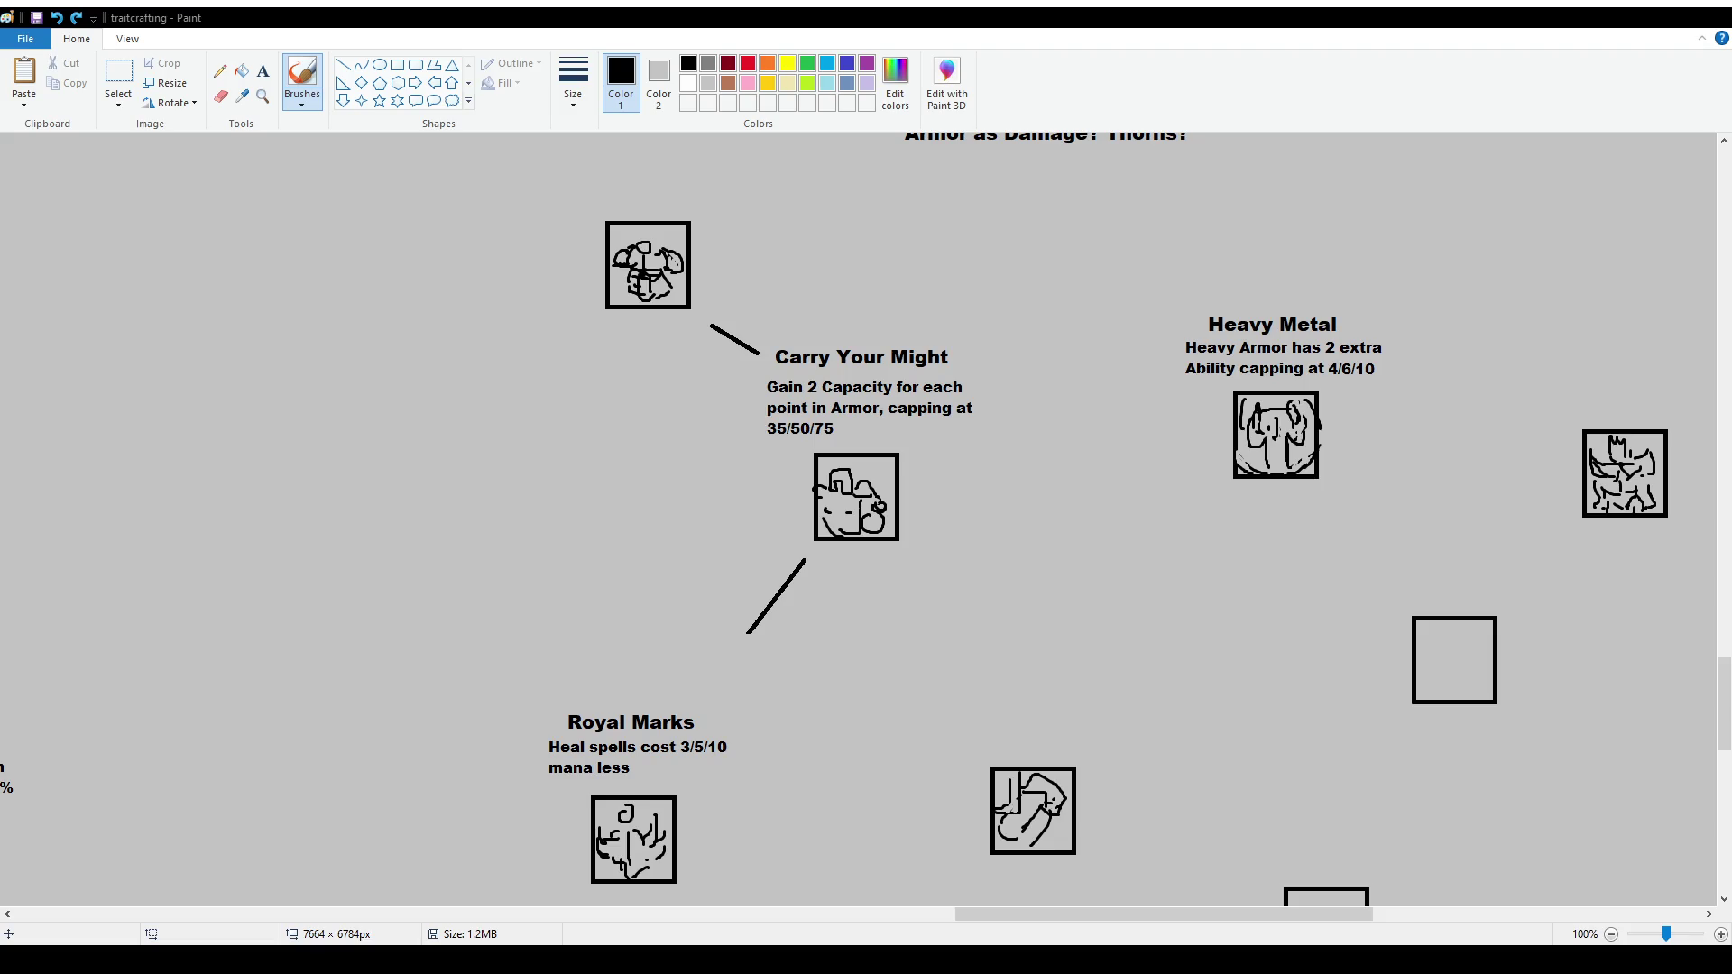
With rectangular selection, box the Chosen One node, then reselect it with a larger box
click(118, 77)
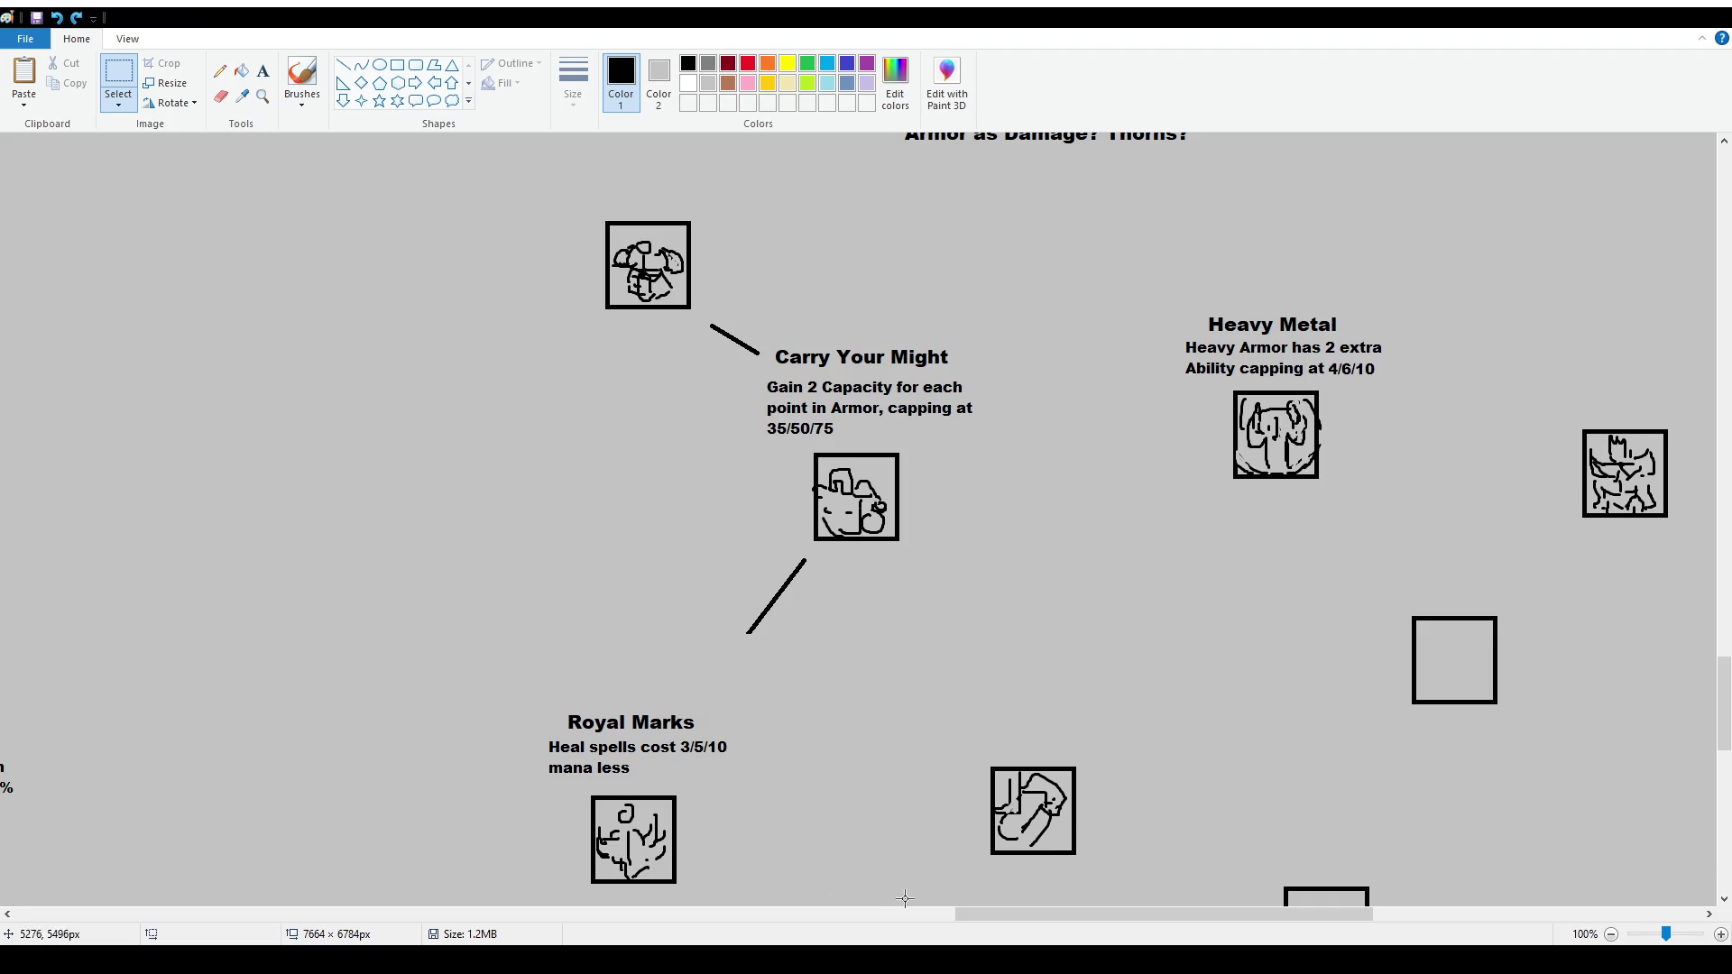
drag(987, 914, 133, 903)
scroll(679, 680, up, 5)
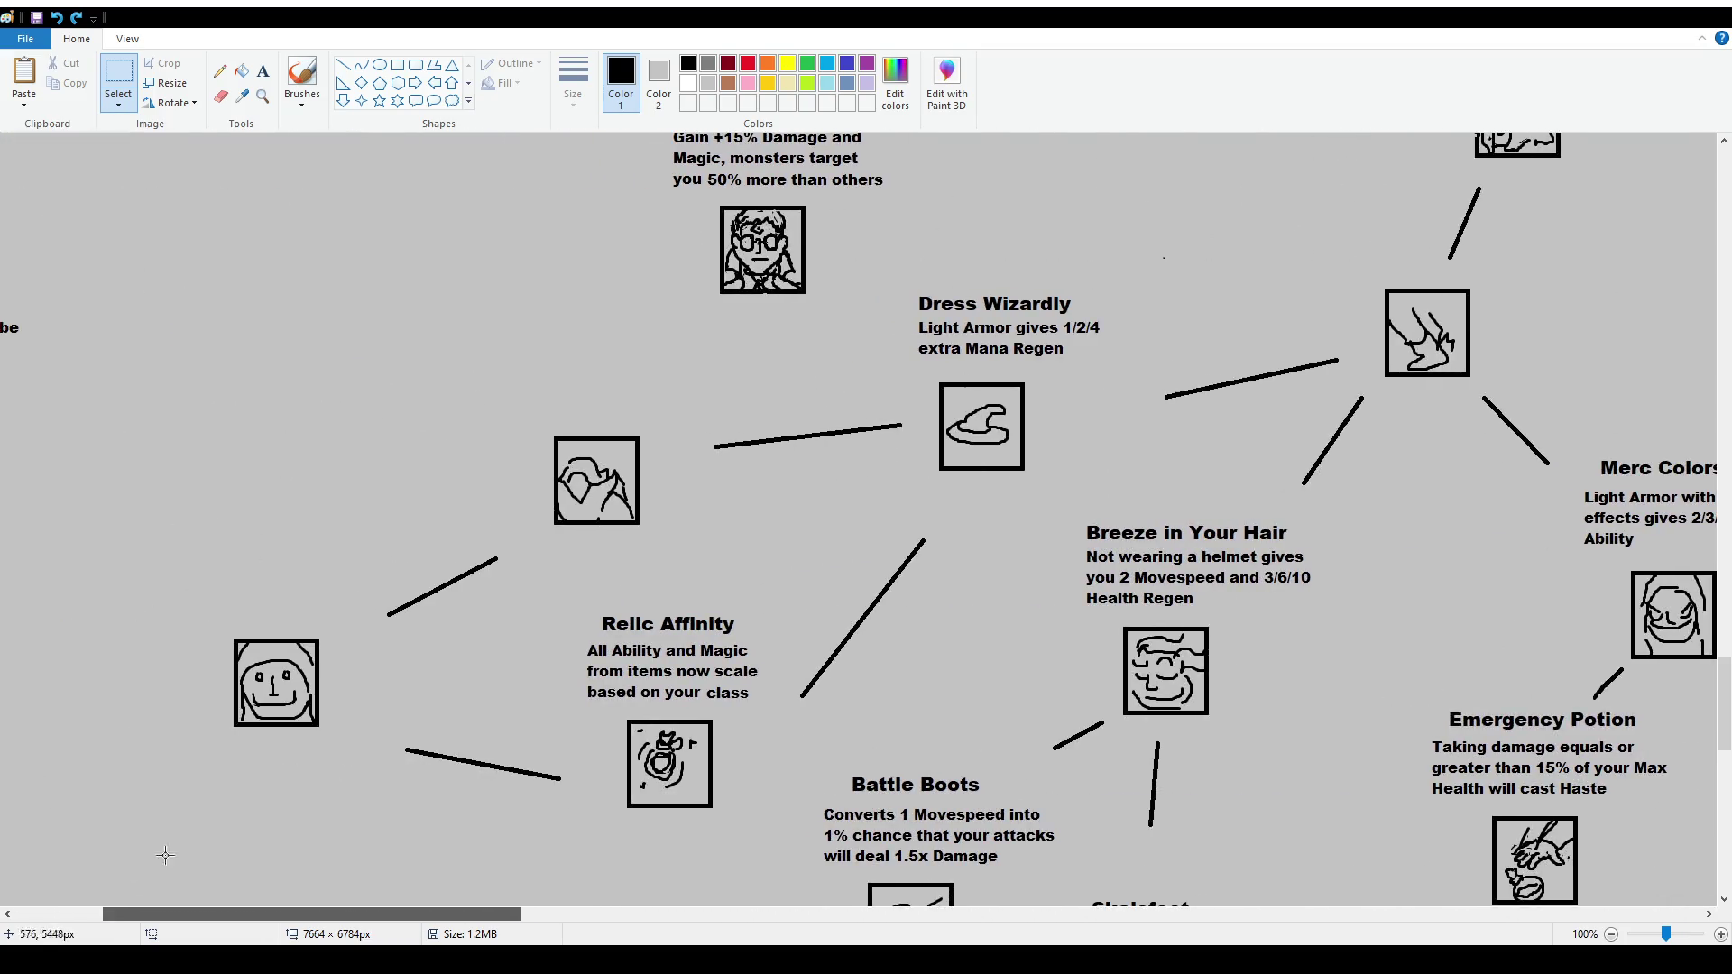
drag(634, 488, 877, 681)
click(877, 681)
drag(647, 479, 902, 693)
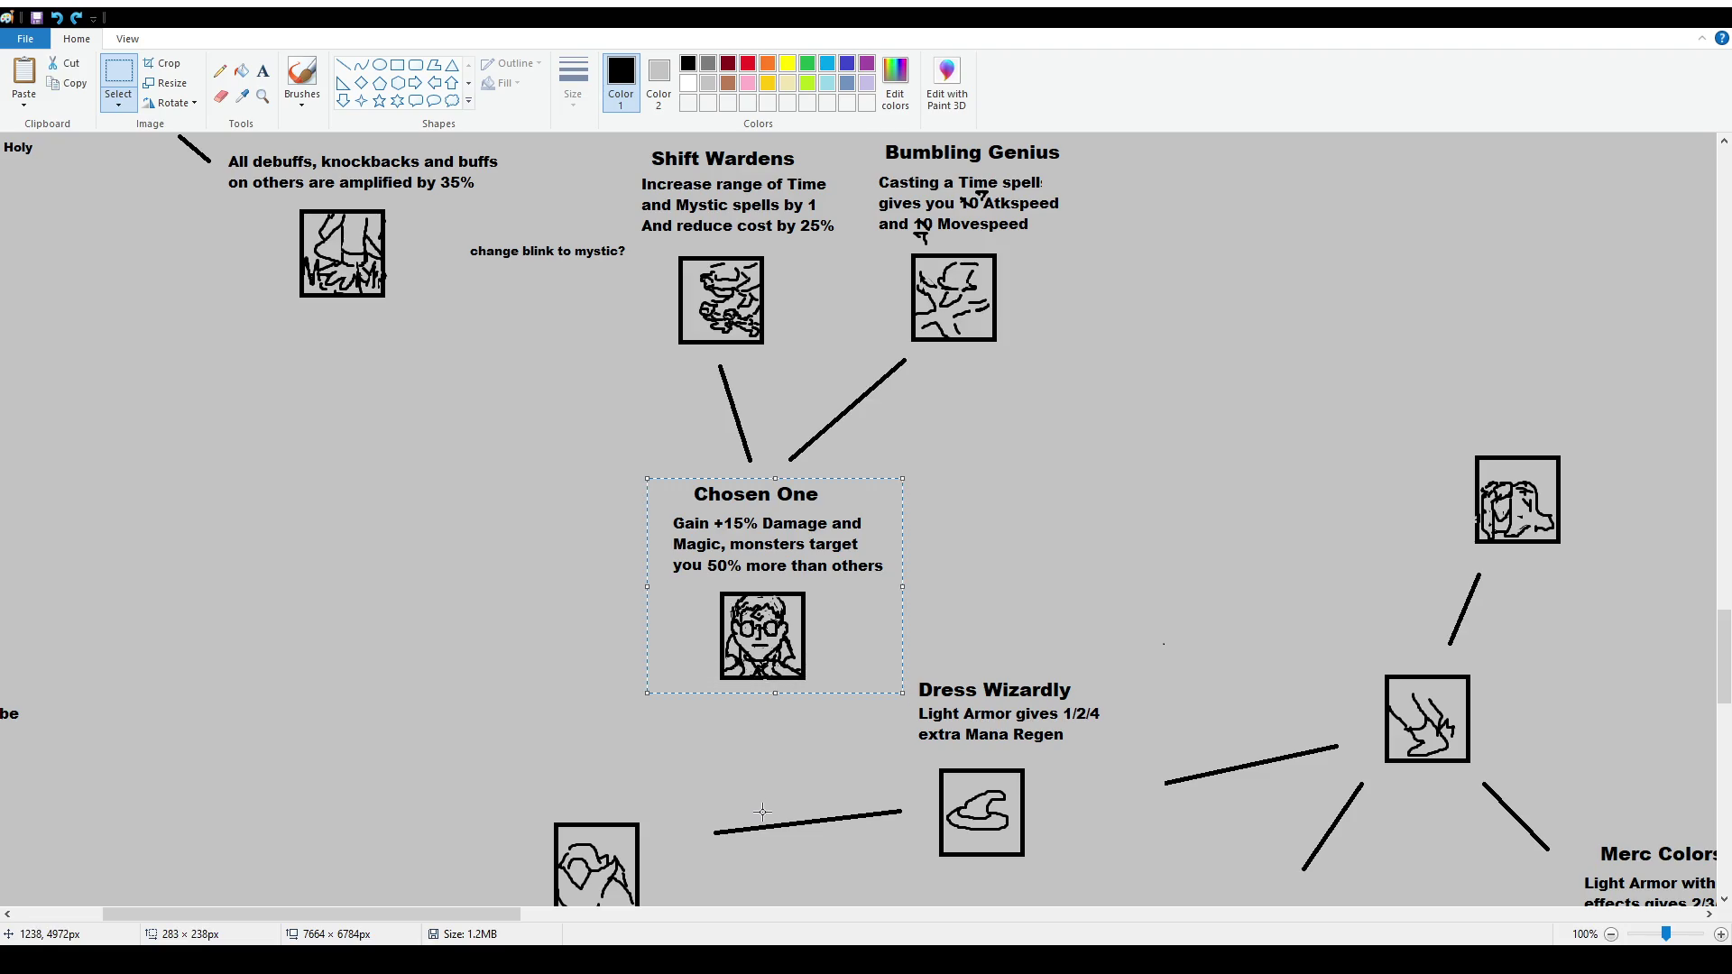
Frame the Chosen One block once more, clear it, and return toward Carry Your Might
drag(444, 913, 501, 920)
click(540, 846)
mouse_move(435, 473)
mouse_down()
mouse_move(636, 585)
mouse_move(686, 689)
mouse_up()
click(907, 631)
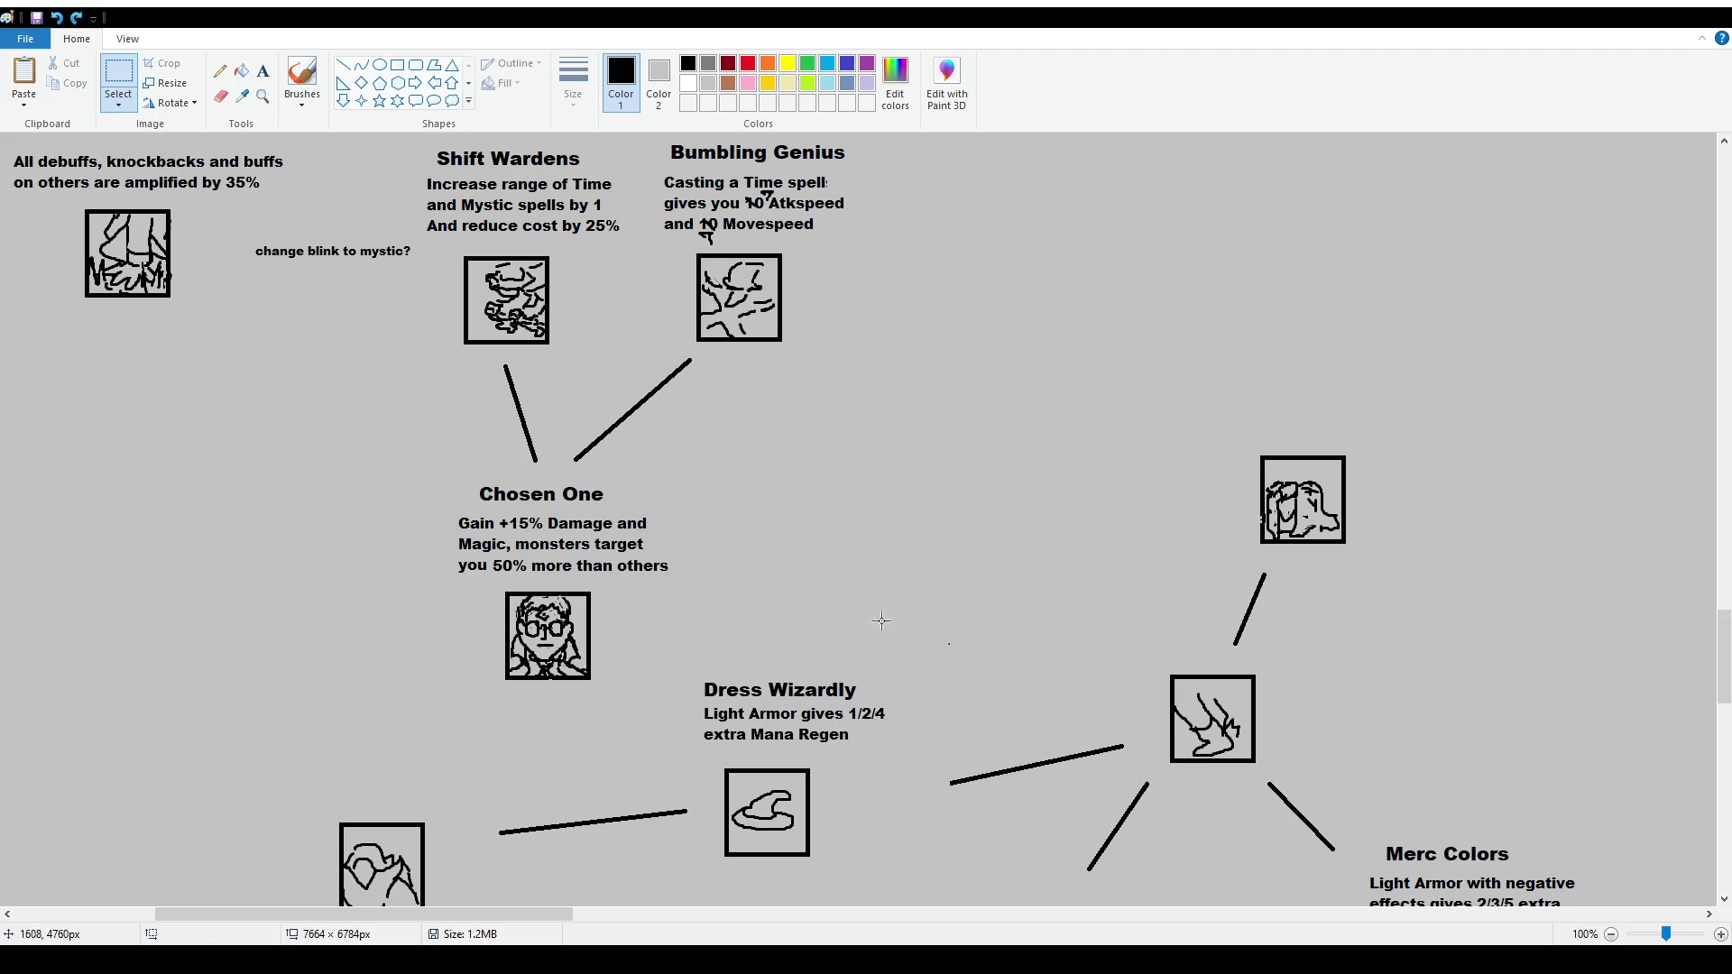
mouse_move(548, 914)
mouse_down()
mouse_move(698, 934)
mouse_move(977, 916)
mouse_up()
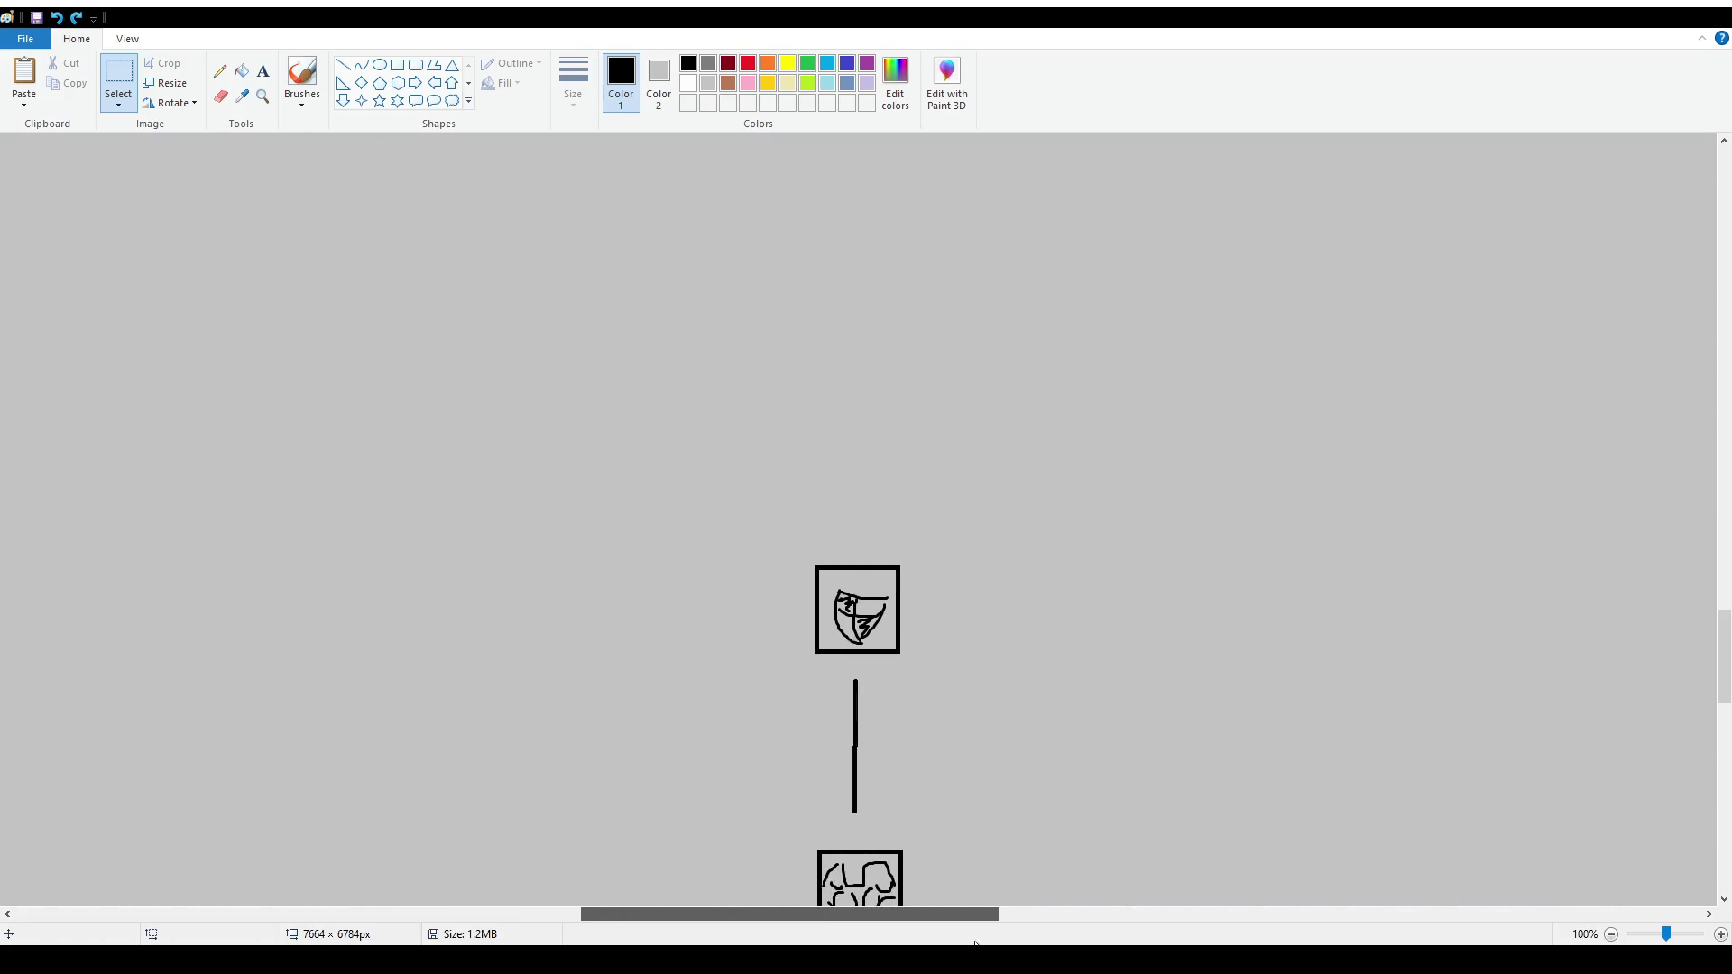
scroll(1131, 757, down, 4)
drag(844, 929, 1148, 932)
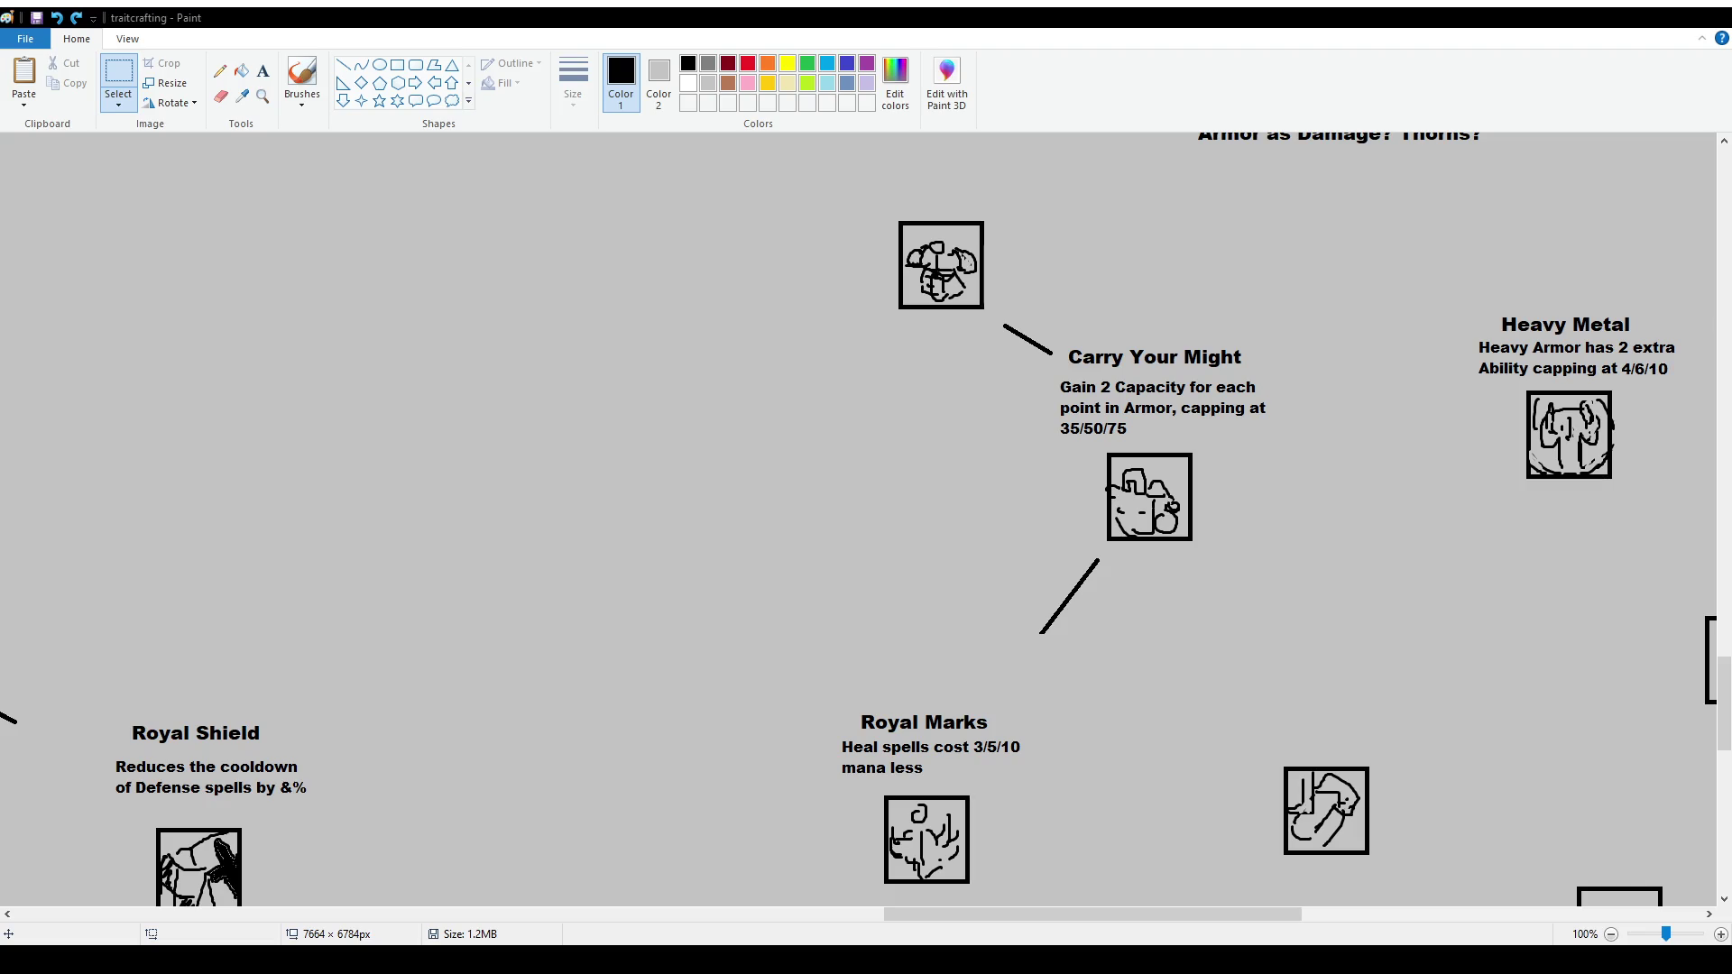
Scroll and pan right until Carry Your Might and the Capacity brainstorm notes are visible
drag(930, 914, 136, 912)
scroll(586, 654, up, 5)
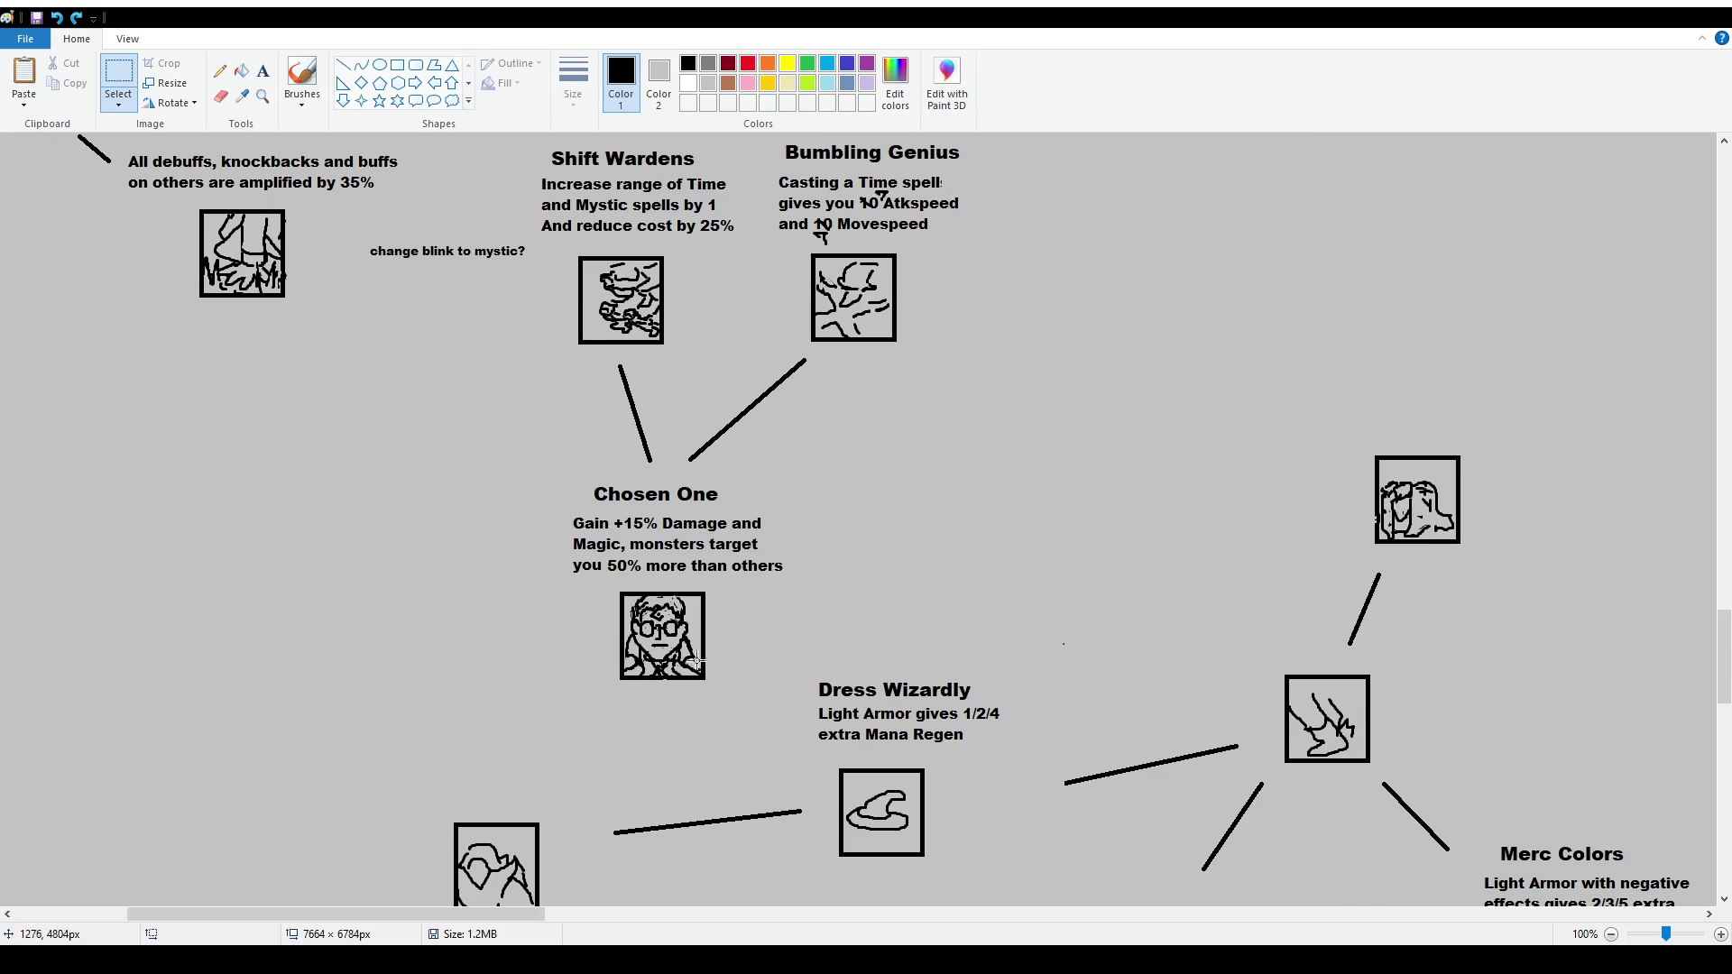
scroll(692, 664, up, 2)
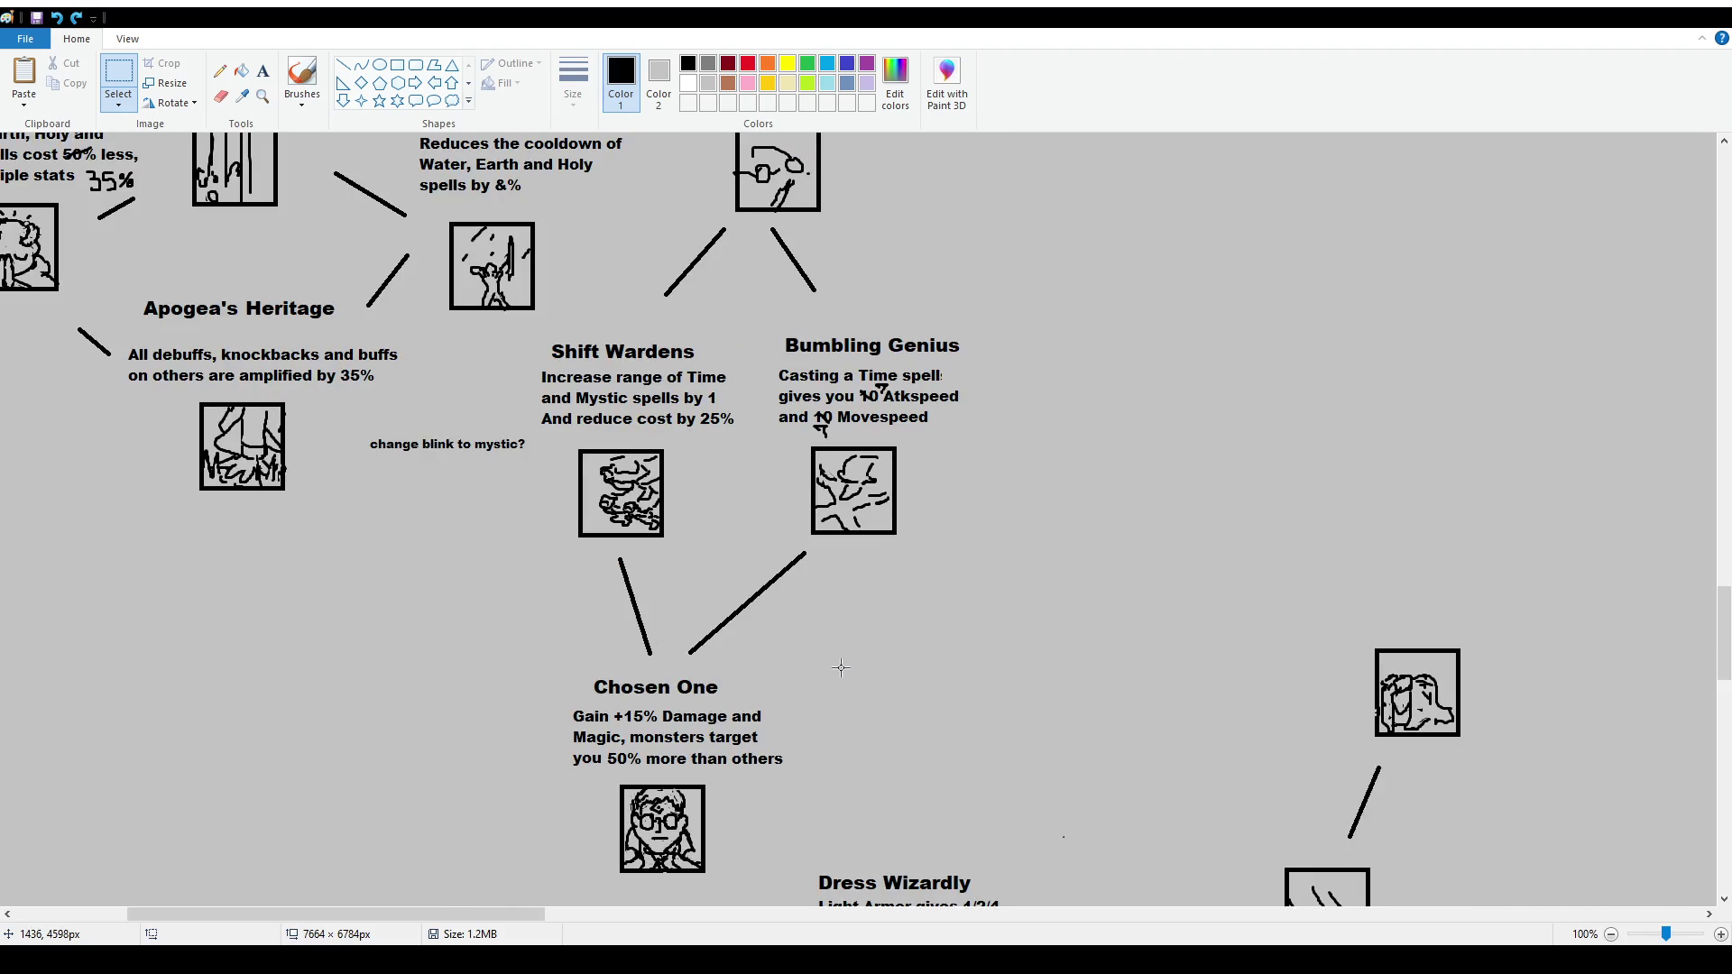
scroll(841, 668, up, 4)
scroll(841, 668, down, 1)
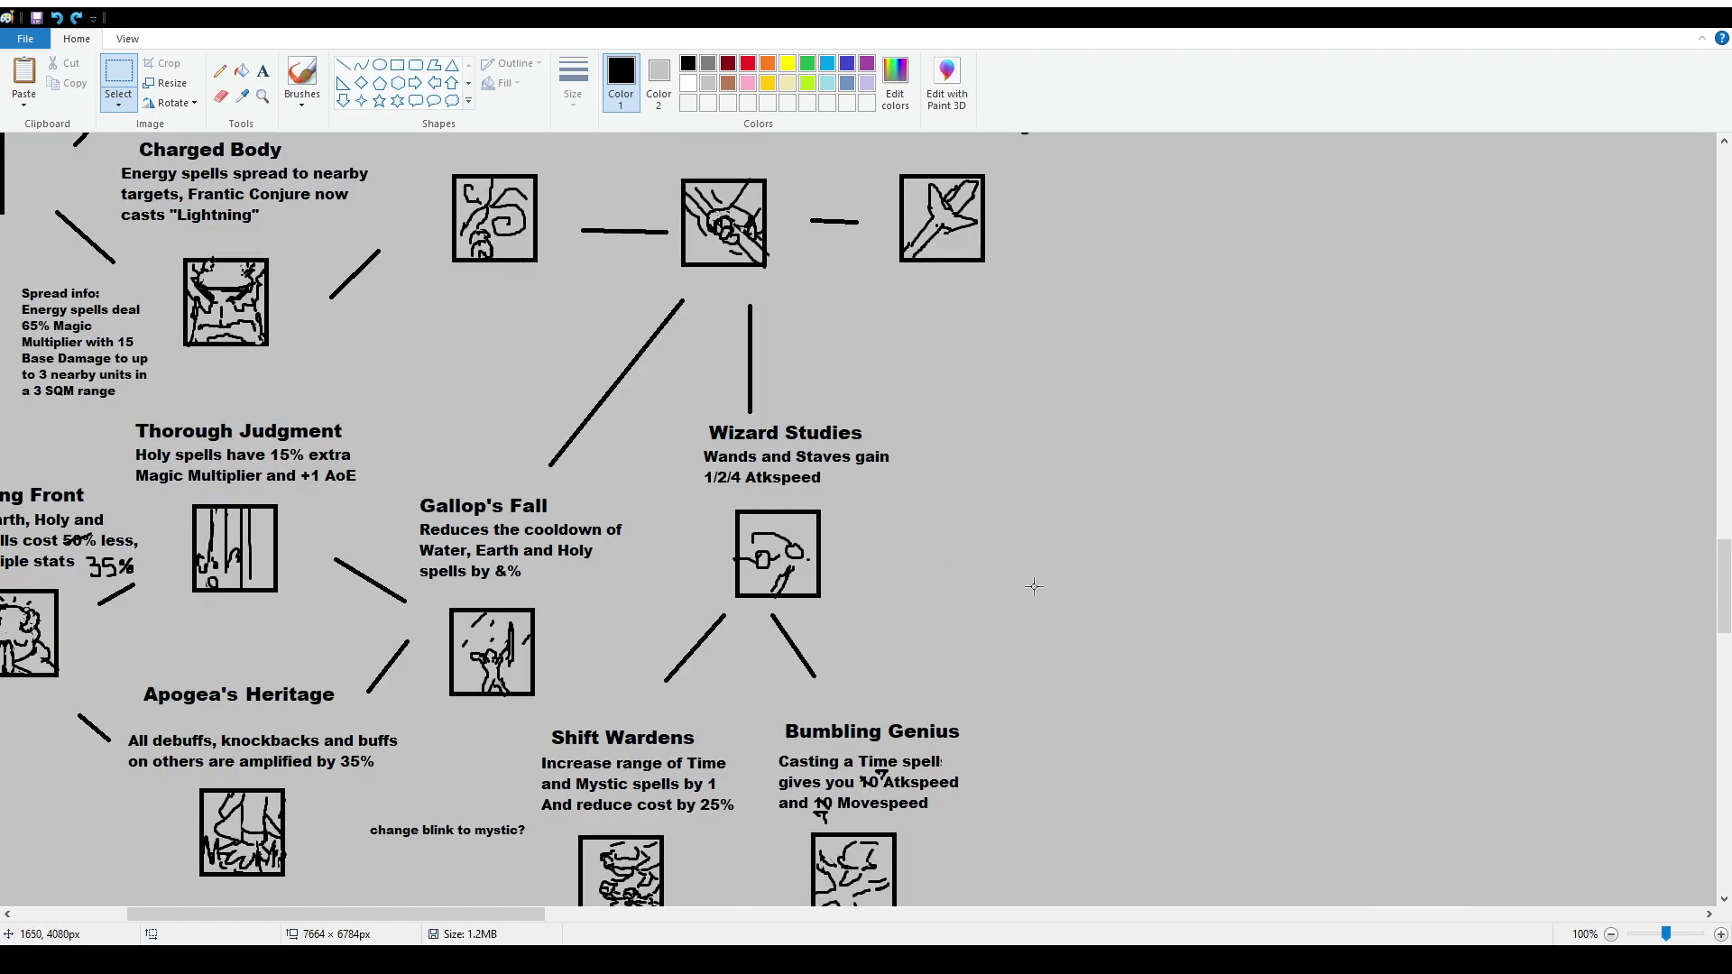
scroll(912, 509, up, 2)
scroll(912, 510, down, 4)
scroll(917, 527, down, 1)
scroll(917, 527, down, 2)
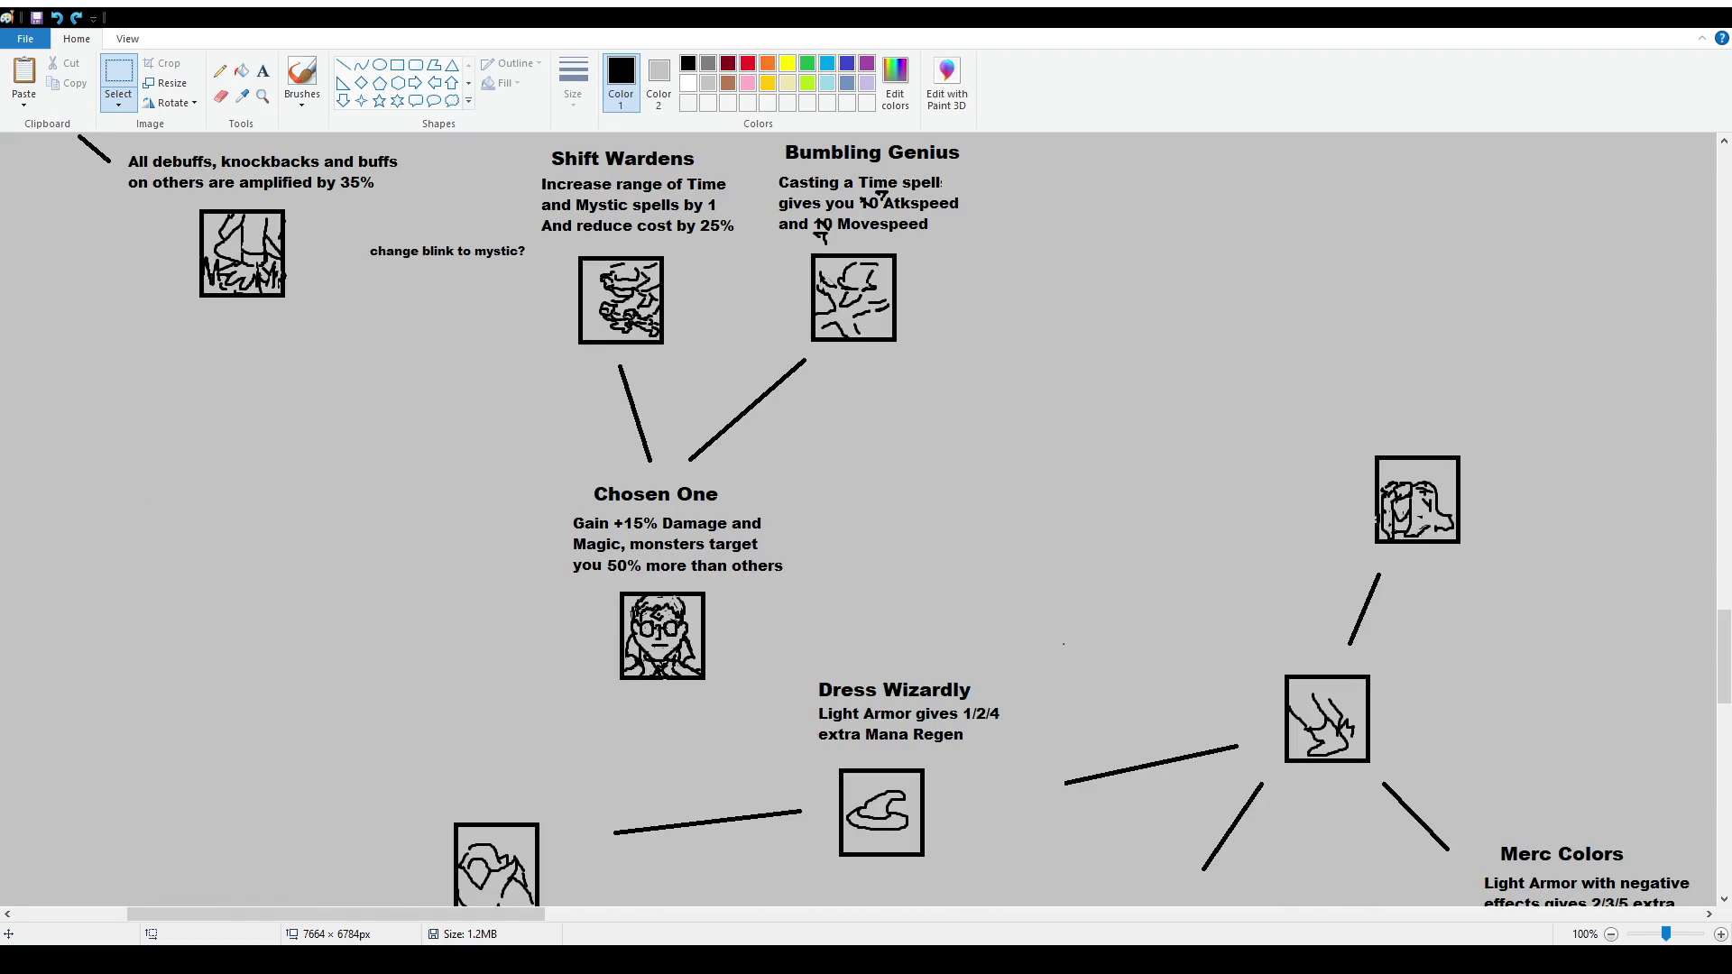
mouse_move(474, 908)
mouse_down()
mouse_move(675, 943)
mouse_move(1330, 914)
mouse_up()
scroll(1112, 745, down, 2)
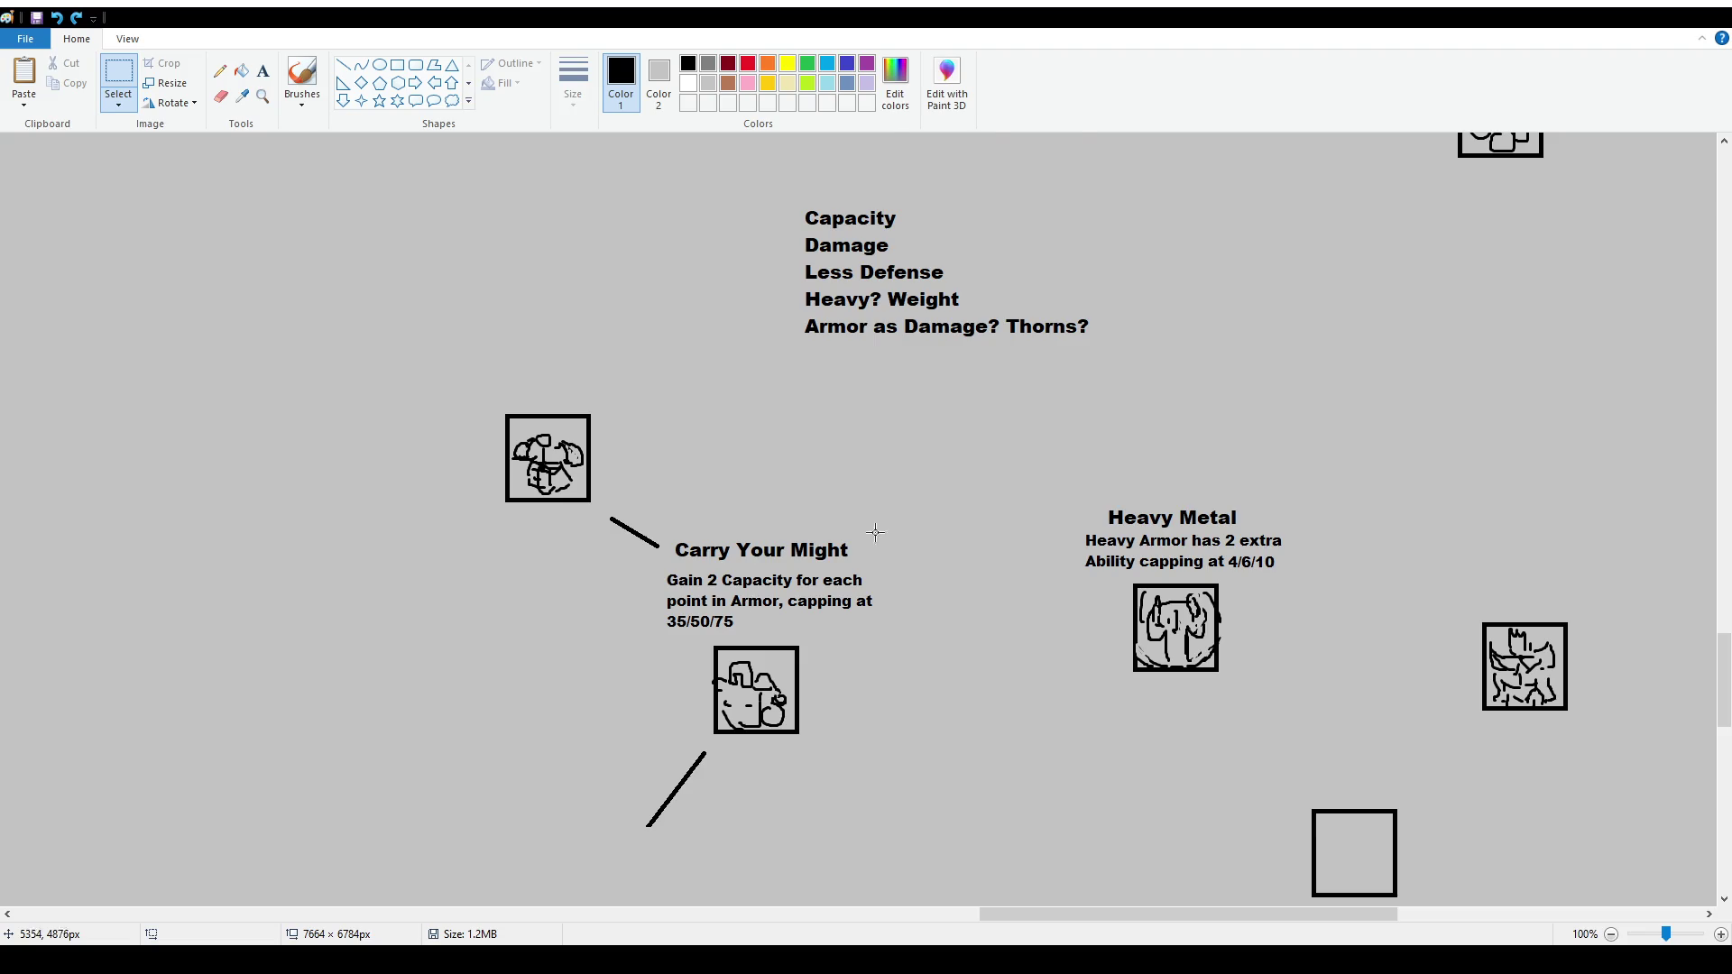
Select and delete the old 'Gain 2 Capacity' description under Carry Your Might
scroll(807, 489, down, 2)
click(122, 77)
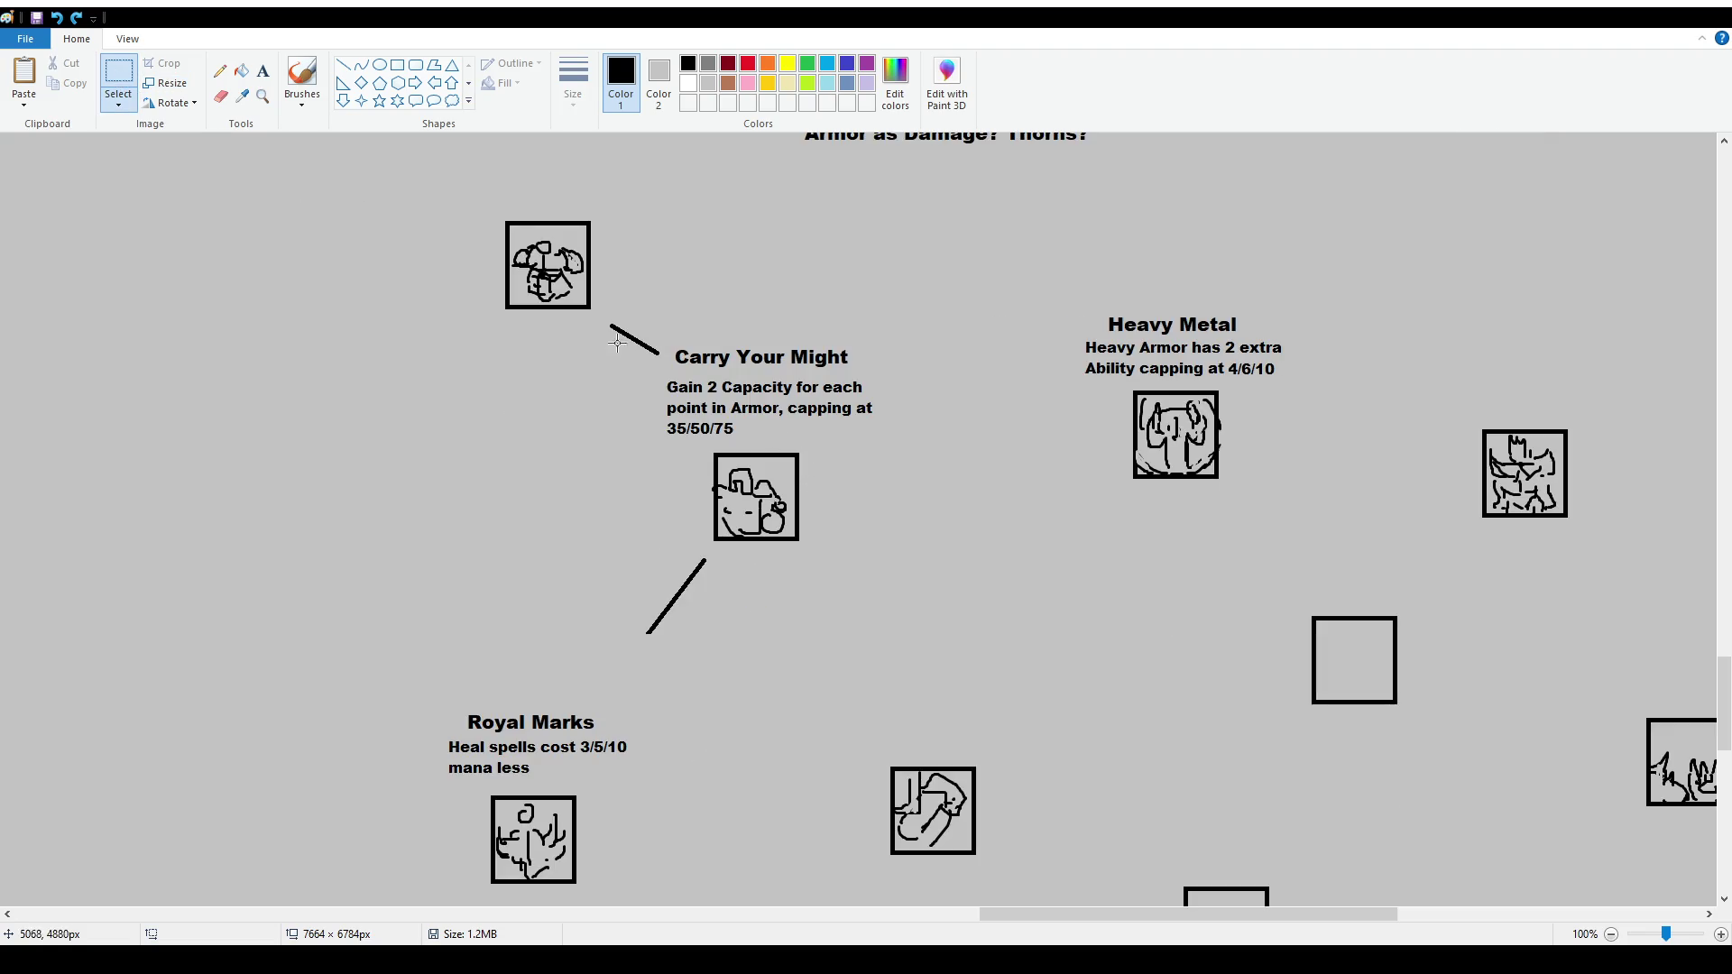
drag(644, 374, 893, 443)
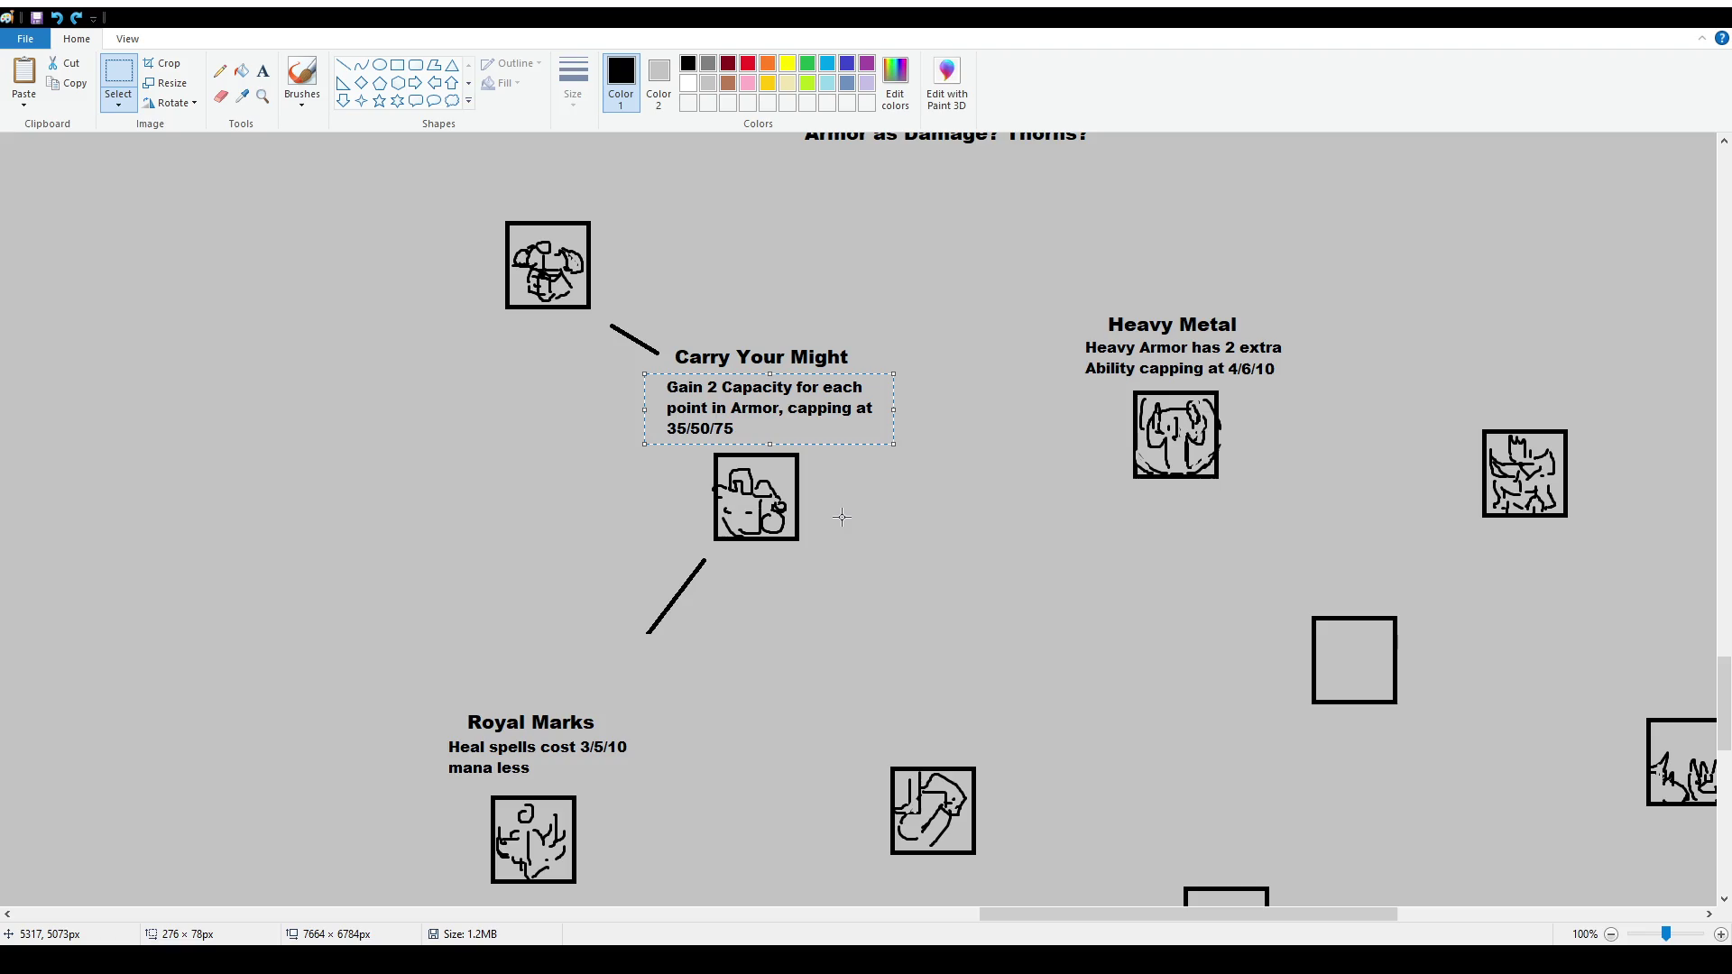
key(Delete)
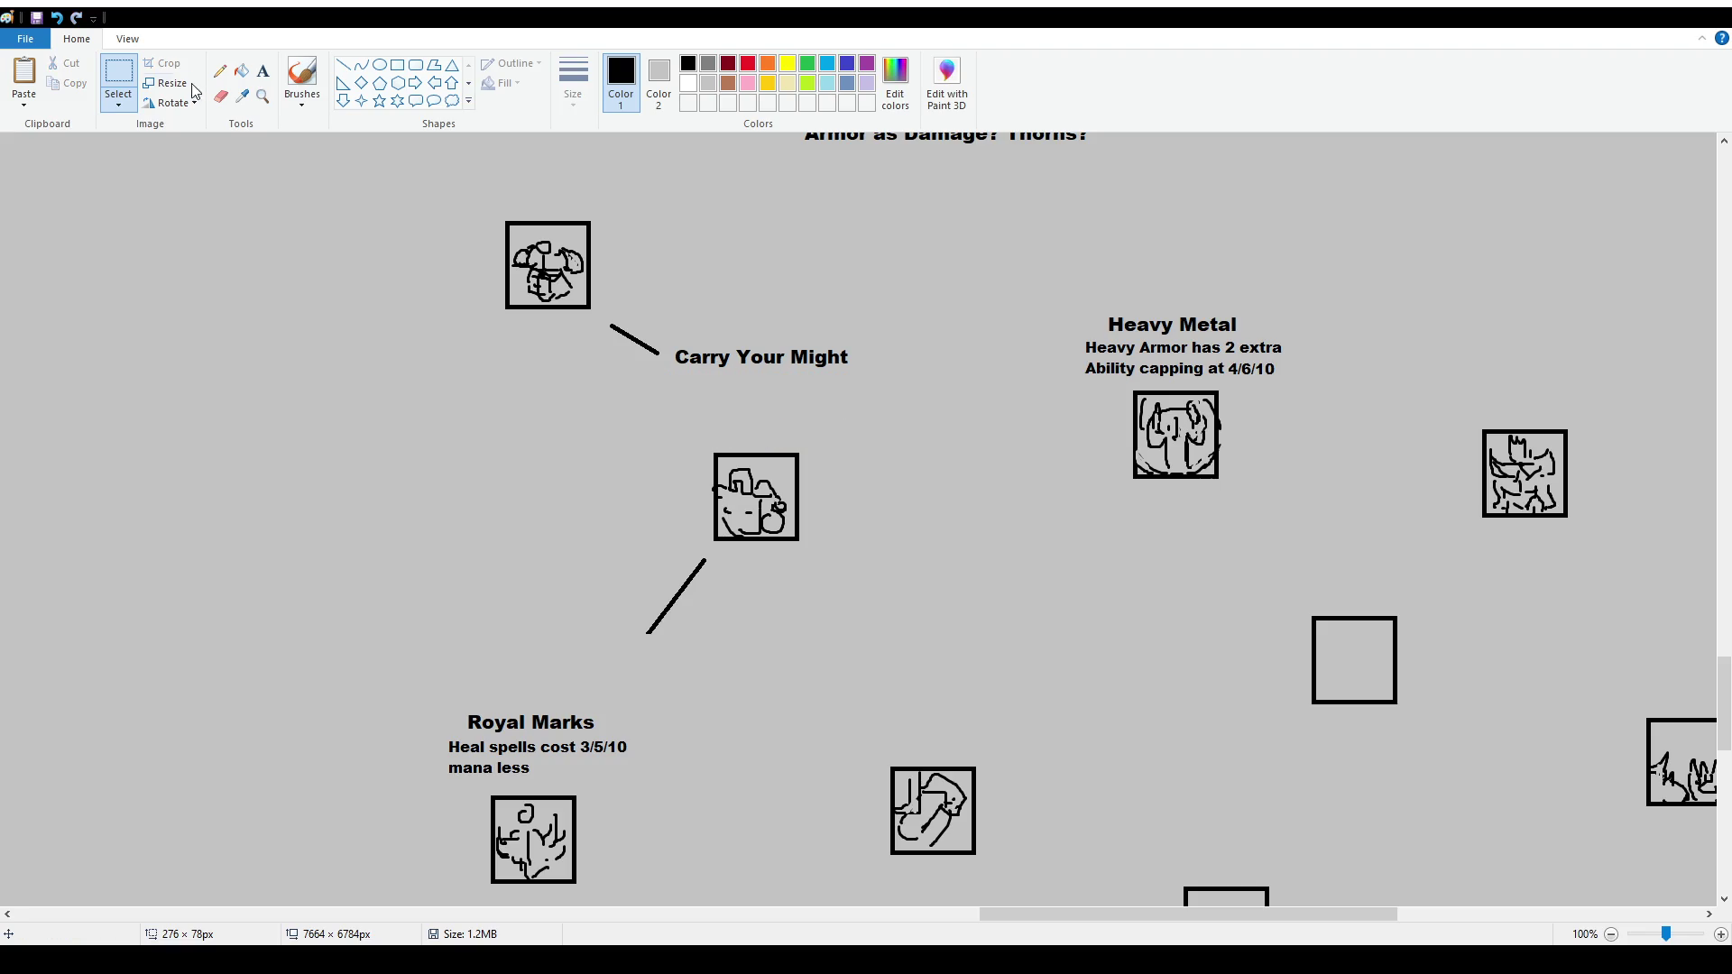
Add a text box reading 'Gain 50 Capacity and 1 Health Regen per equipped Heavy Armor'
click(263, 70)
drag(672, 380, 918, 437)
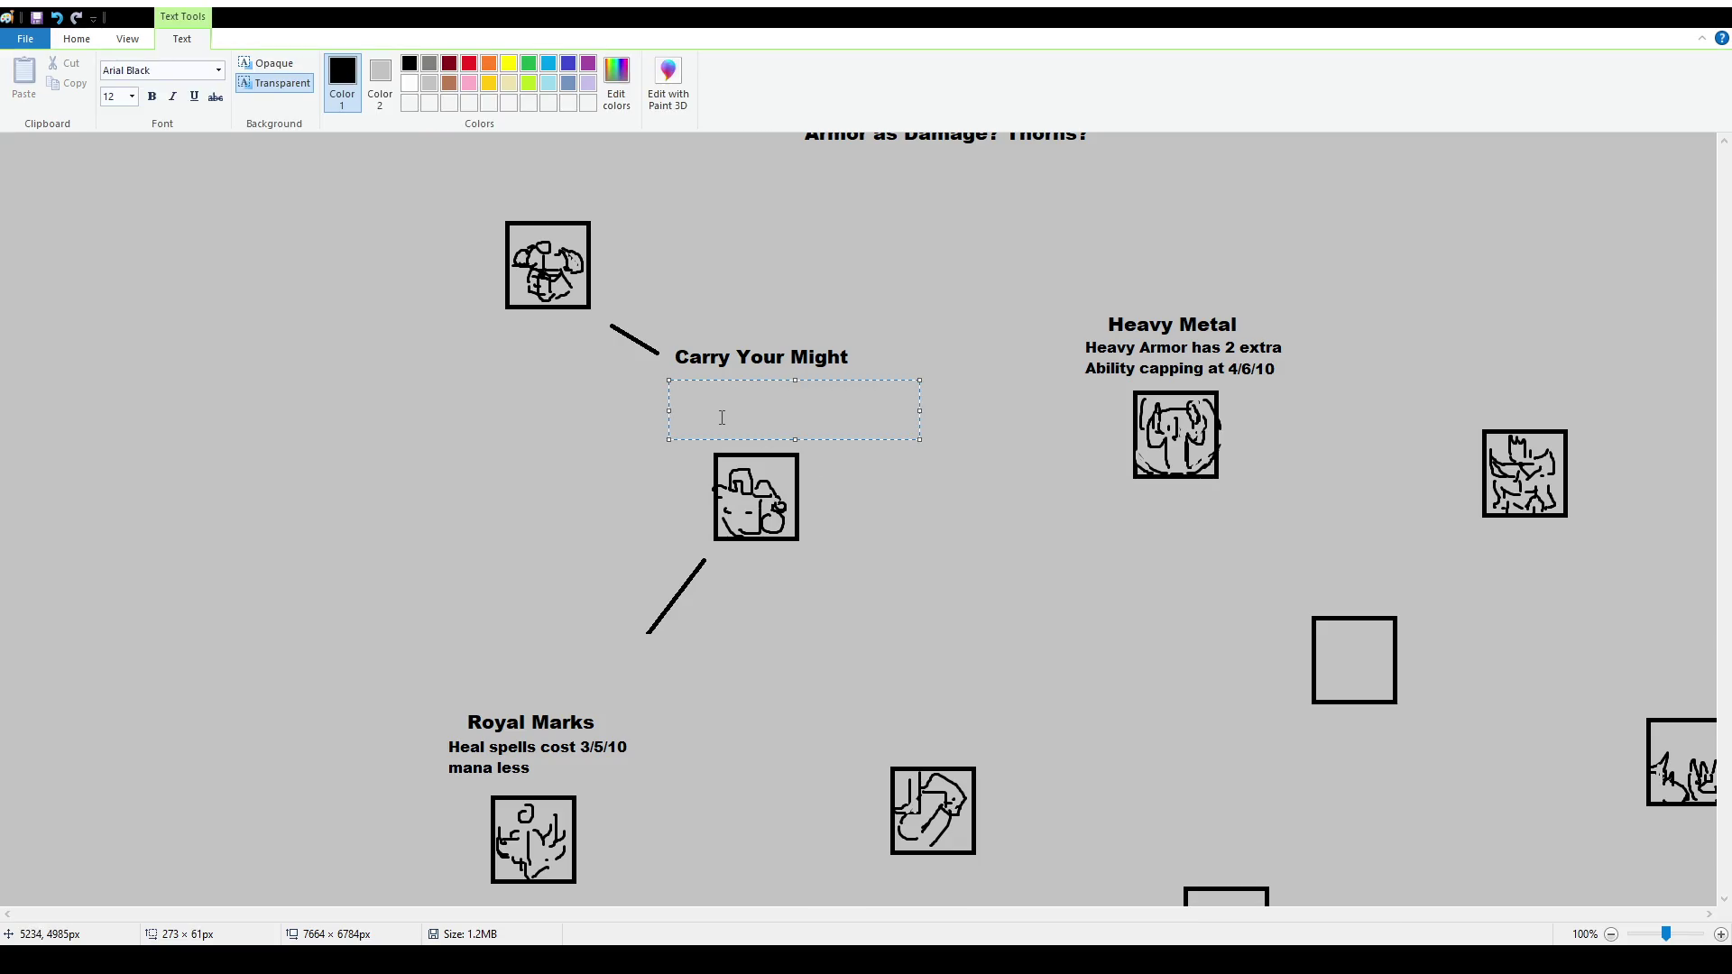
text(Gain)
text( 50 Capacity )
text(and )
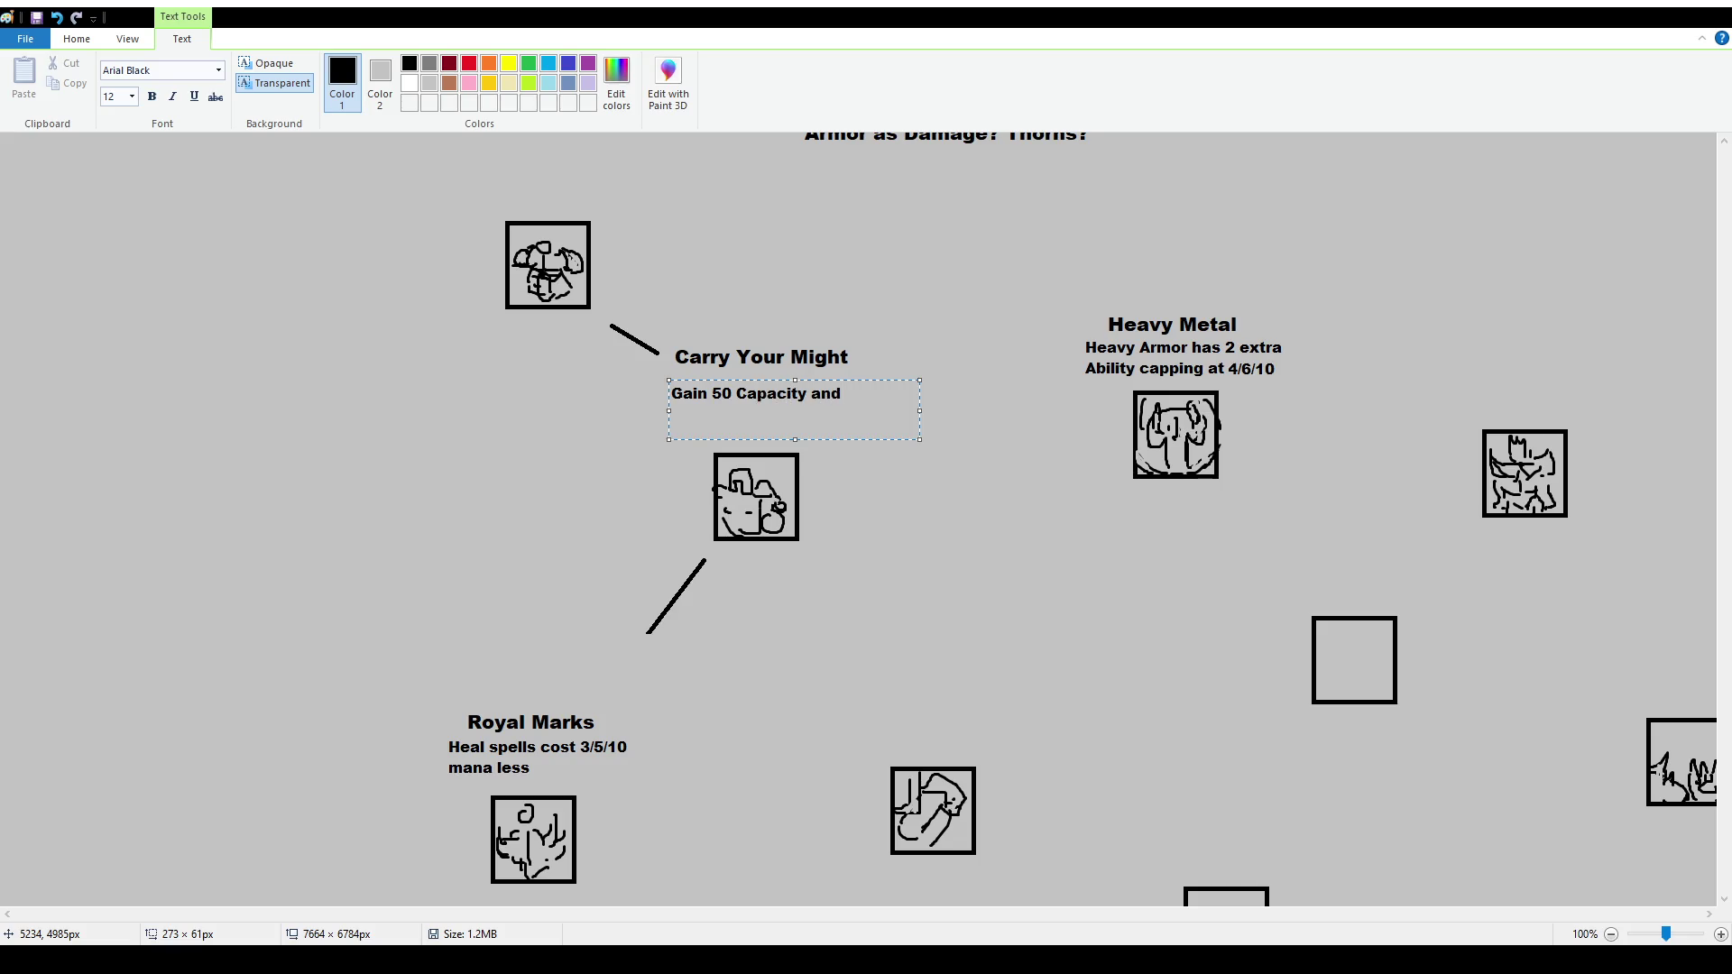
text(1 Health Regen )
text(per equipped )
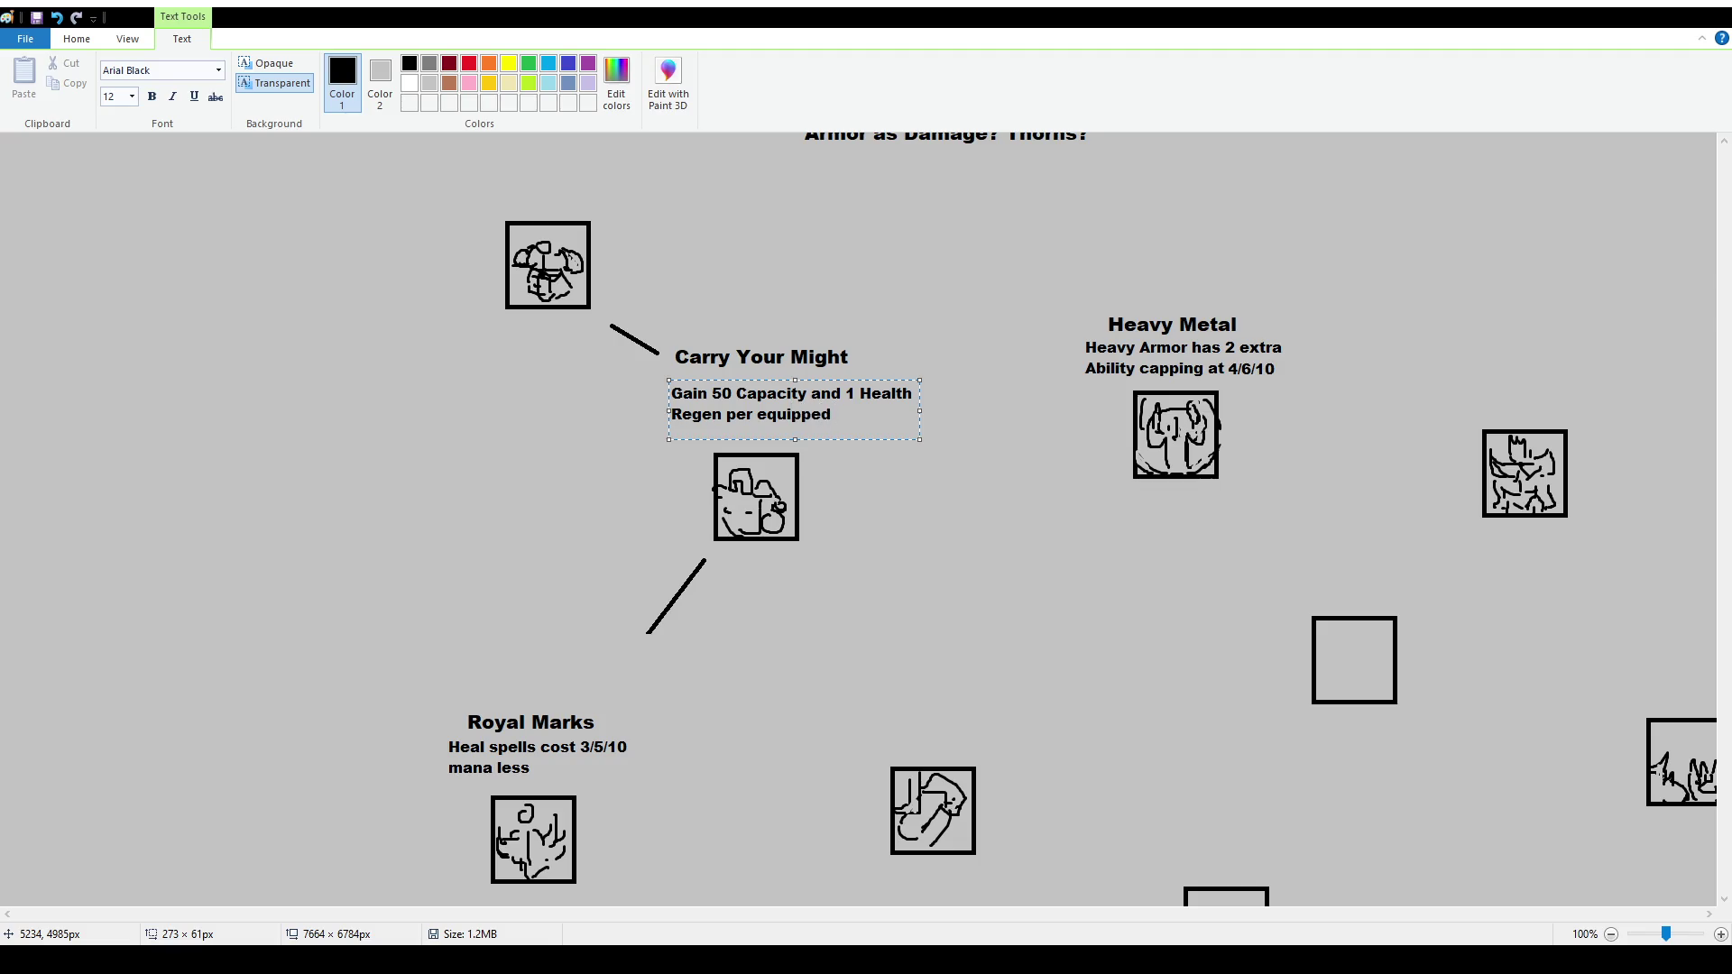
text(Heavy Armor)
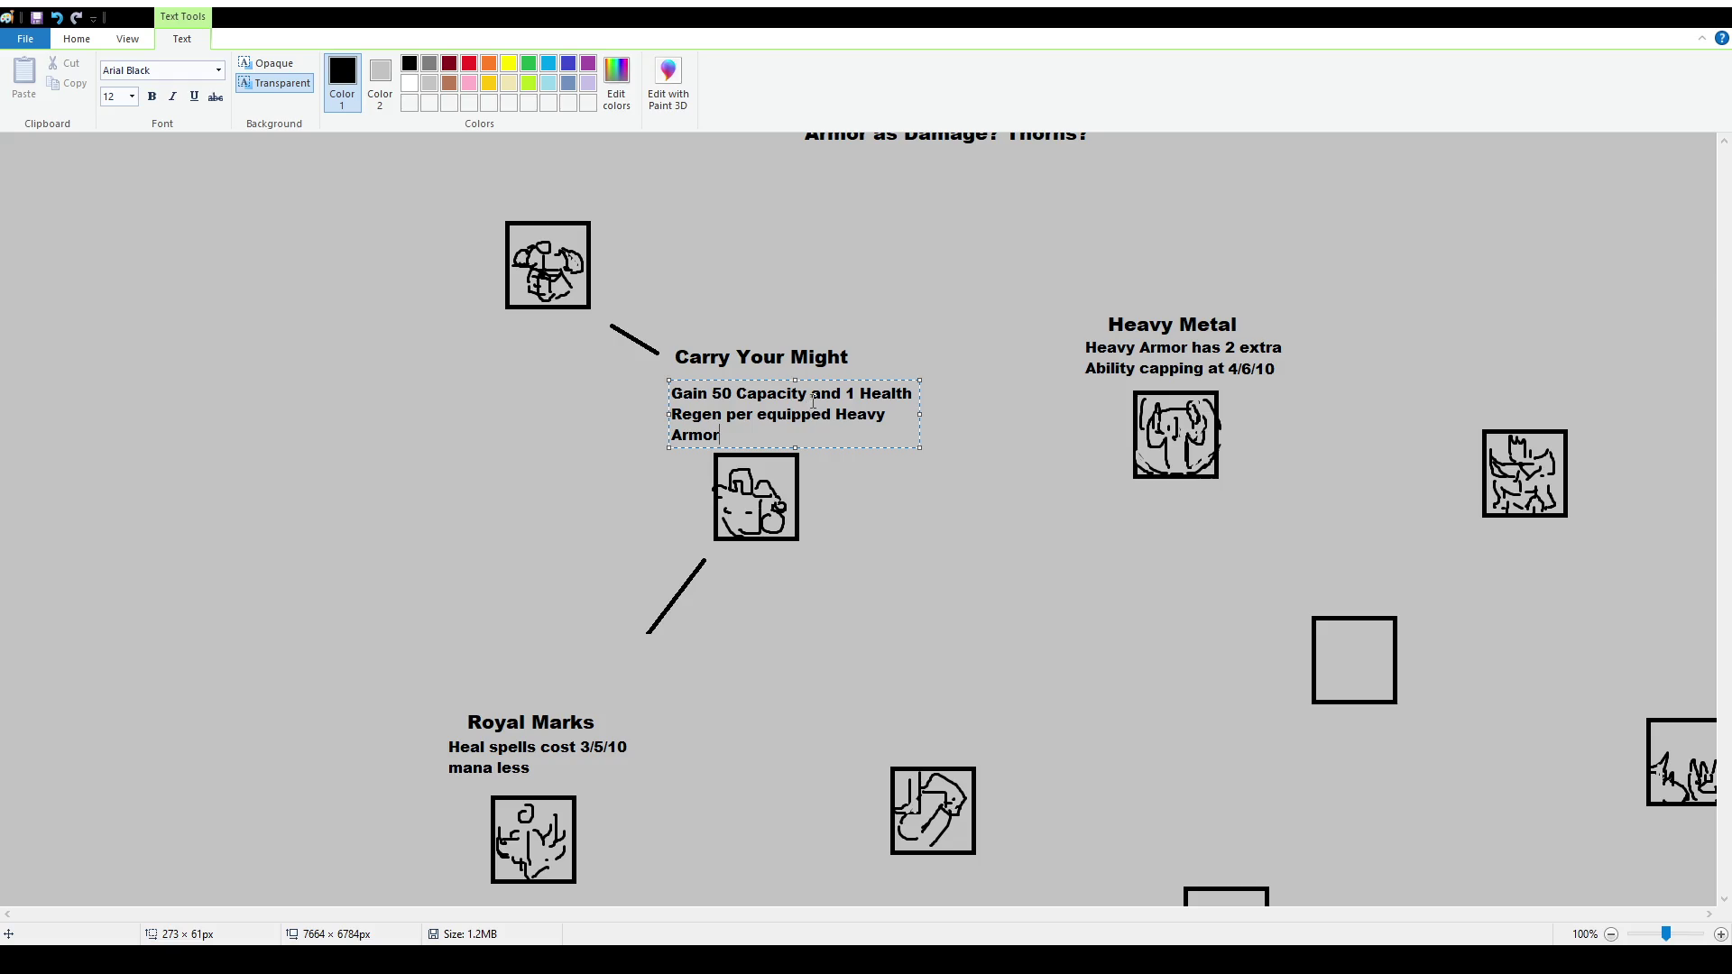
Reword it to 'Gain 50 Capacity, Heavy Armor has 1/2/4 extra Health Regen' and commit
drag(811, 396, 803, 479)
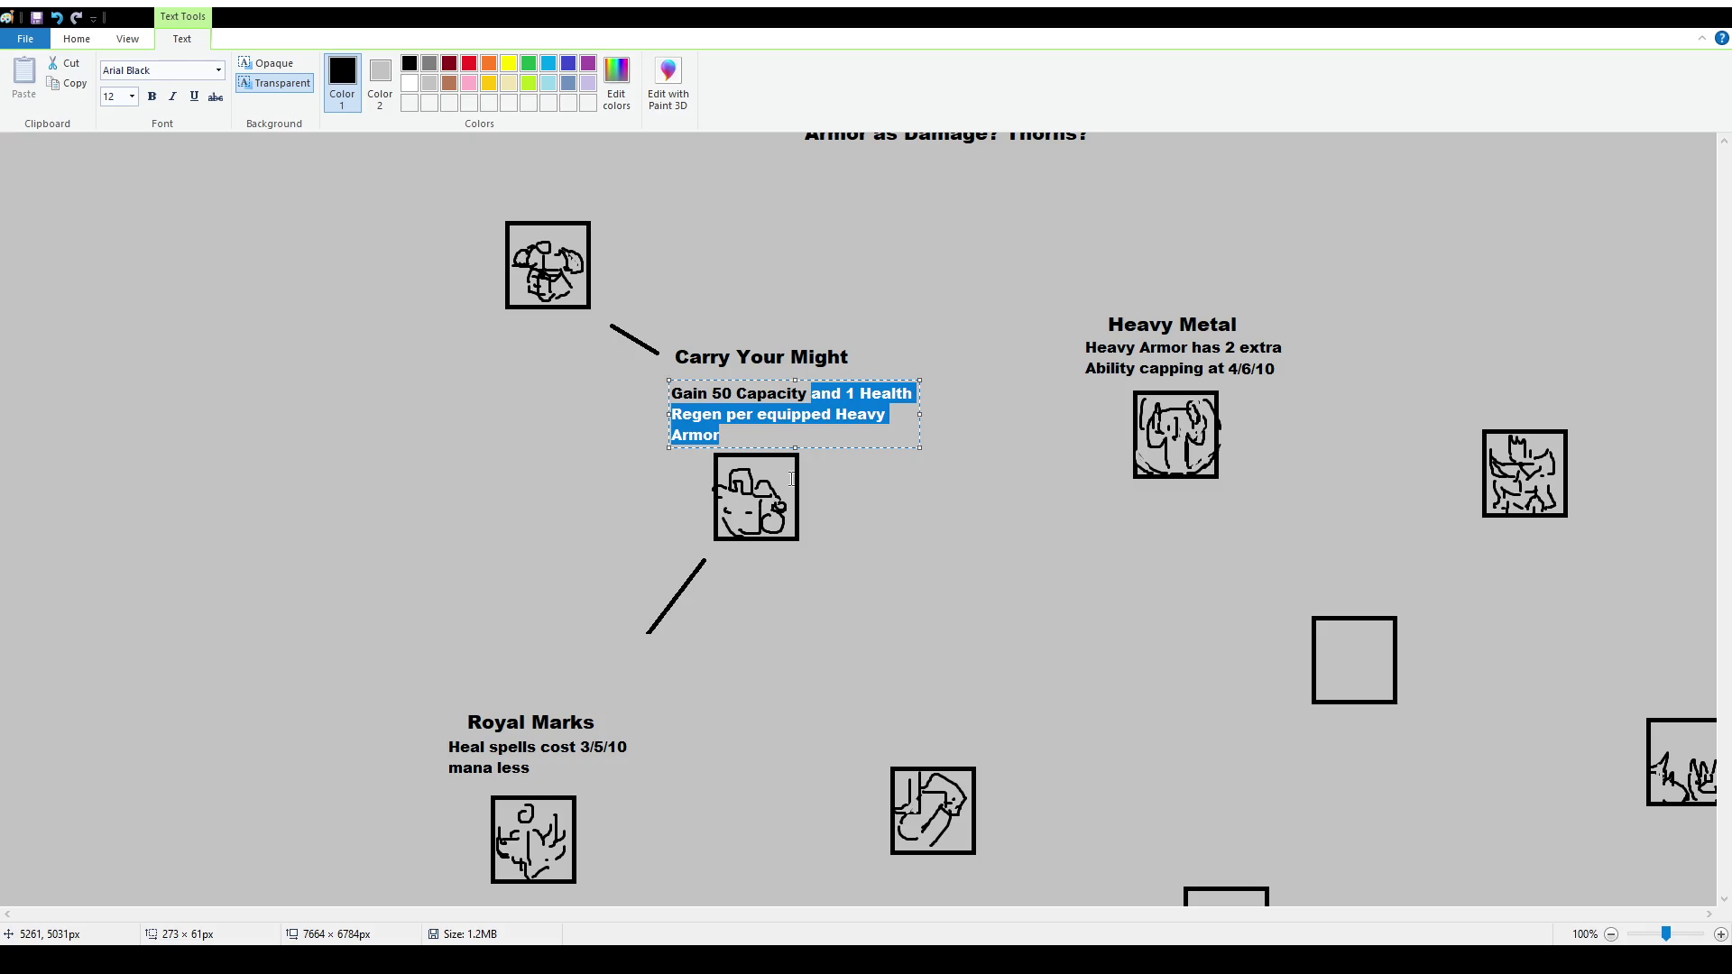
key(ctrl+x)
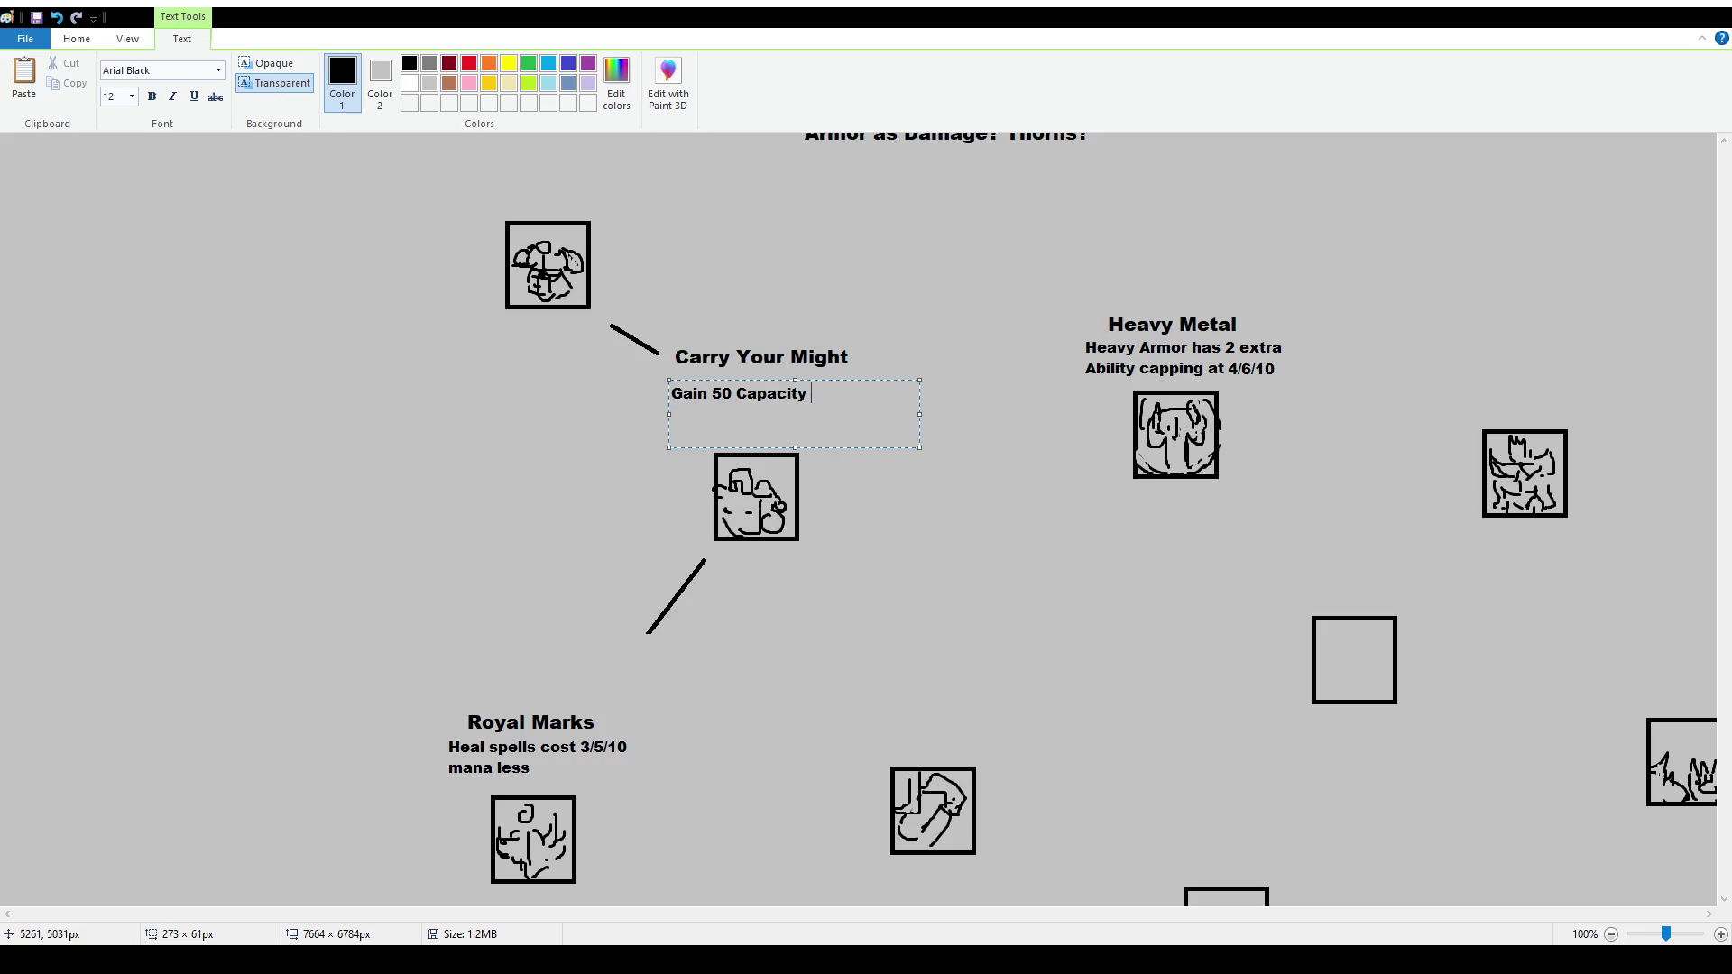
text(,Heavy Armor has)
text( 1 extra Heal)
text(th Regen )
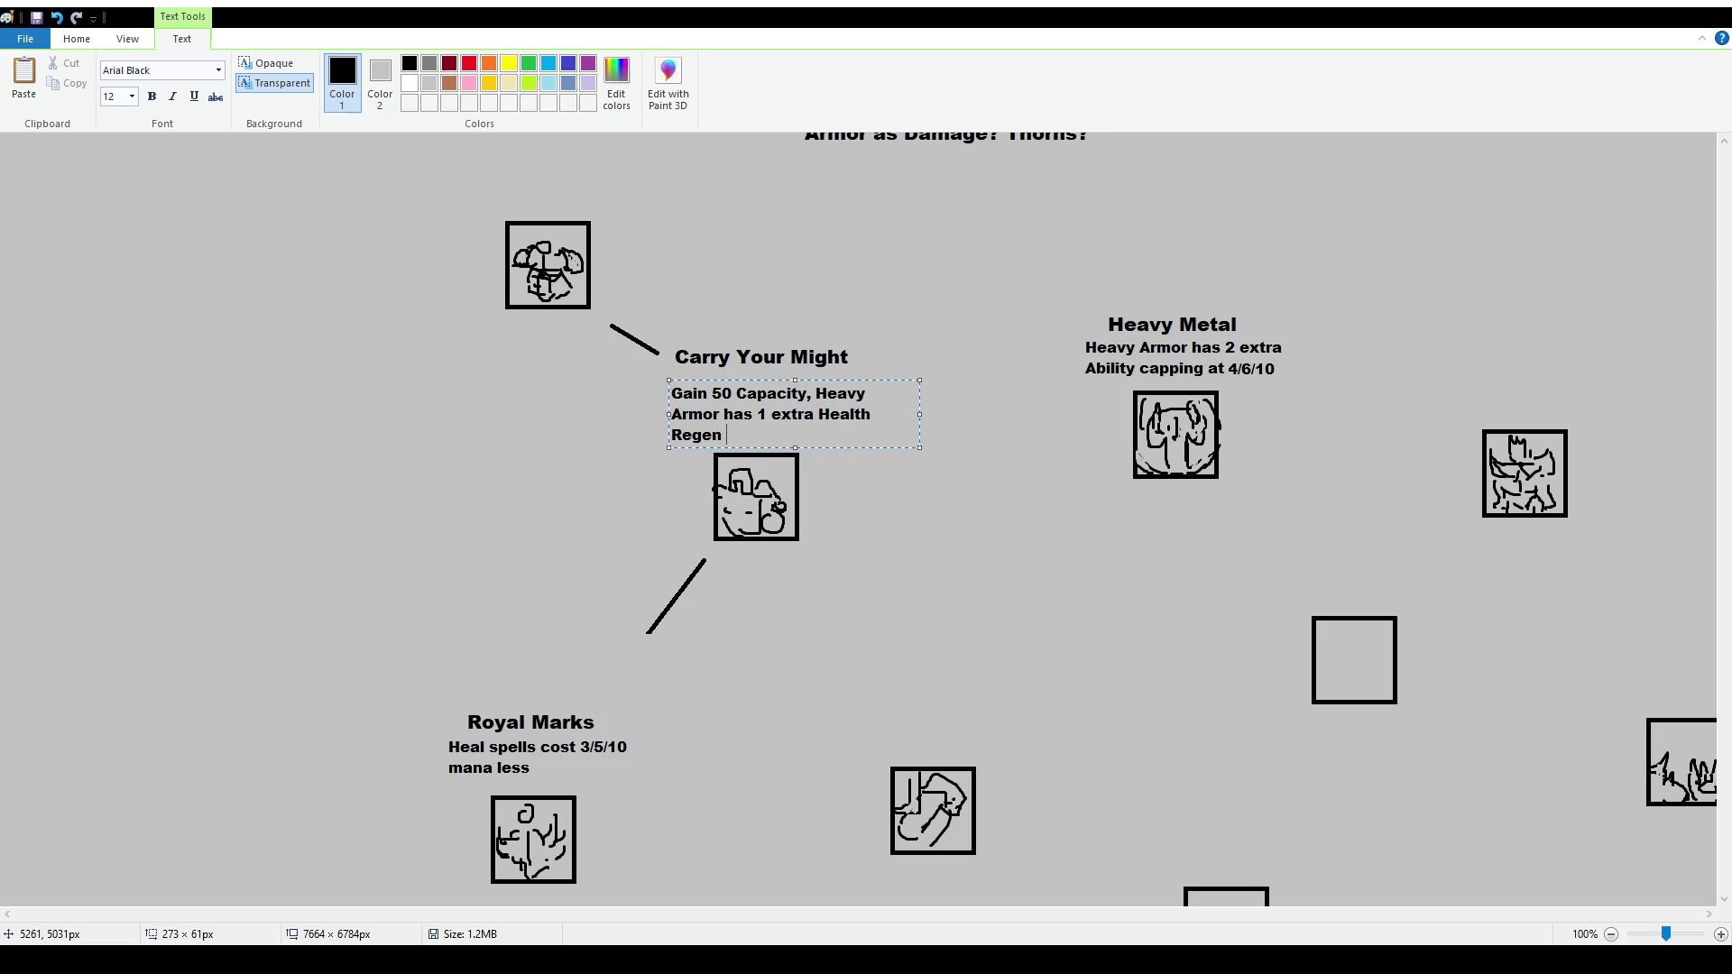
text(capping at)
key(BackSpace)
key(BackSpace)
key(BackSpace)
click(766, 414)
text(/2/4)
drag(864, 381, 853, 379)
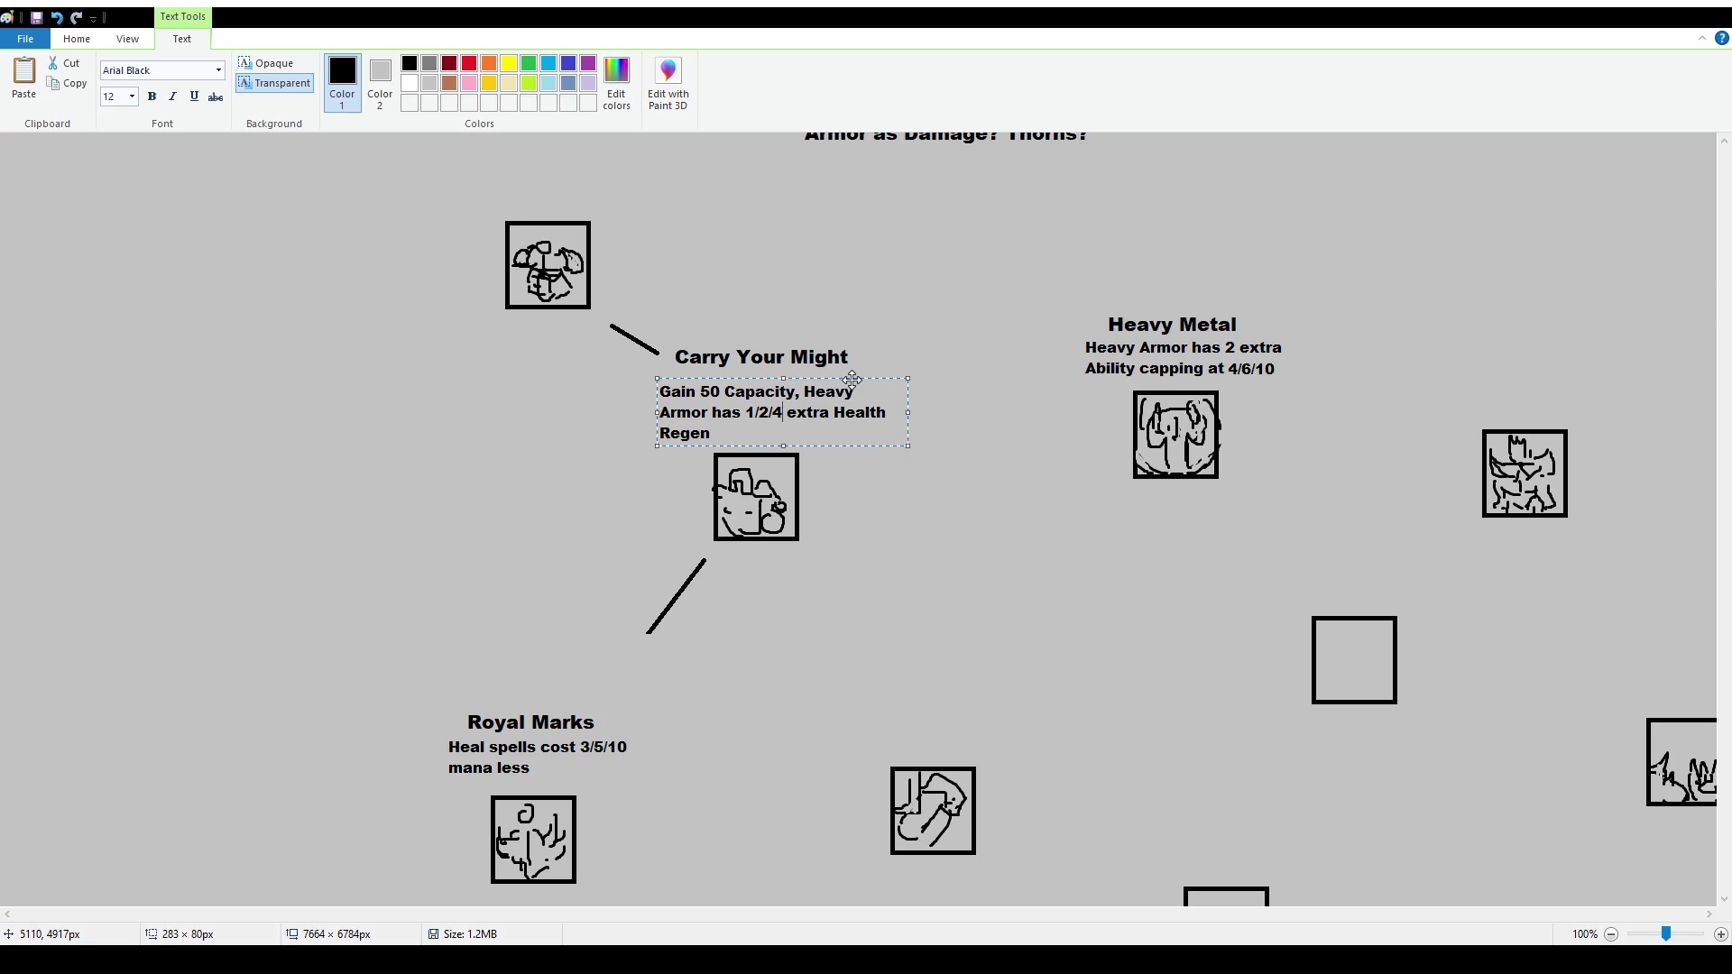
click(626, 521)
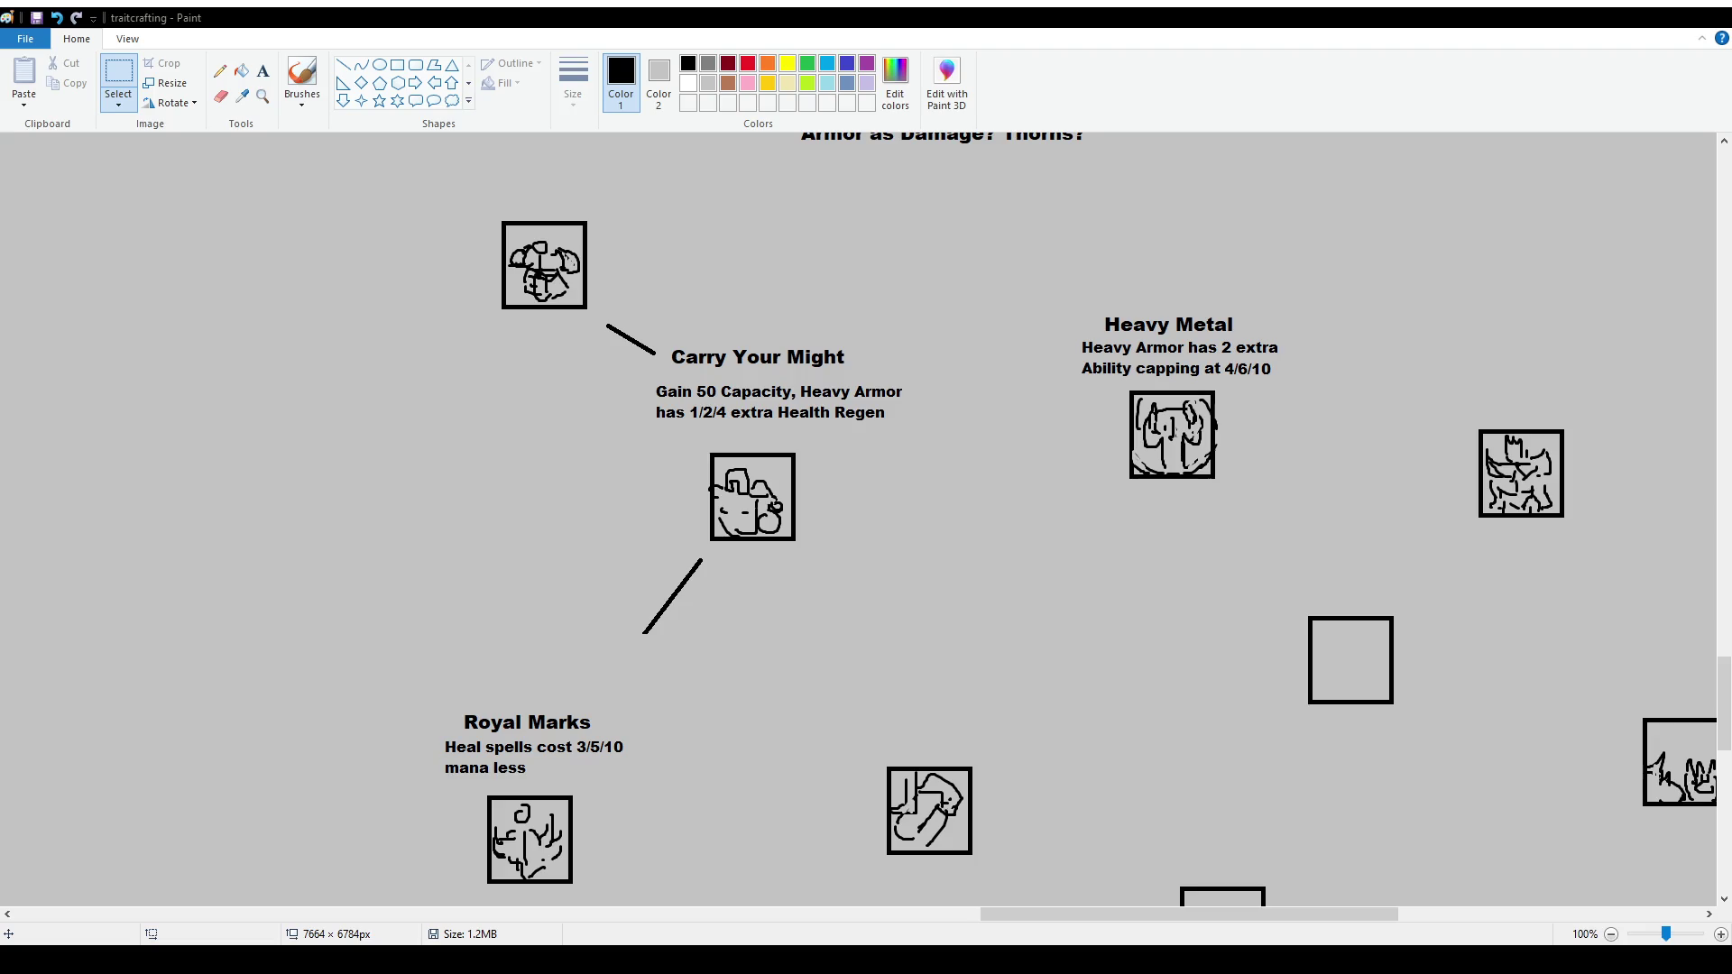
drag(654, 387, 915, 424)
click(916, 424)
mouse_move(1020, 915)
mouse_down()
mouse_move(1006, 930)
mouse_move(1048, 932)
mouse_up()
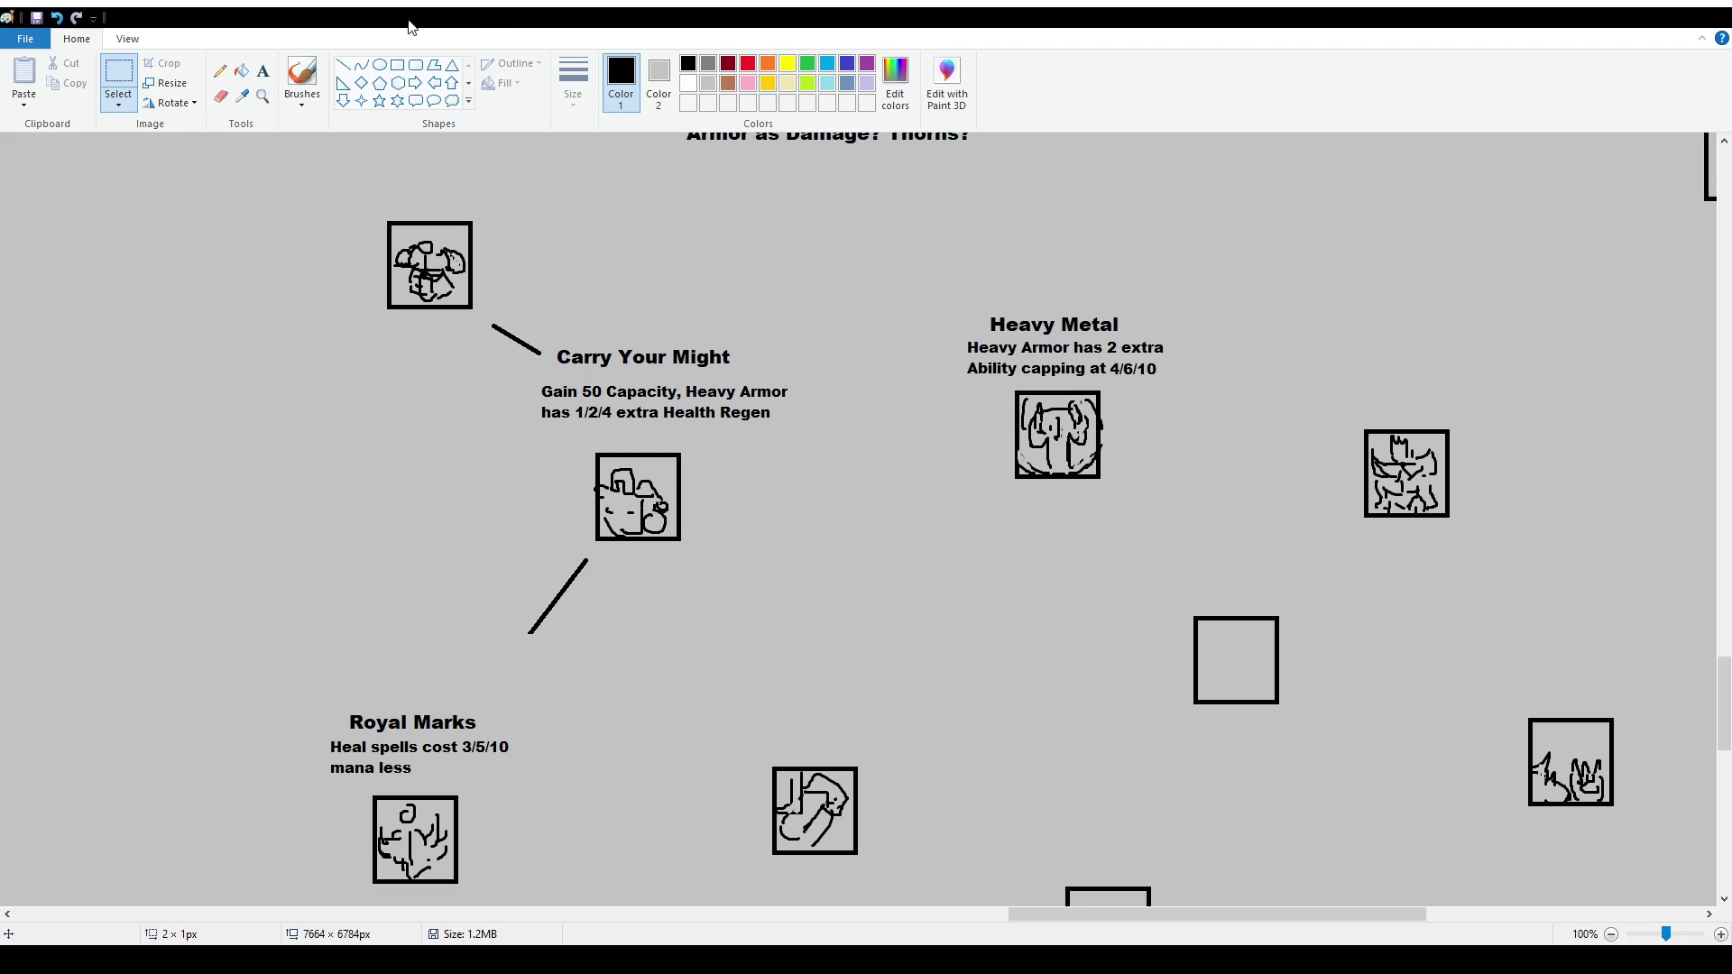
click(342, 65)
Draw a line from Carry Your Might toward Heavy Metal, then trial-select the Dress Wizardly block and top icon
drag(751, 476, 945, 444)
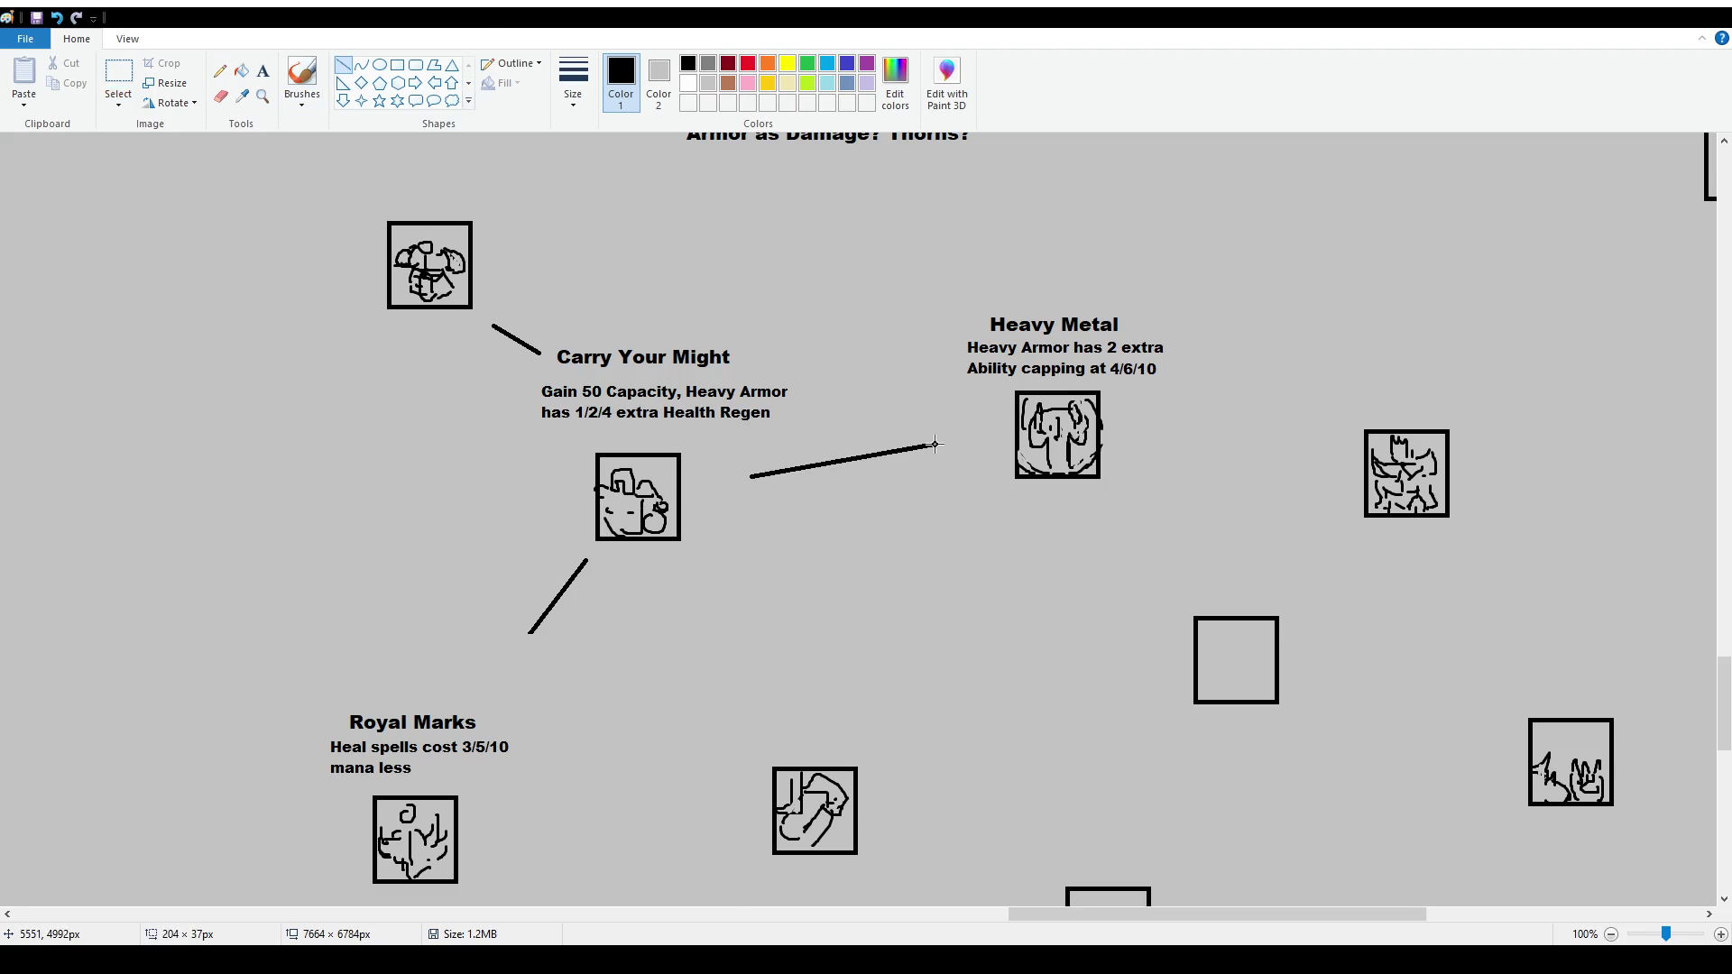
drag(1123, 913, 305, 926)
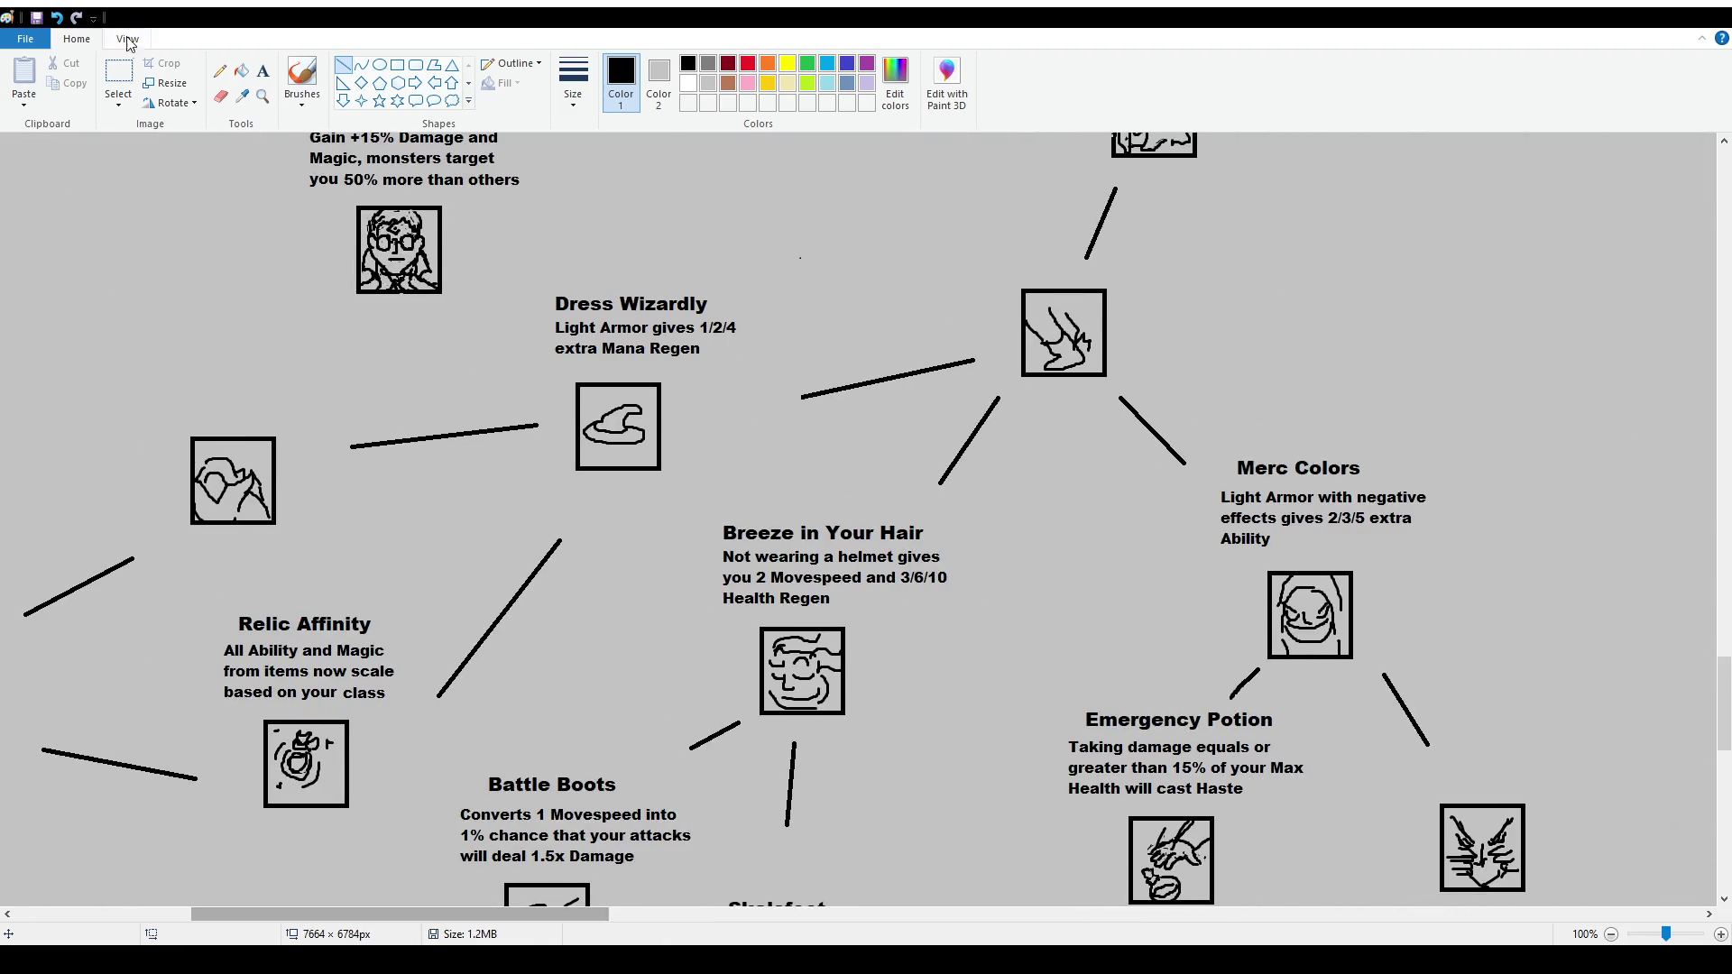
click(118, 76)
drag(543, 267, 739, 476)
click(753, 499)
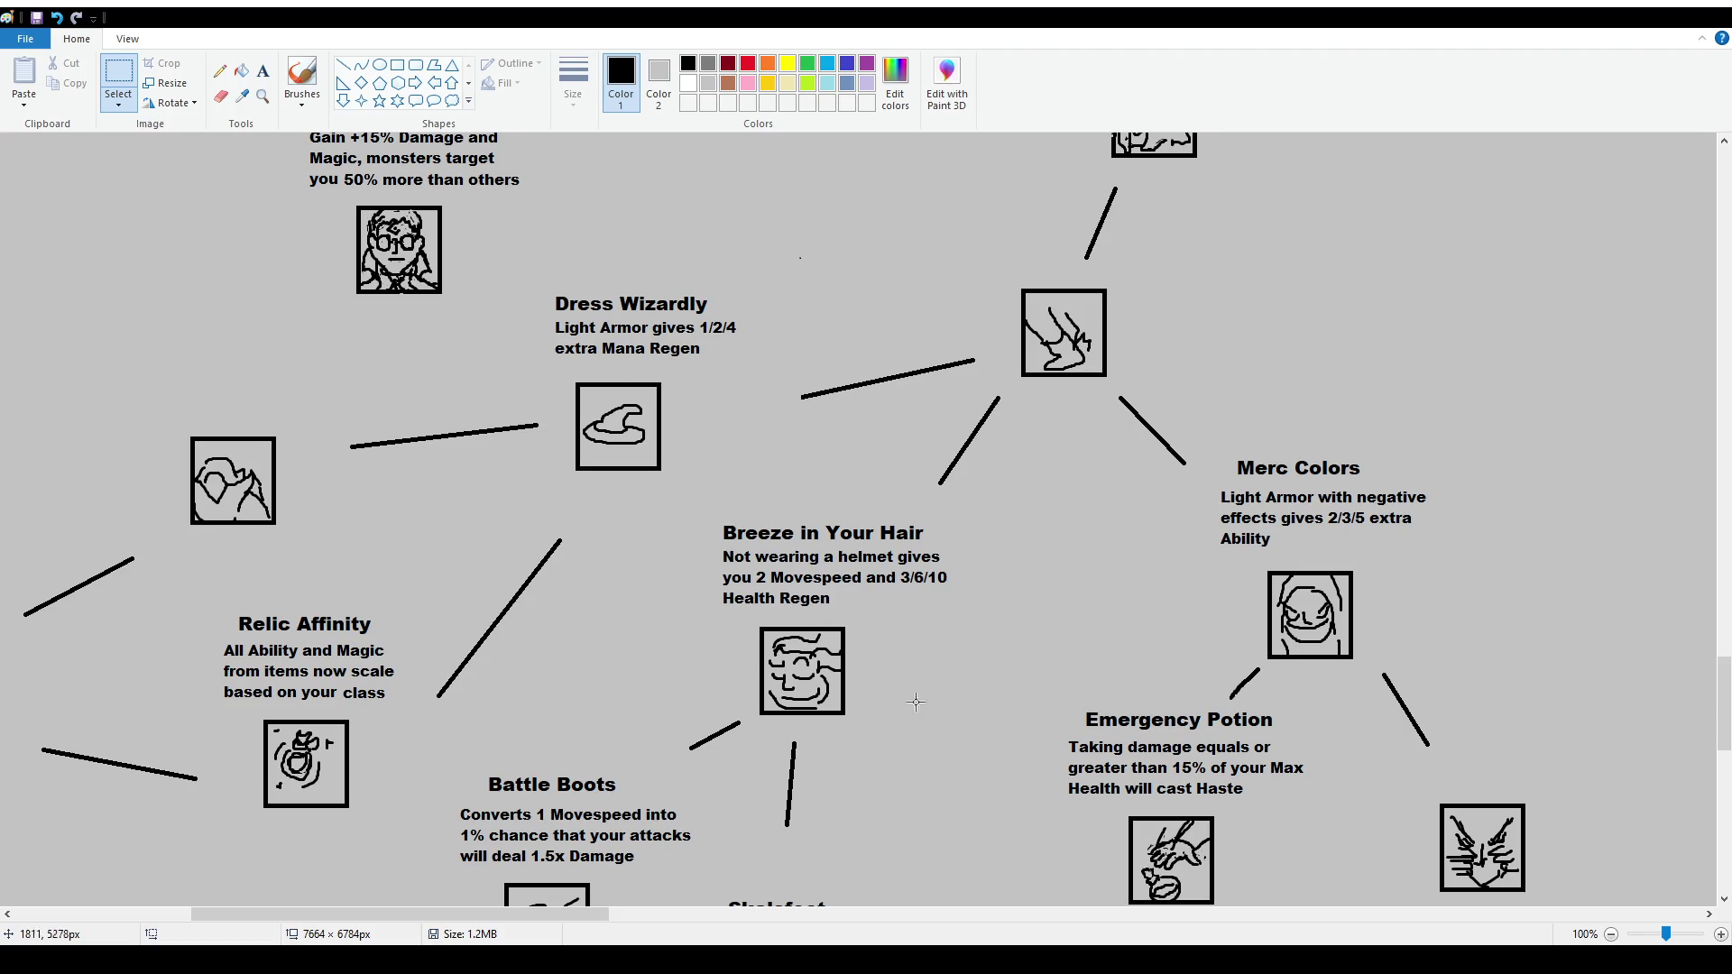
mouse_move(597, 914)
mouse_down()
mouse_move(1326, 921)
mouse_move(252, 890)
mouse_move(455, 898)
mouse_up()
mouse_move(855, 242)
mouse_down()
mouse_move(966, 362)
mouse_move(1028, 397)
mouse_up()
Cancel the selection and pan horizontally to bring Heavy Metal into view
key(Escape)
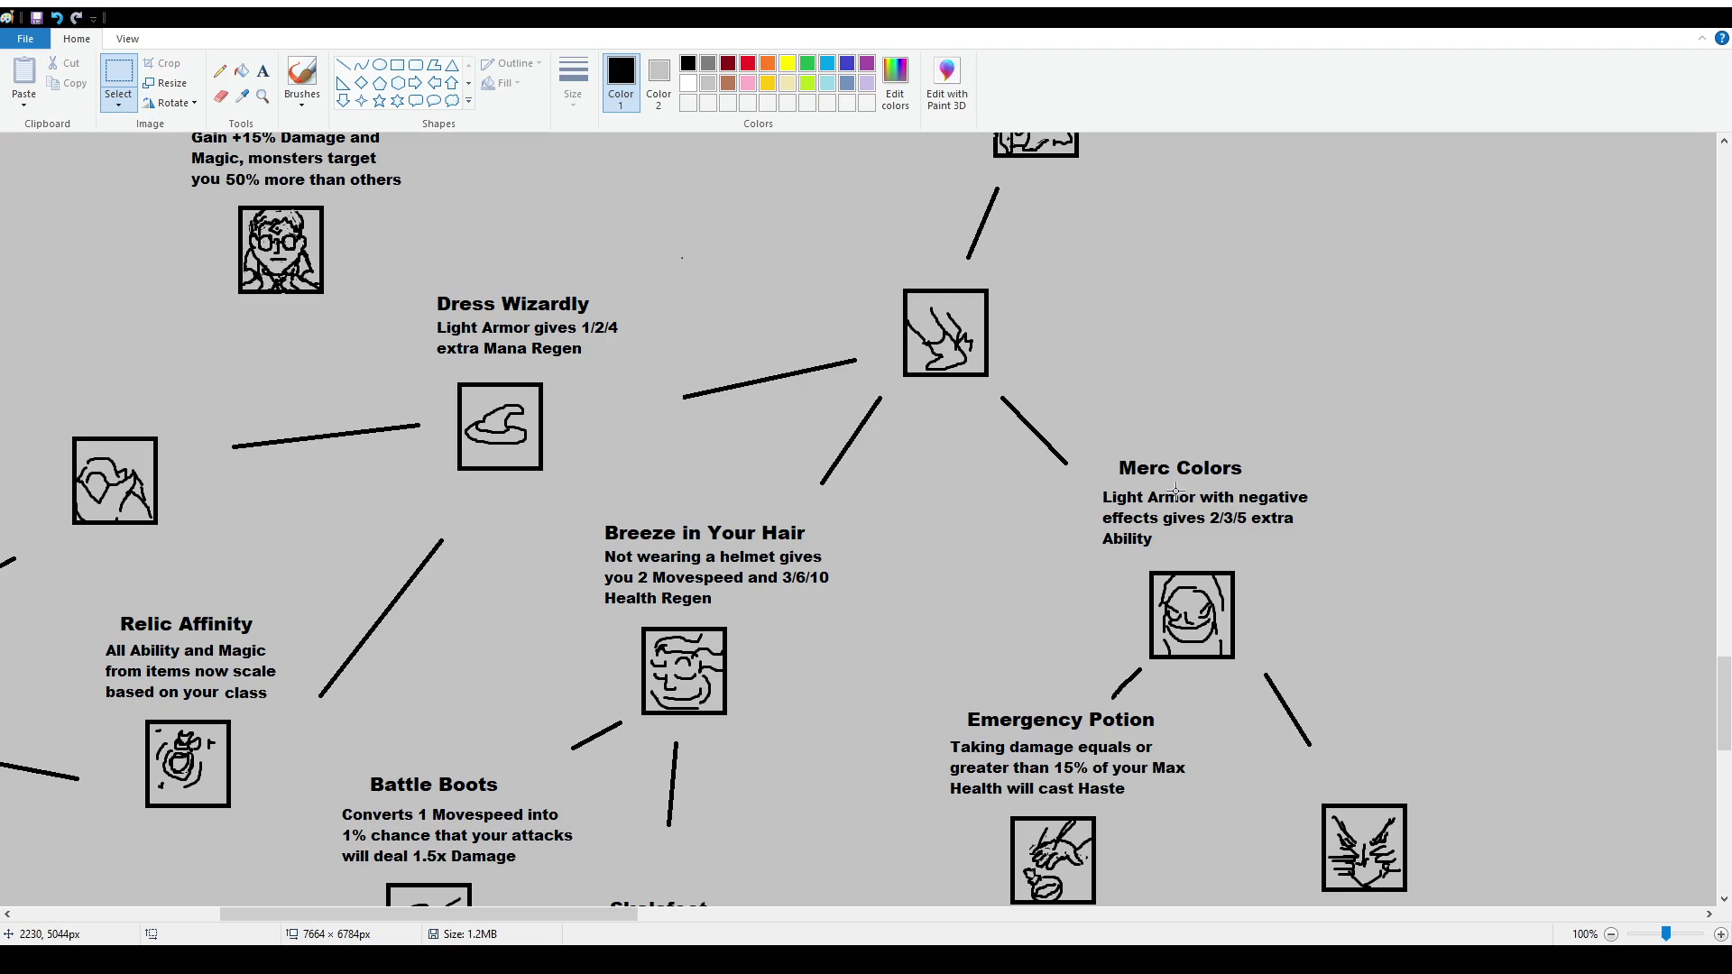
drag(625, 918, 1371, 915)
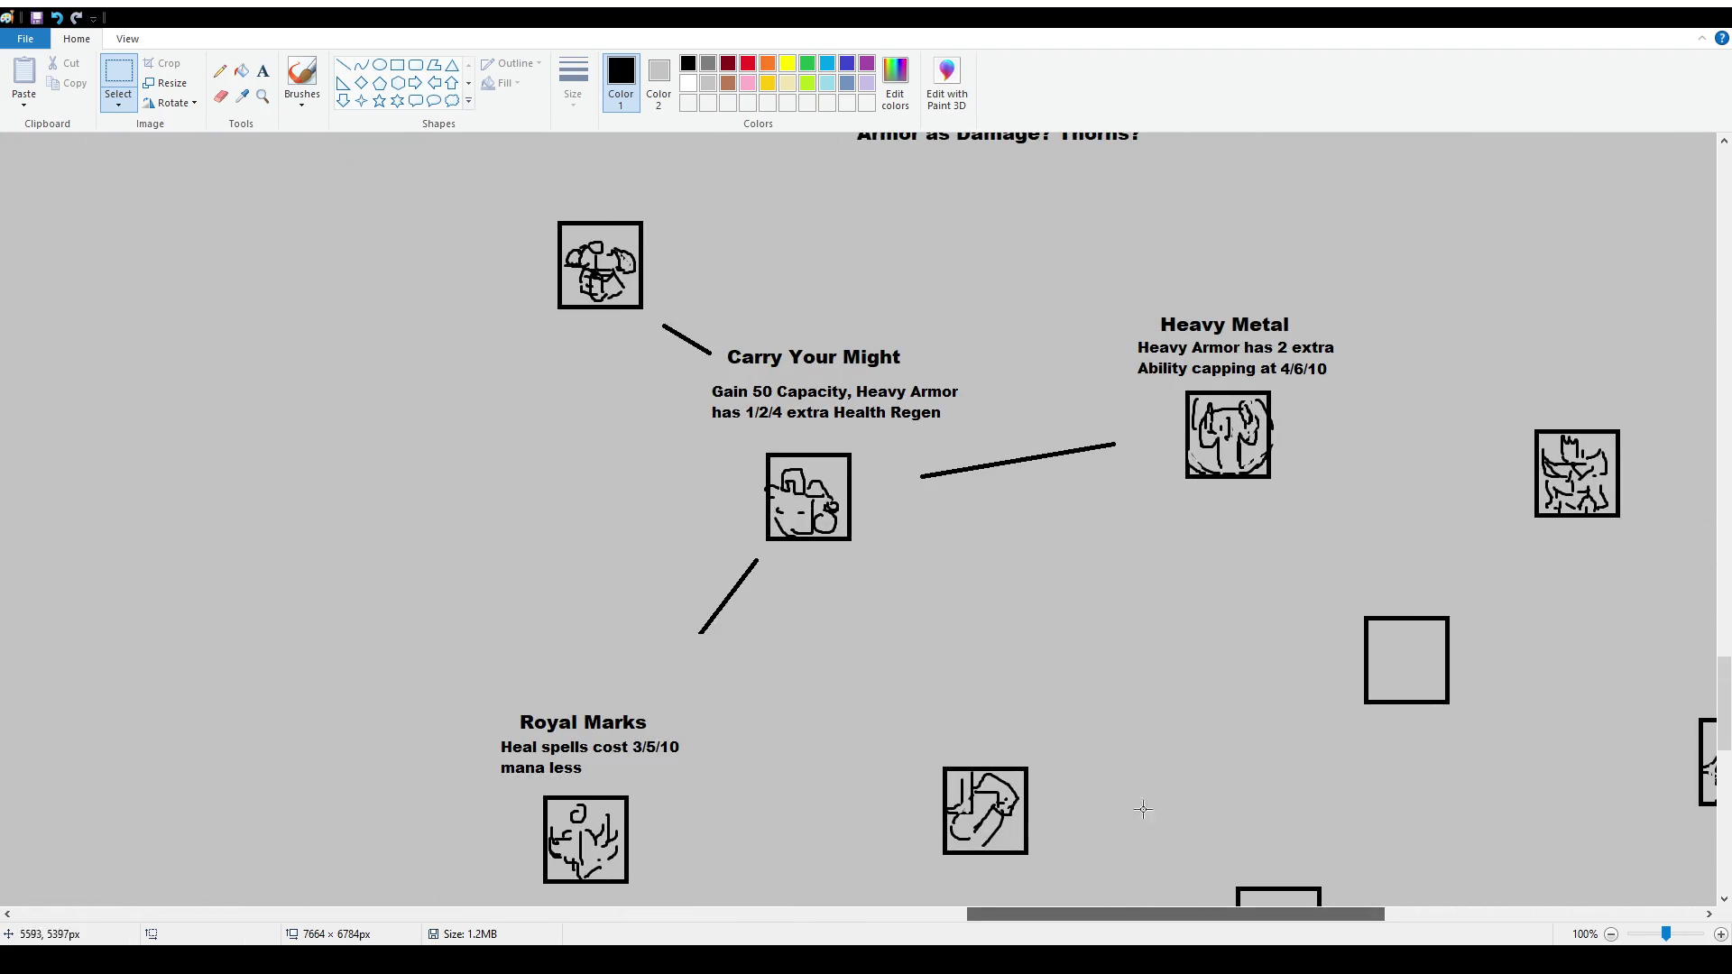
drag(1186, 918, 402, 930)
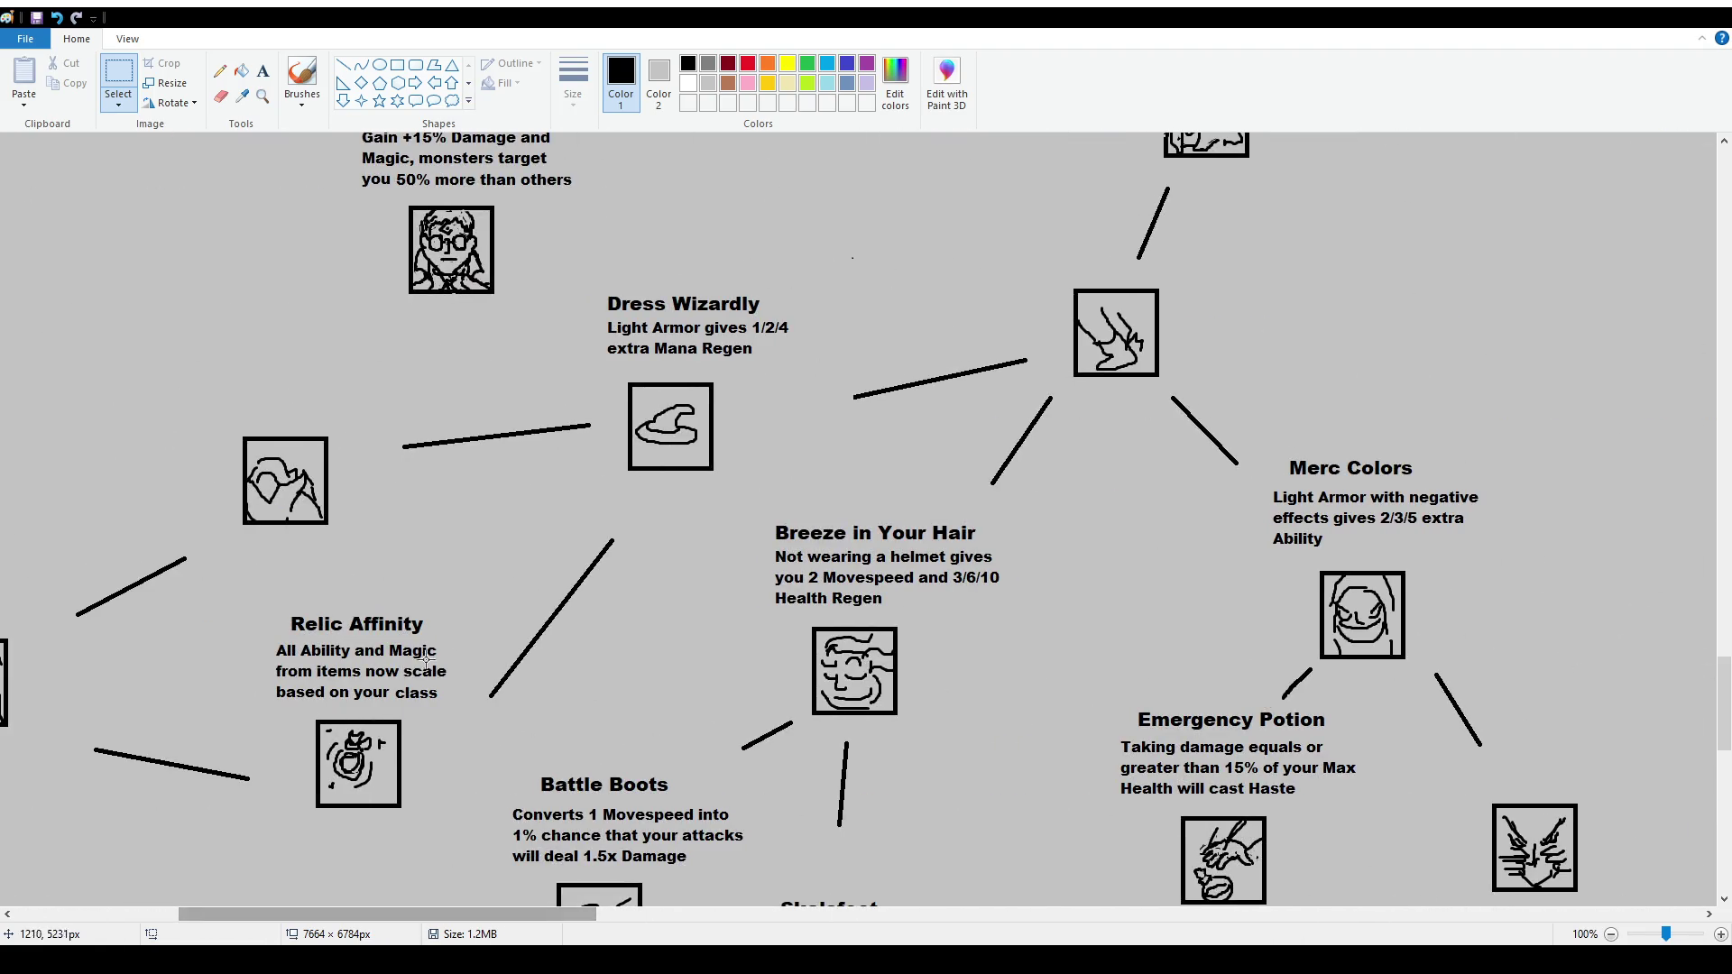
drag(550, 917, 592, 924)
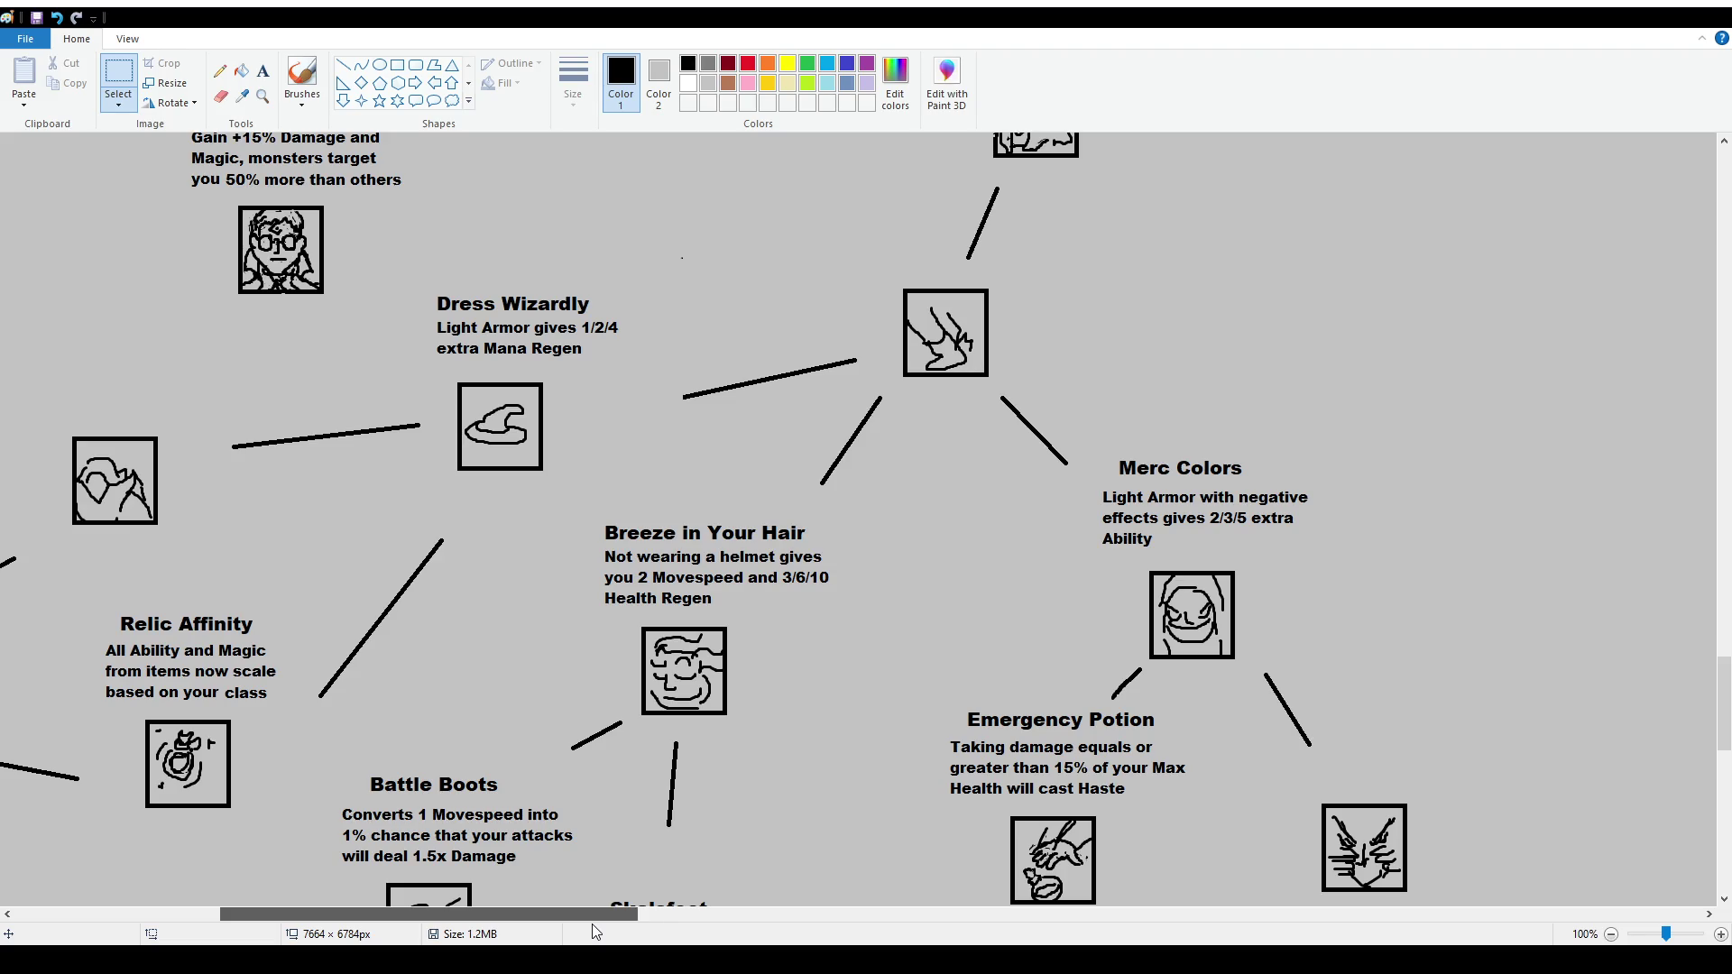
drag(592, 924, 1376, 922)
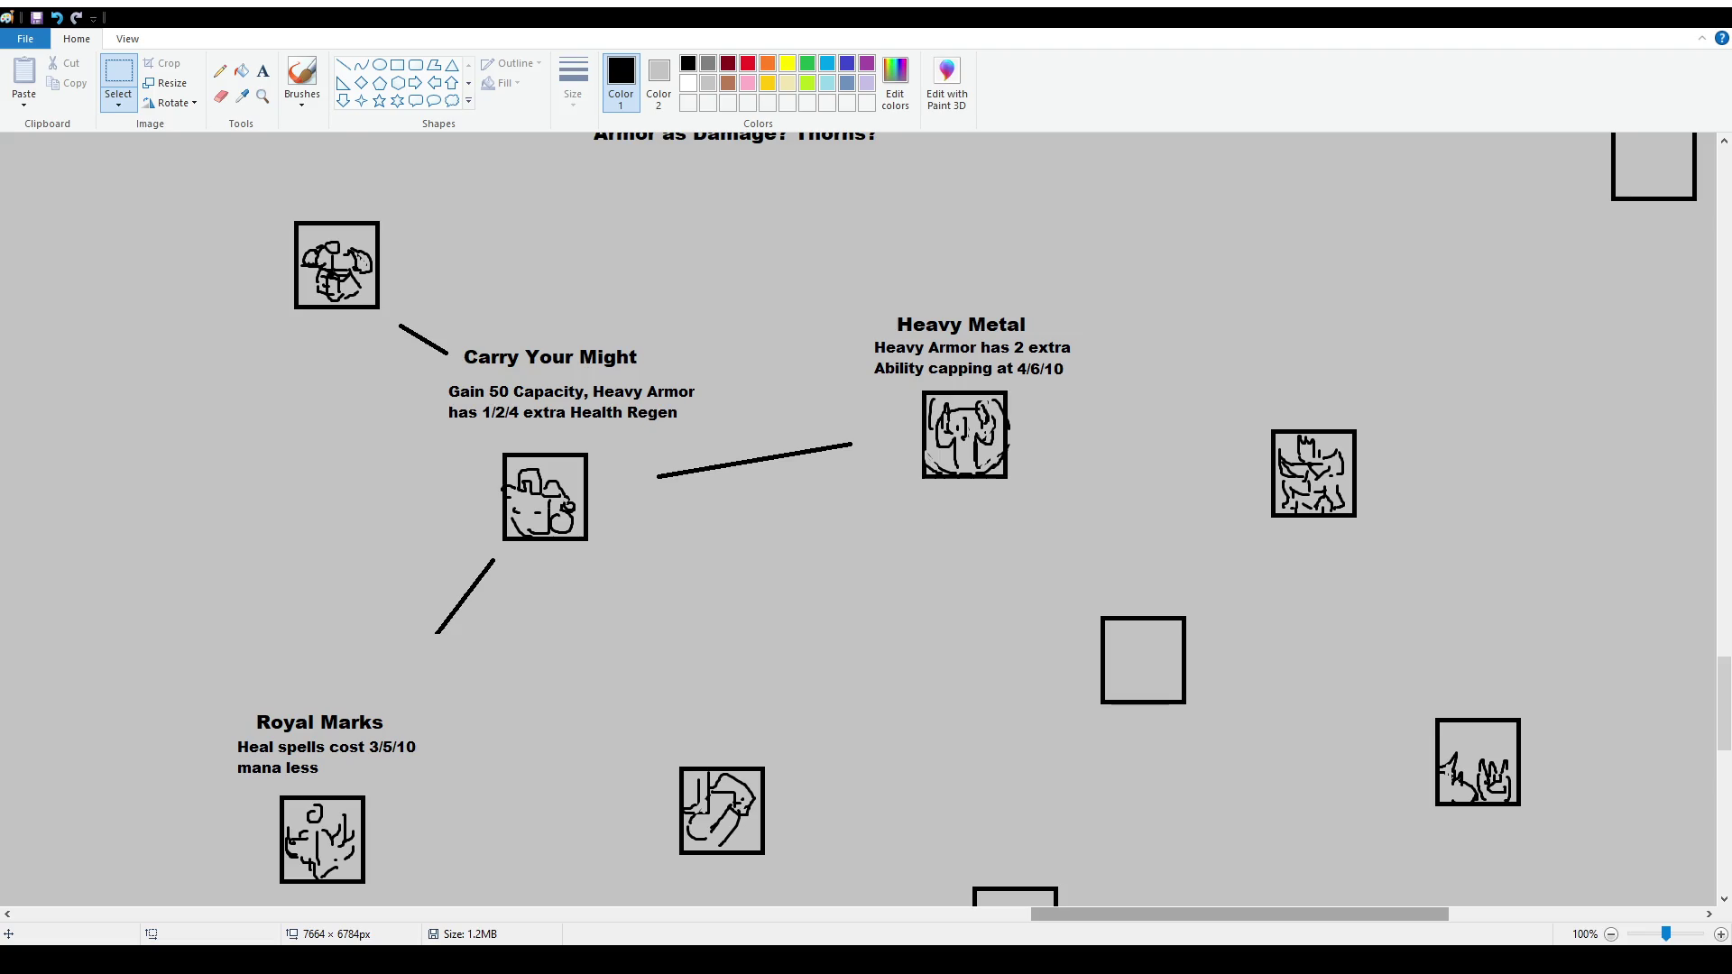
Draw a straight line from the Heavy Metal icon to the icon on its right
click(263, 70)
drag(1047, 925, 1114, 925)
click(342, 65)
drag(781, 440, 946, 471)
click(118, 74)
mouse_move(1152, 914)
mouse_down()
mouse_move(965, 931)
mouse_move(599, 915)
mouse_move(1075, 931)
mouse_up()
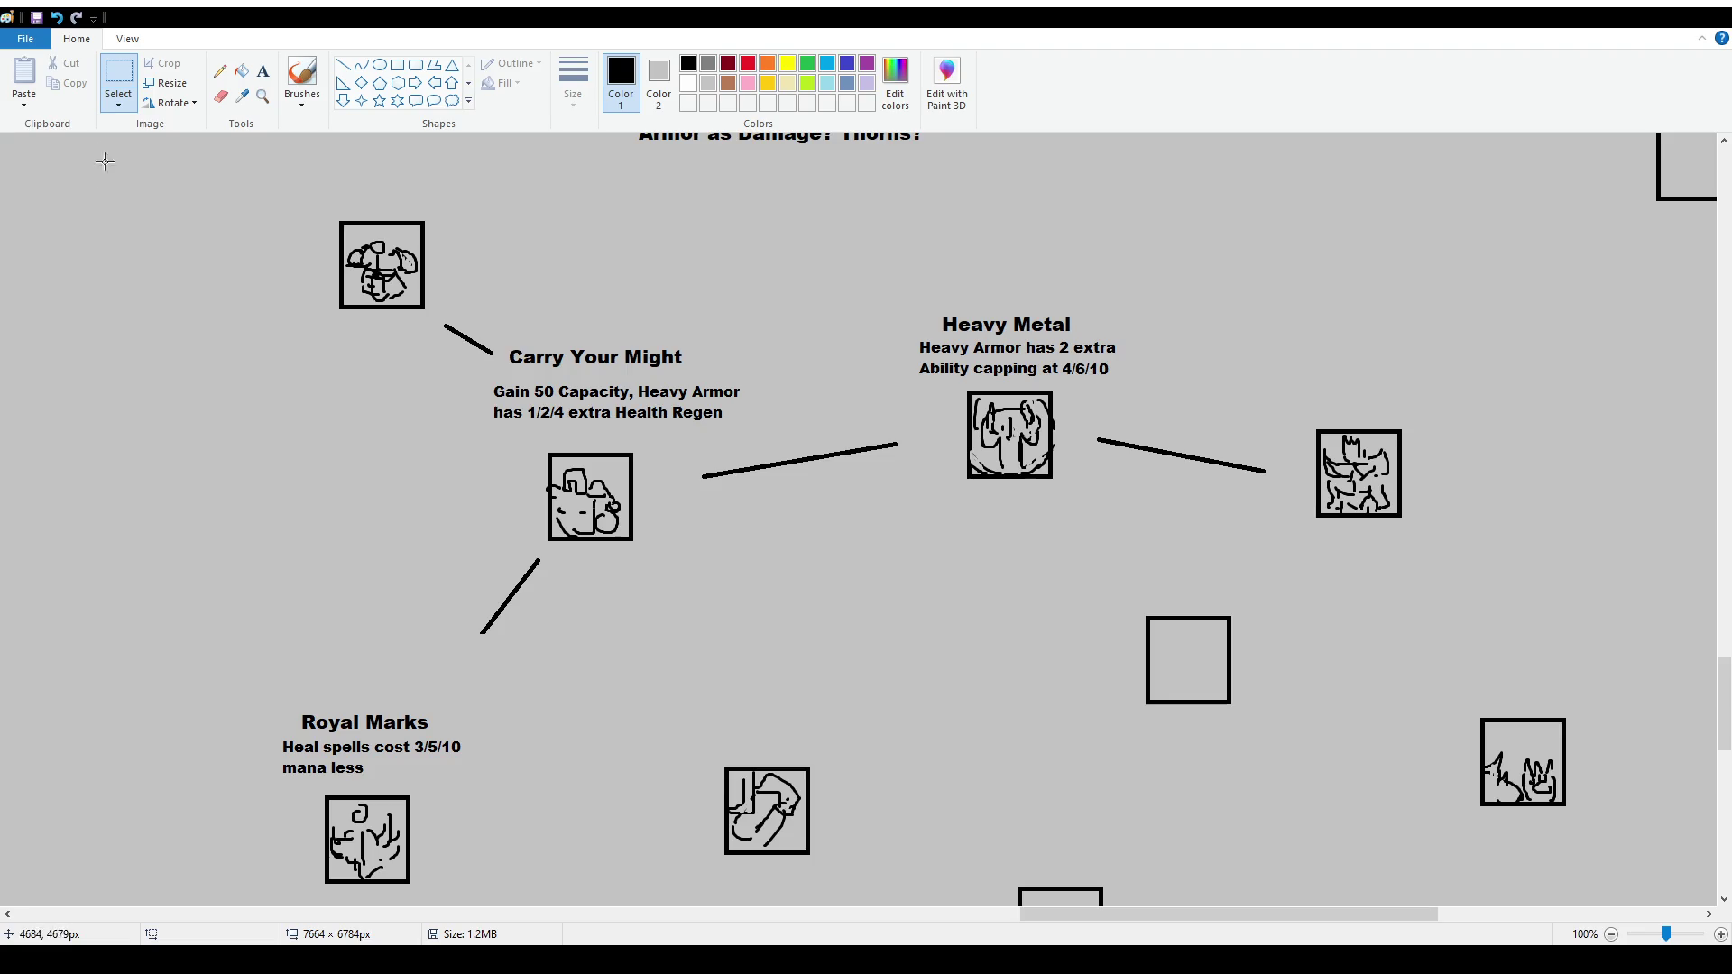
click(303, 76)
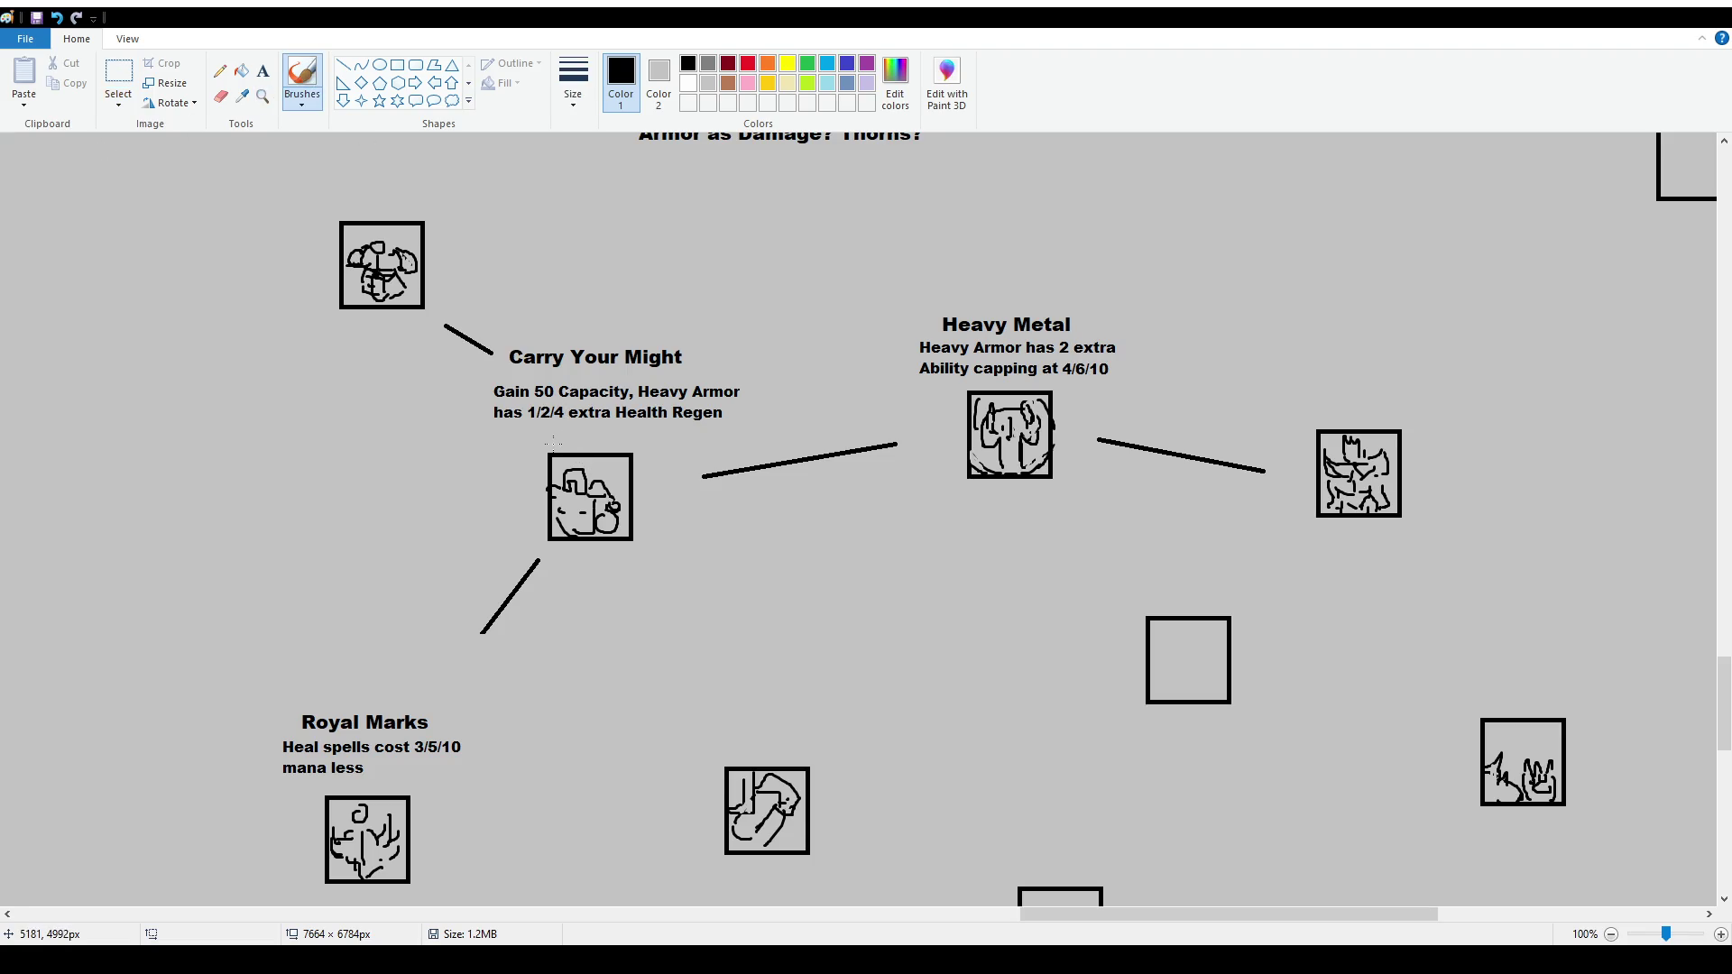
Undo a brush stroke over 1/2/4 and add 'capping at 6/9/15' below extra Health Regen
mouse_move(527, 412)
mouse_down()
mouse_move(563, 412)
mouse_move(541, 432)
mouse_up()
key(ctrl+z)
click(264, 73)
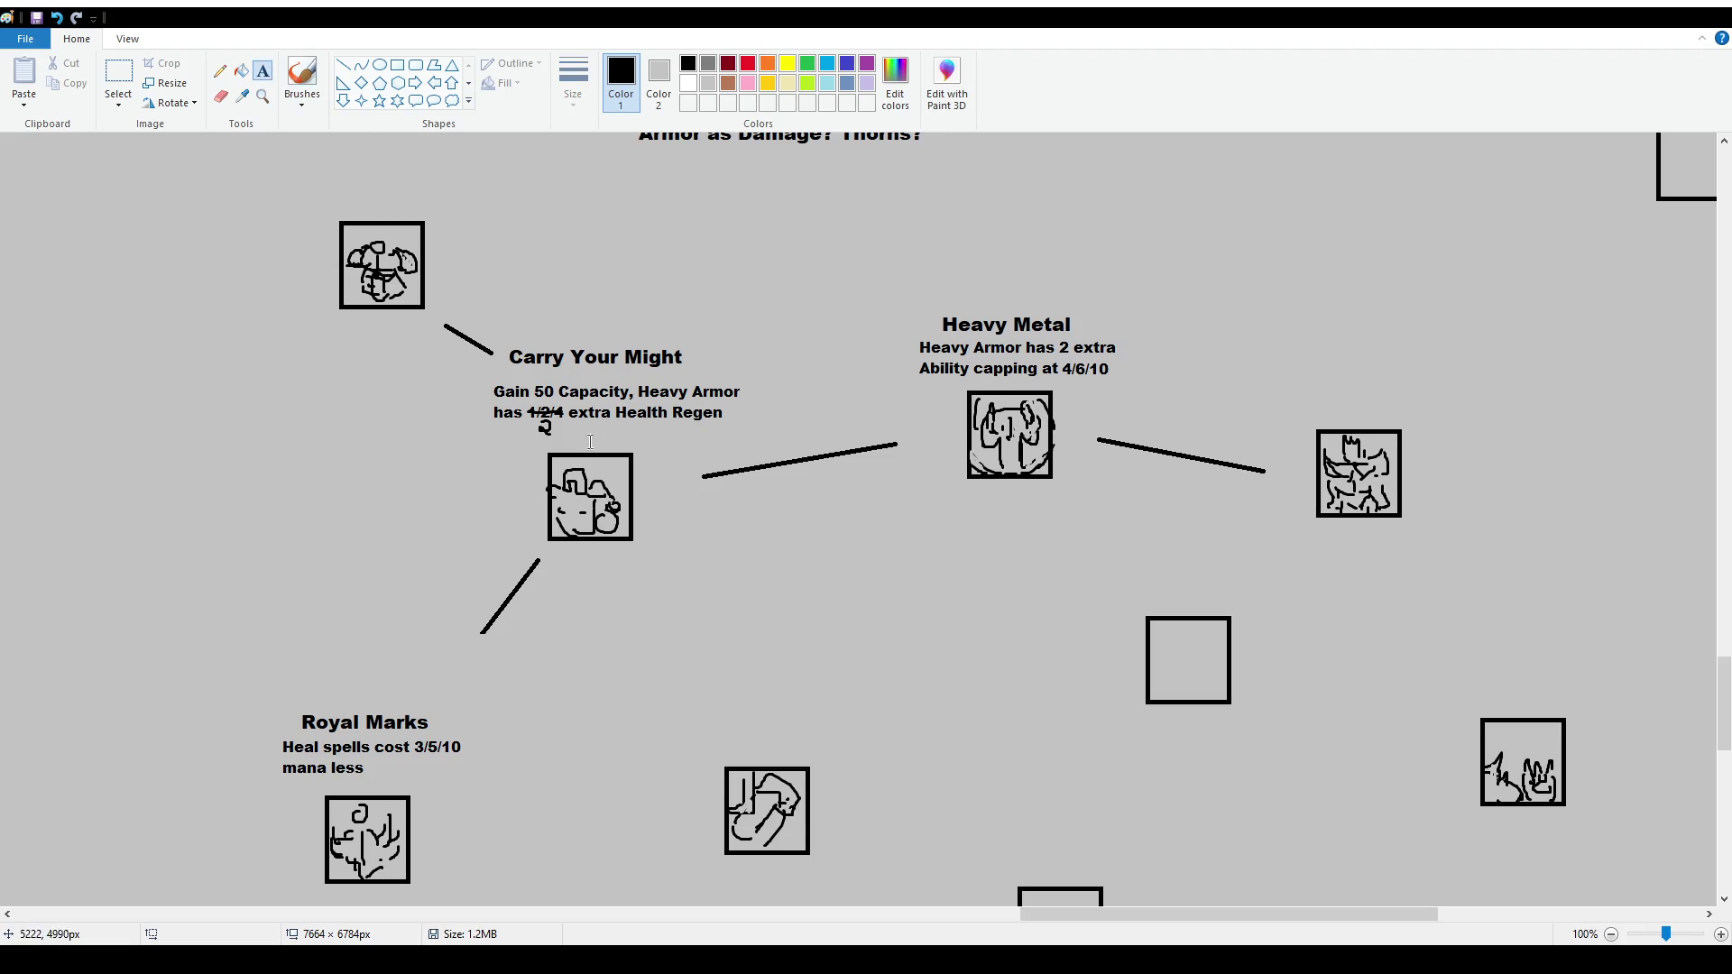
drag(570, 420, 736, 444)
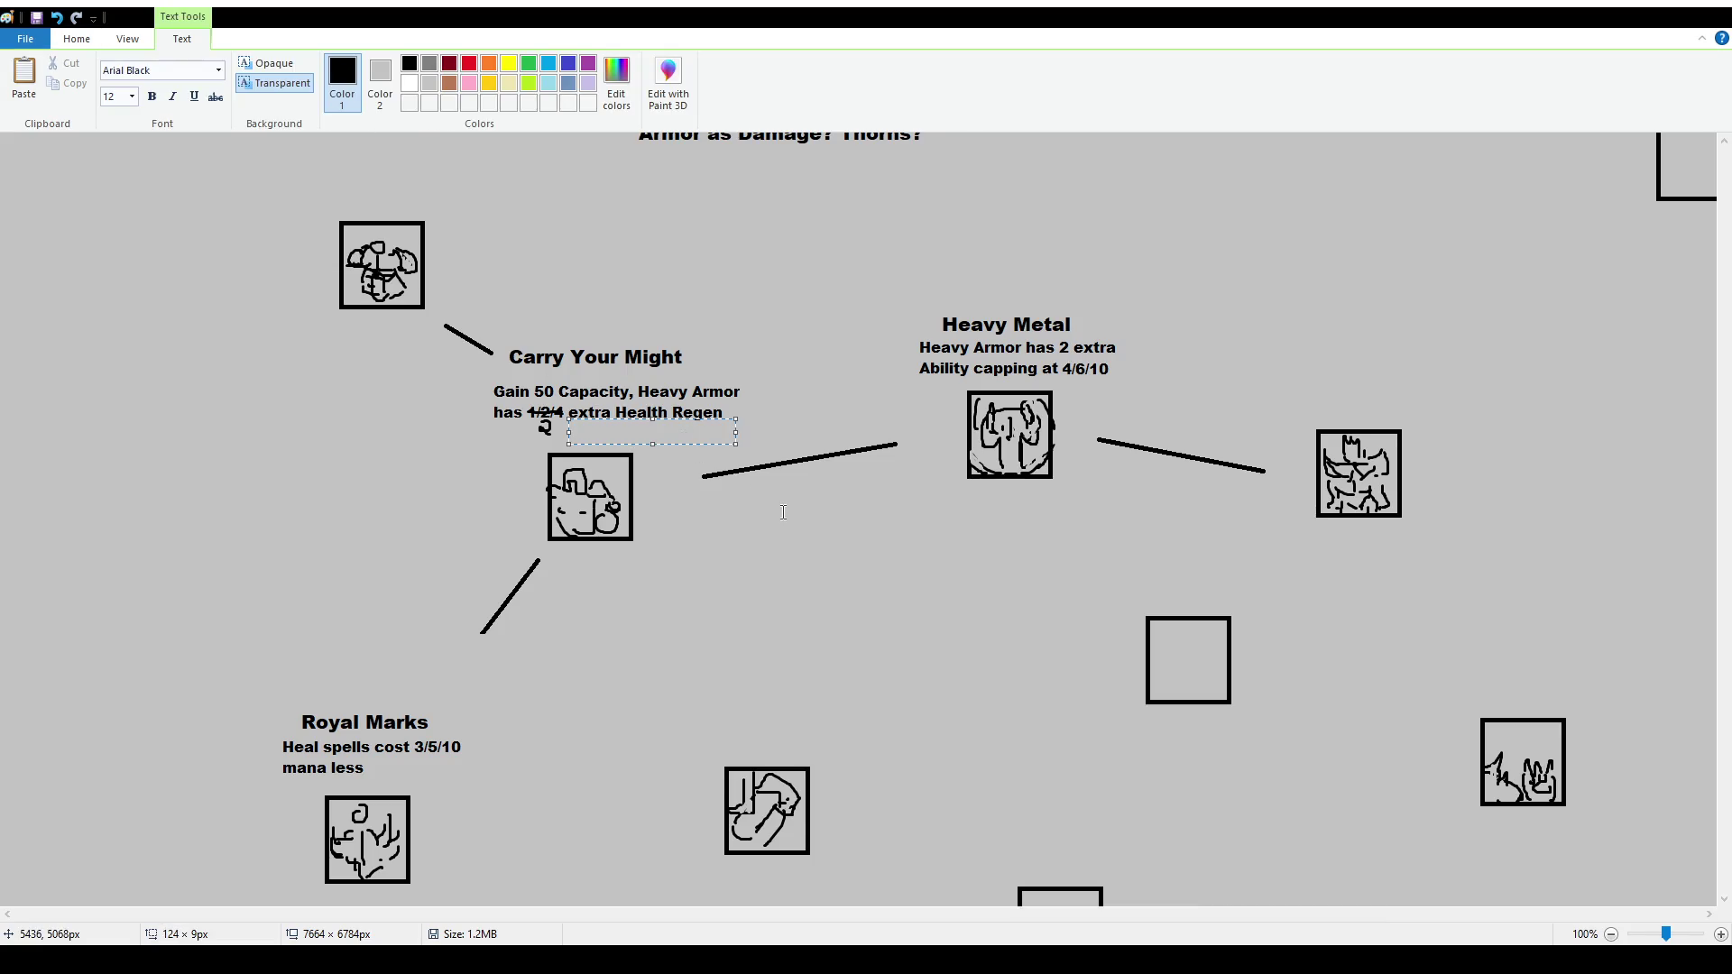
text(capping)
text( at )
text(6/)
text(10)
key(BackSpace)
key(BackSpace)
key(BackSpace)
text(9/15)
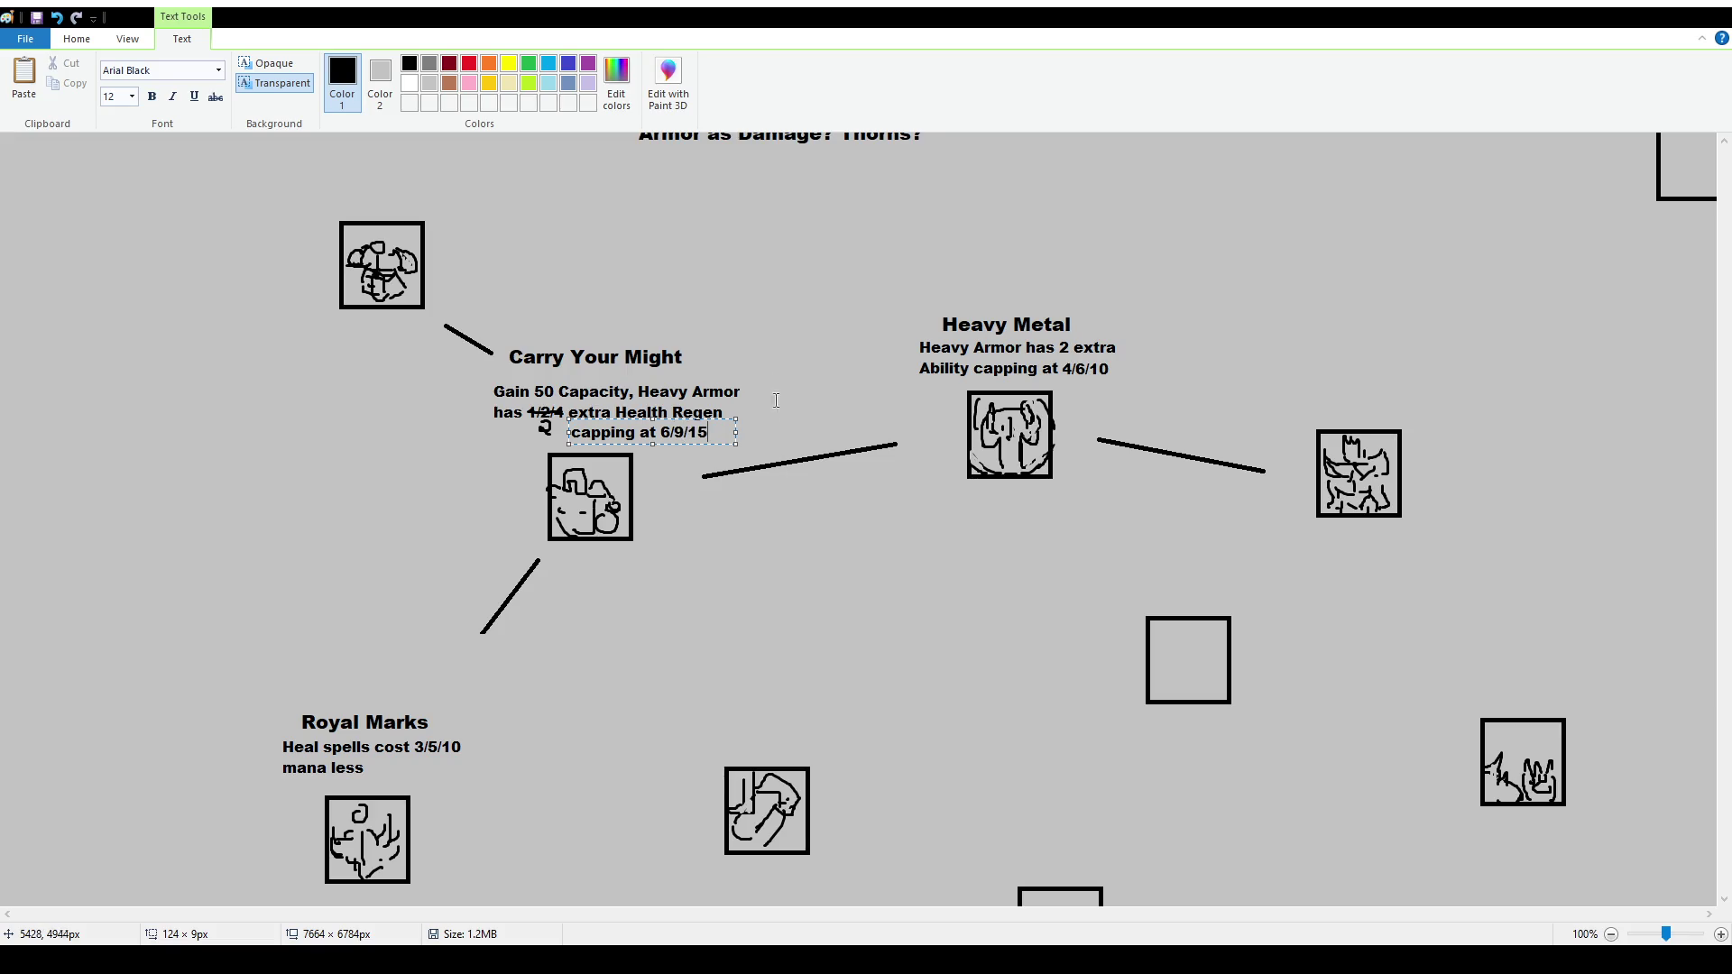
click(776, 359)
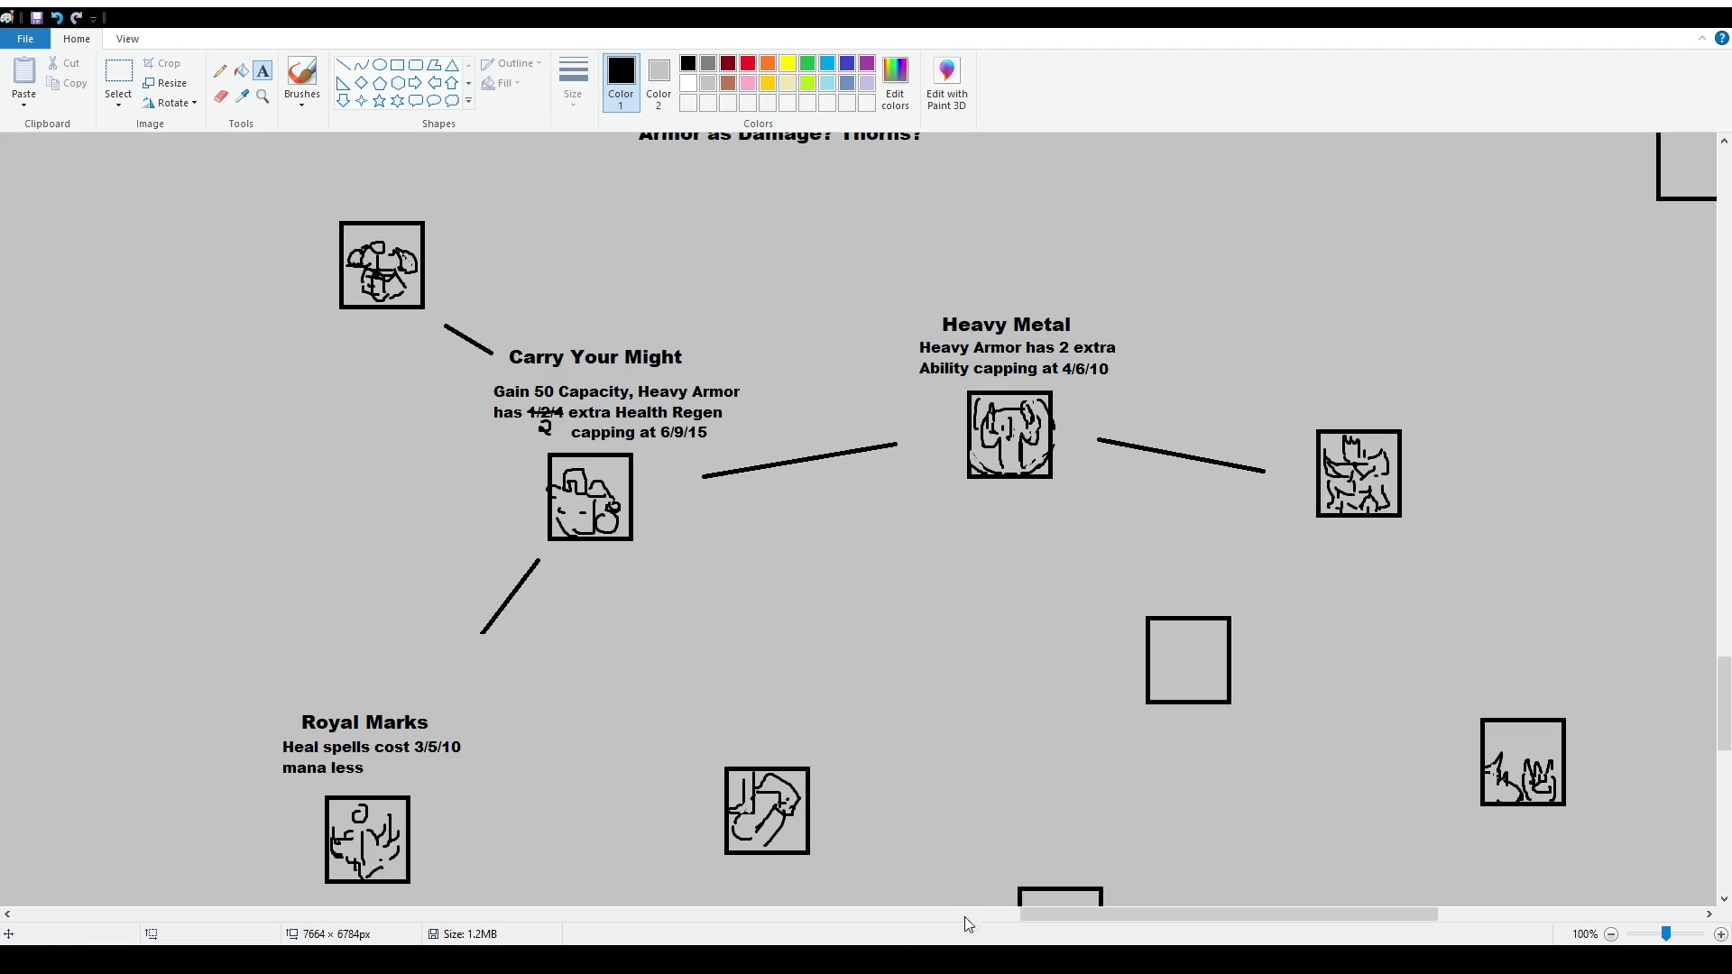
drag(1252, 915, 1349, 914)
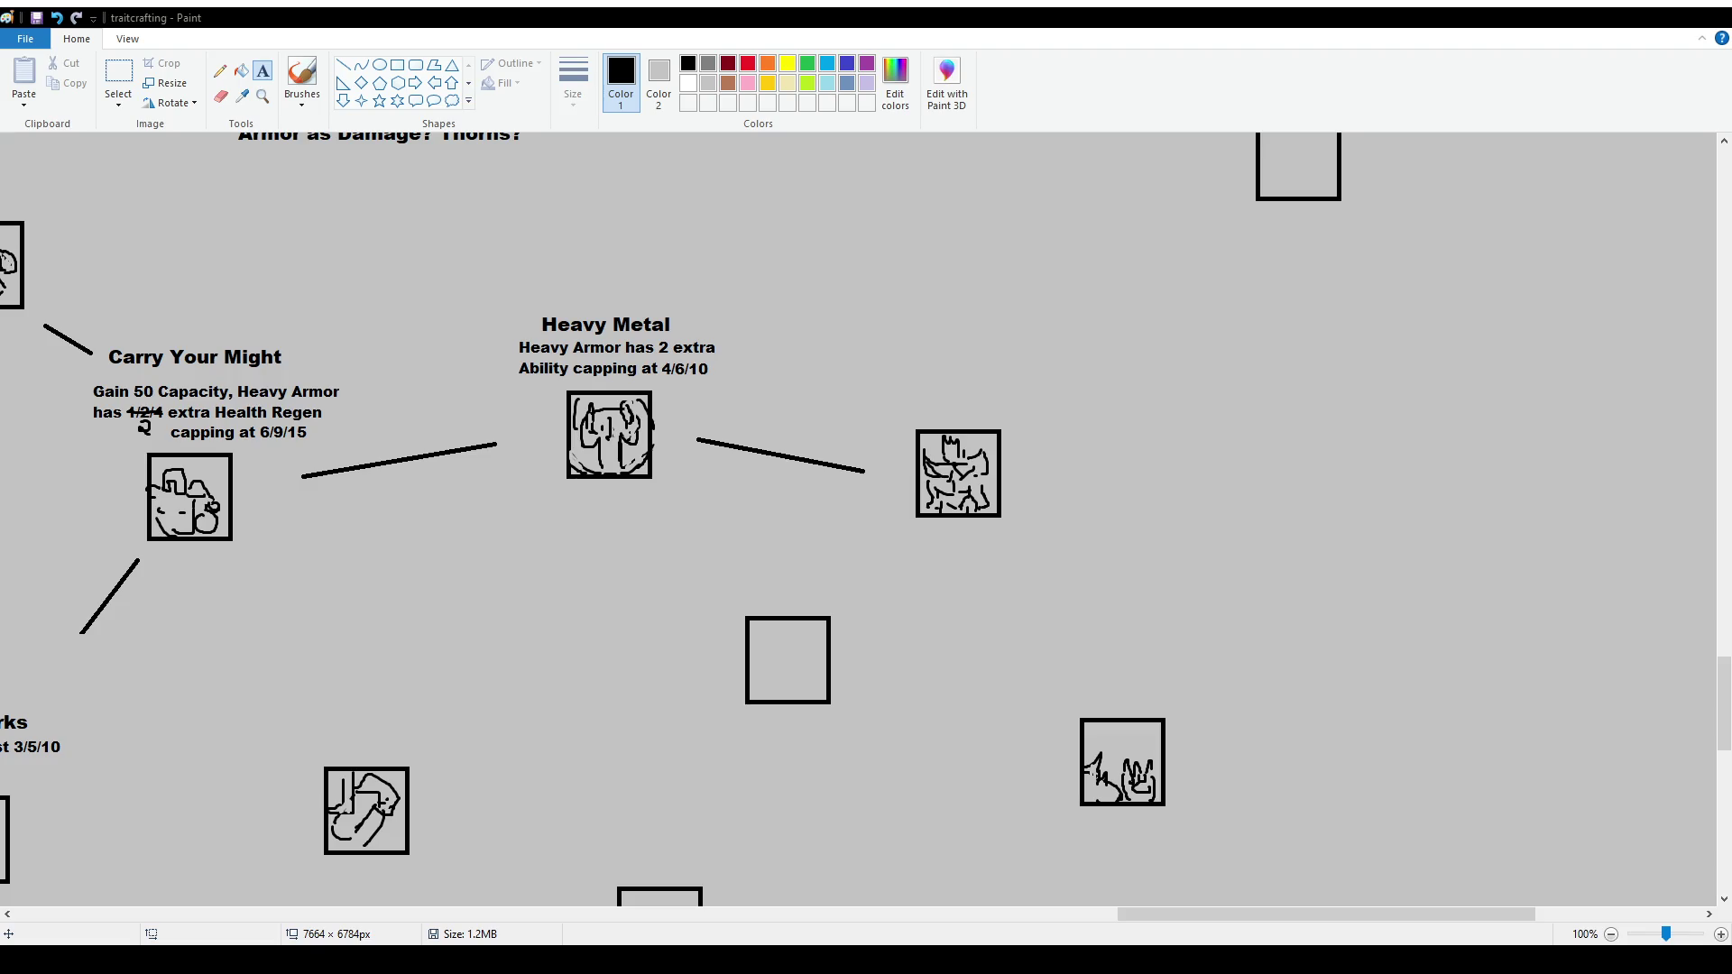
Try freehand outlines around 'capping at 6/9/15' and Carry Your Might, undoing each one
mouse_move(1220, 916)
mouse_down()
mouse_move(1044, 918)
mouse_move(1099, 919)
mouse_up()
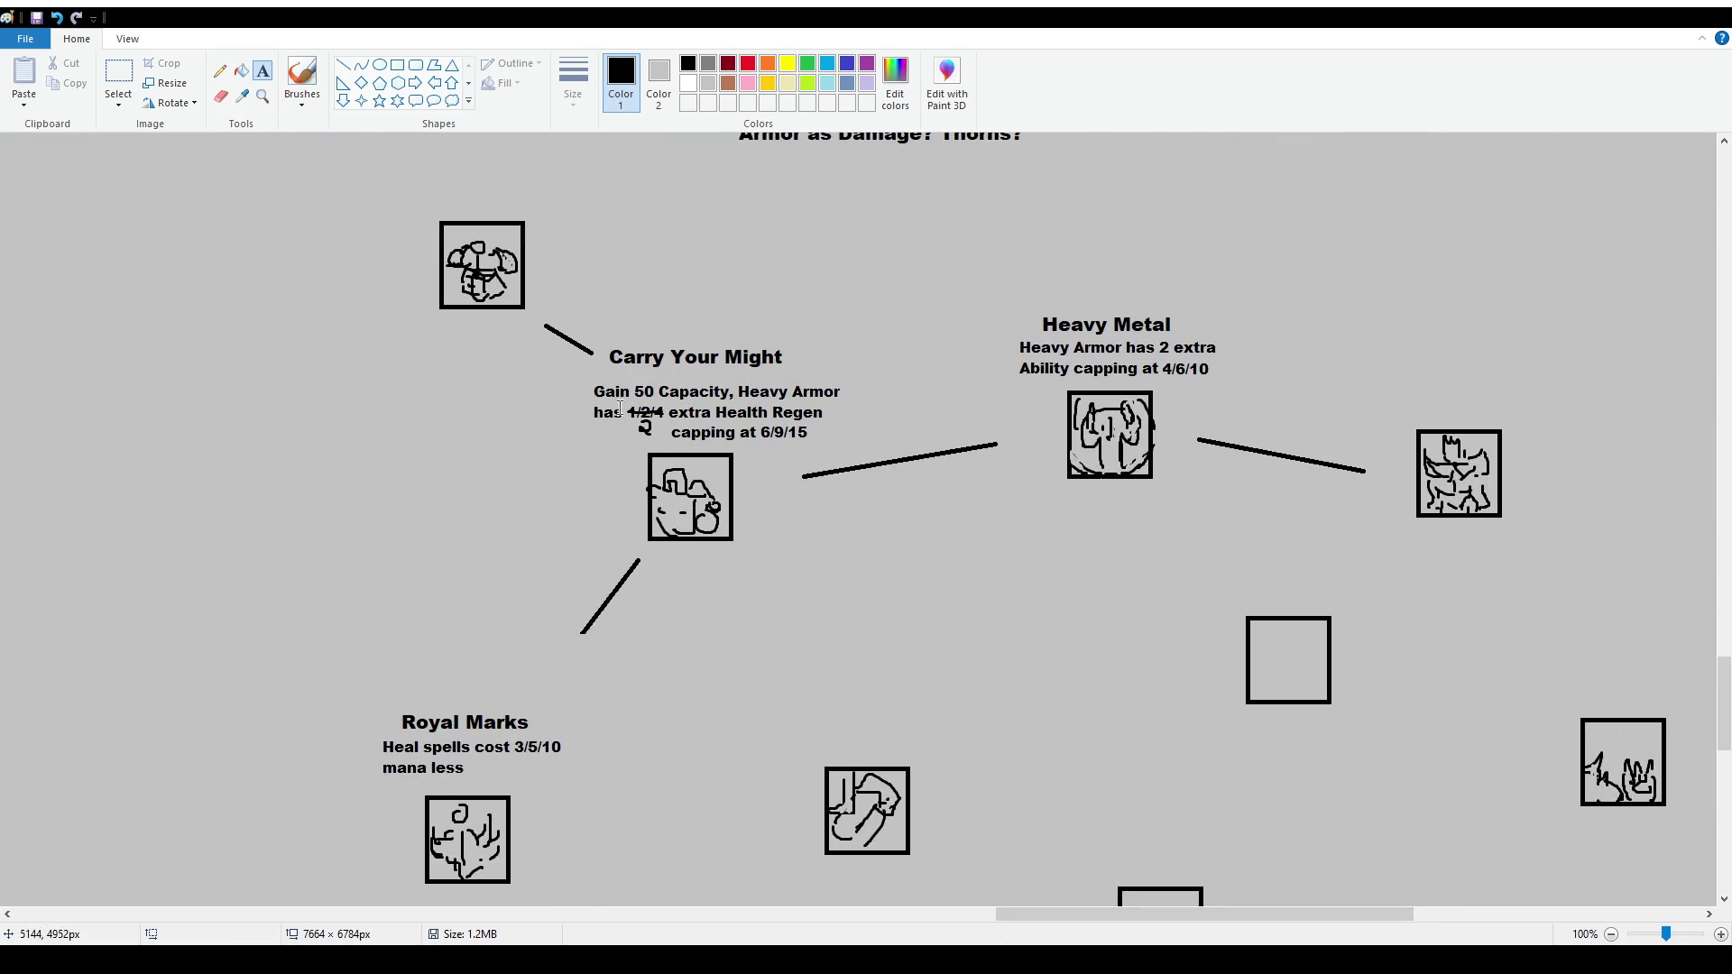
click(302, 74)
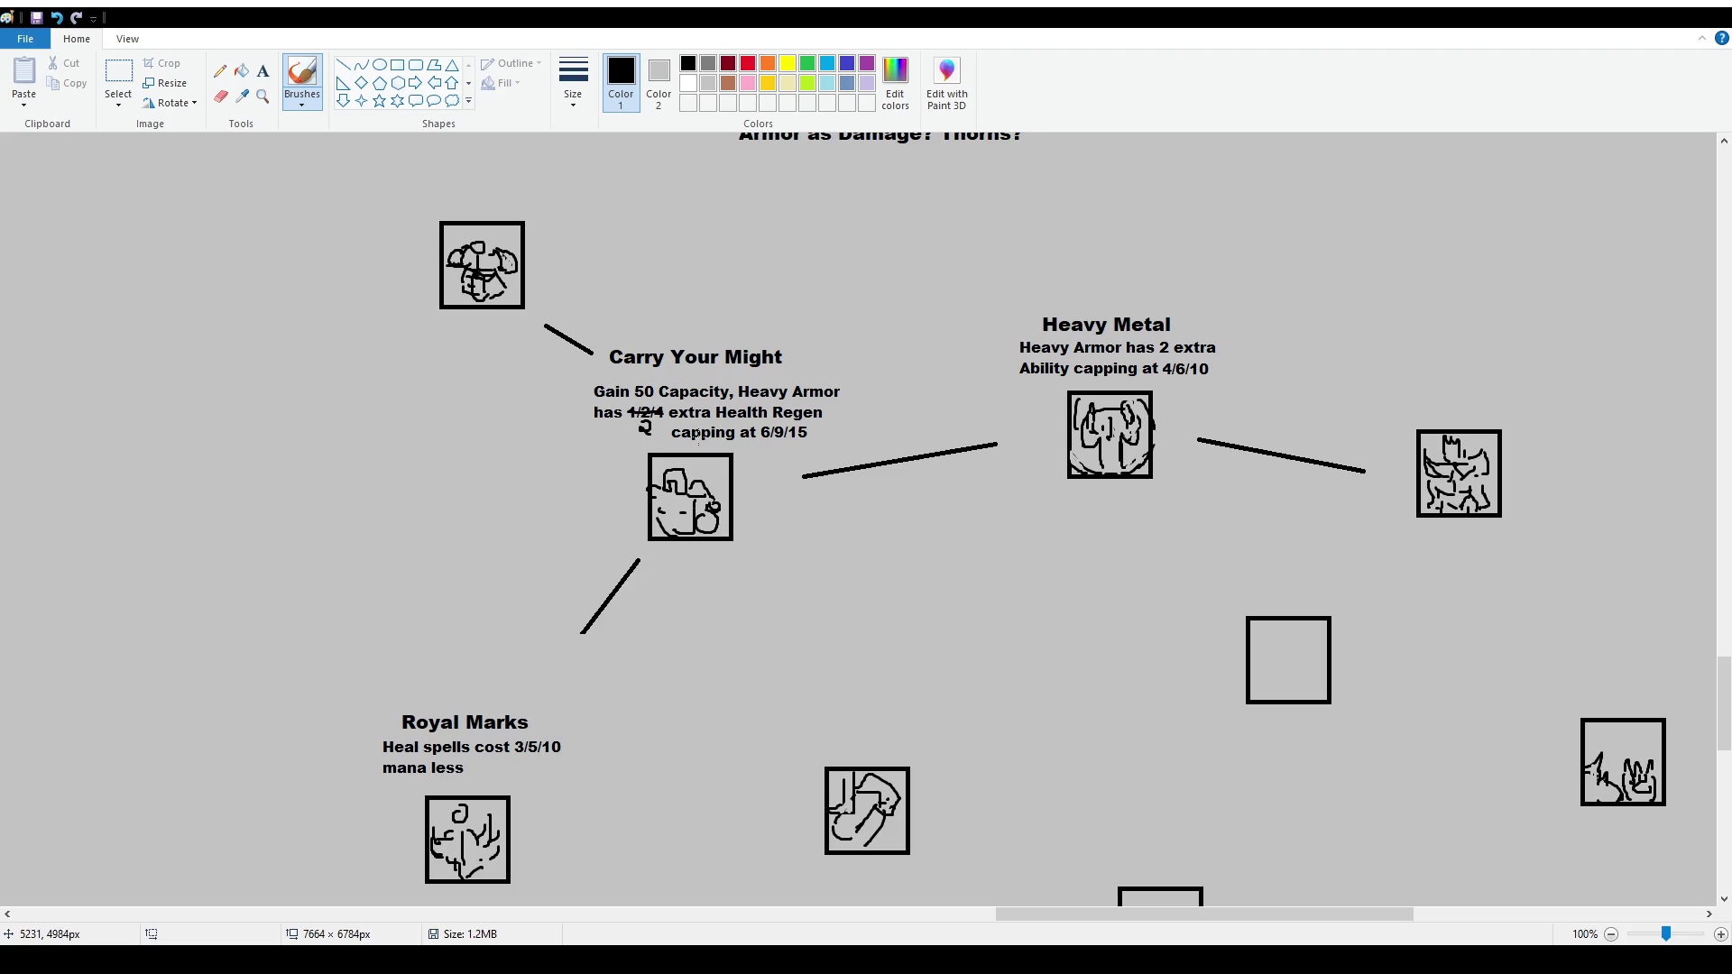
mouse_move(672, 425)
mouse_down()
mouse_move(690, 451)
mouse_move(823, 427)
mouse_move(699, 431)
mouse_up()
key(ctrl+z)
scroll(1147, 671, down, 4)
scroll(1147, 672, up, 6)
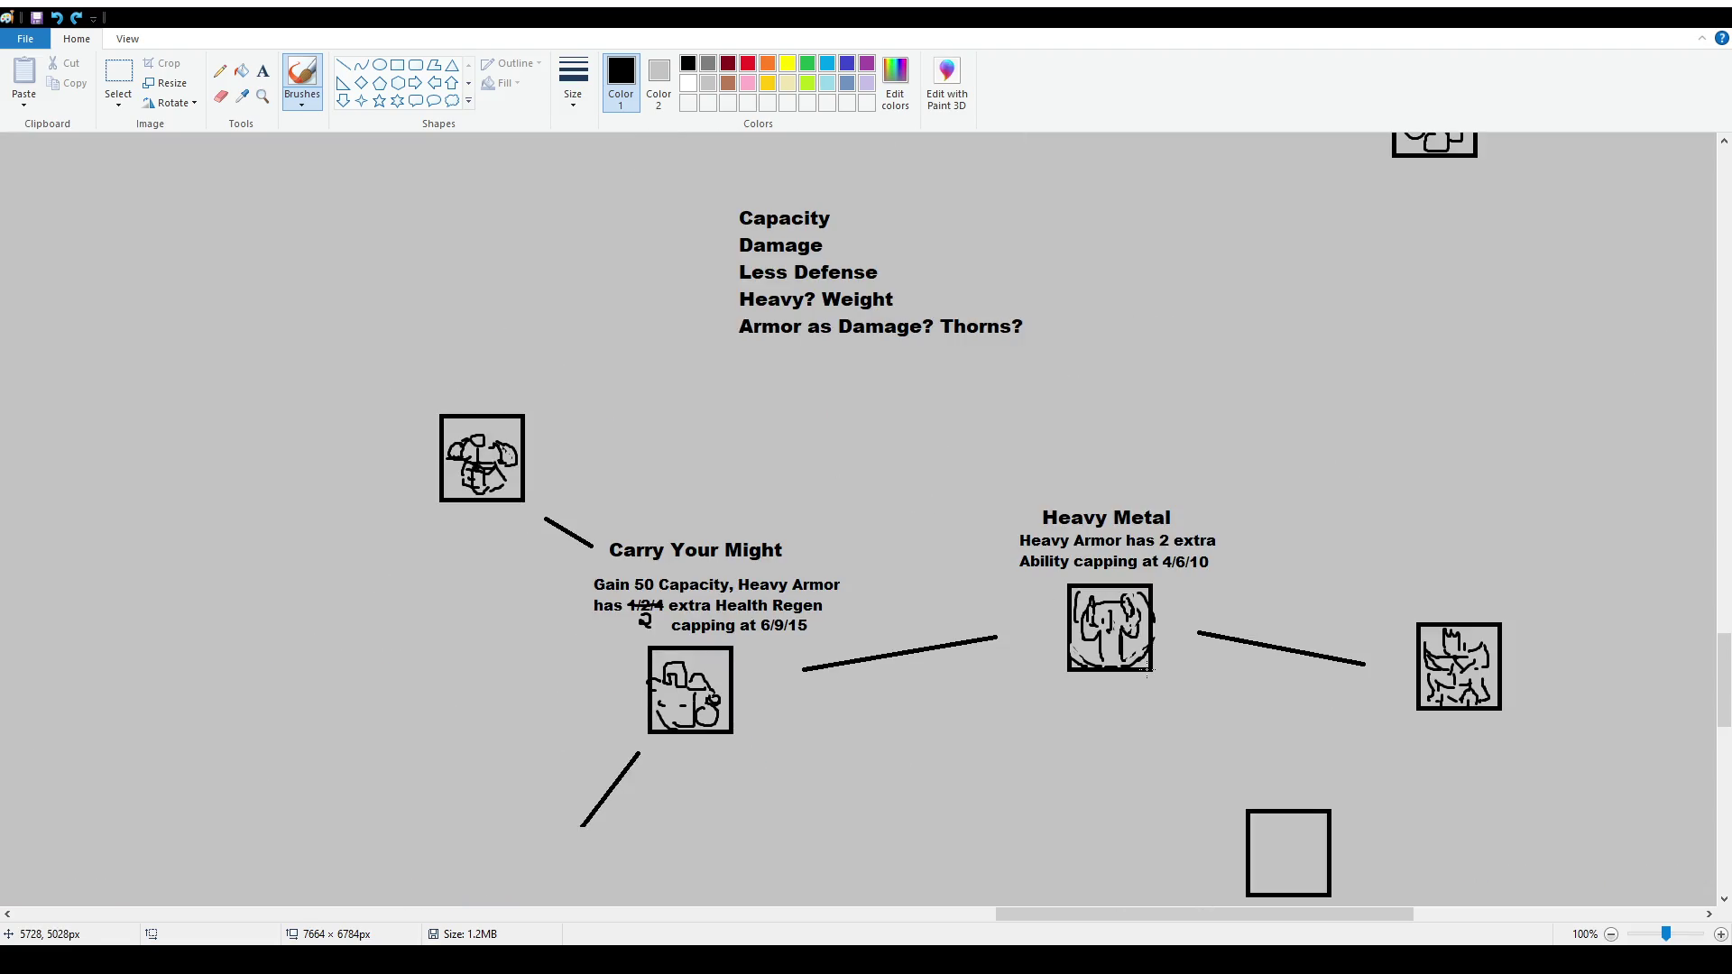
mouse_move(578, 520)
mouse_down()
mouse_move(581, 745)
mouse_move(1202, 736)
mouse_move(1249, 494)
mouse_move(679, 496)
mouse_up()
key(ctrl+z)
mouse_move(582, 524)
mouse_down()
mouse_move(586, 758)
mouse_move(874, 724)
mouse_move(799, 493)
mouse_move(647, 493)
mouse_up()
key(ctrl+z)
Select the top-right icon with rectangular selection and nudge it slightly
drag(1204, 914, 1365, 914)
scroll(406, 315, down, 4)
scroll(541, 388, up, 2)
scroll(602, 422, down, 2)
click(118, 74)
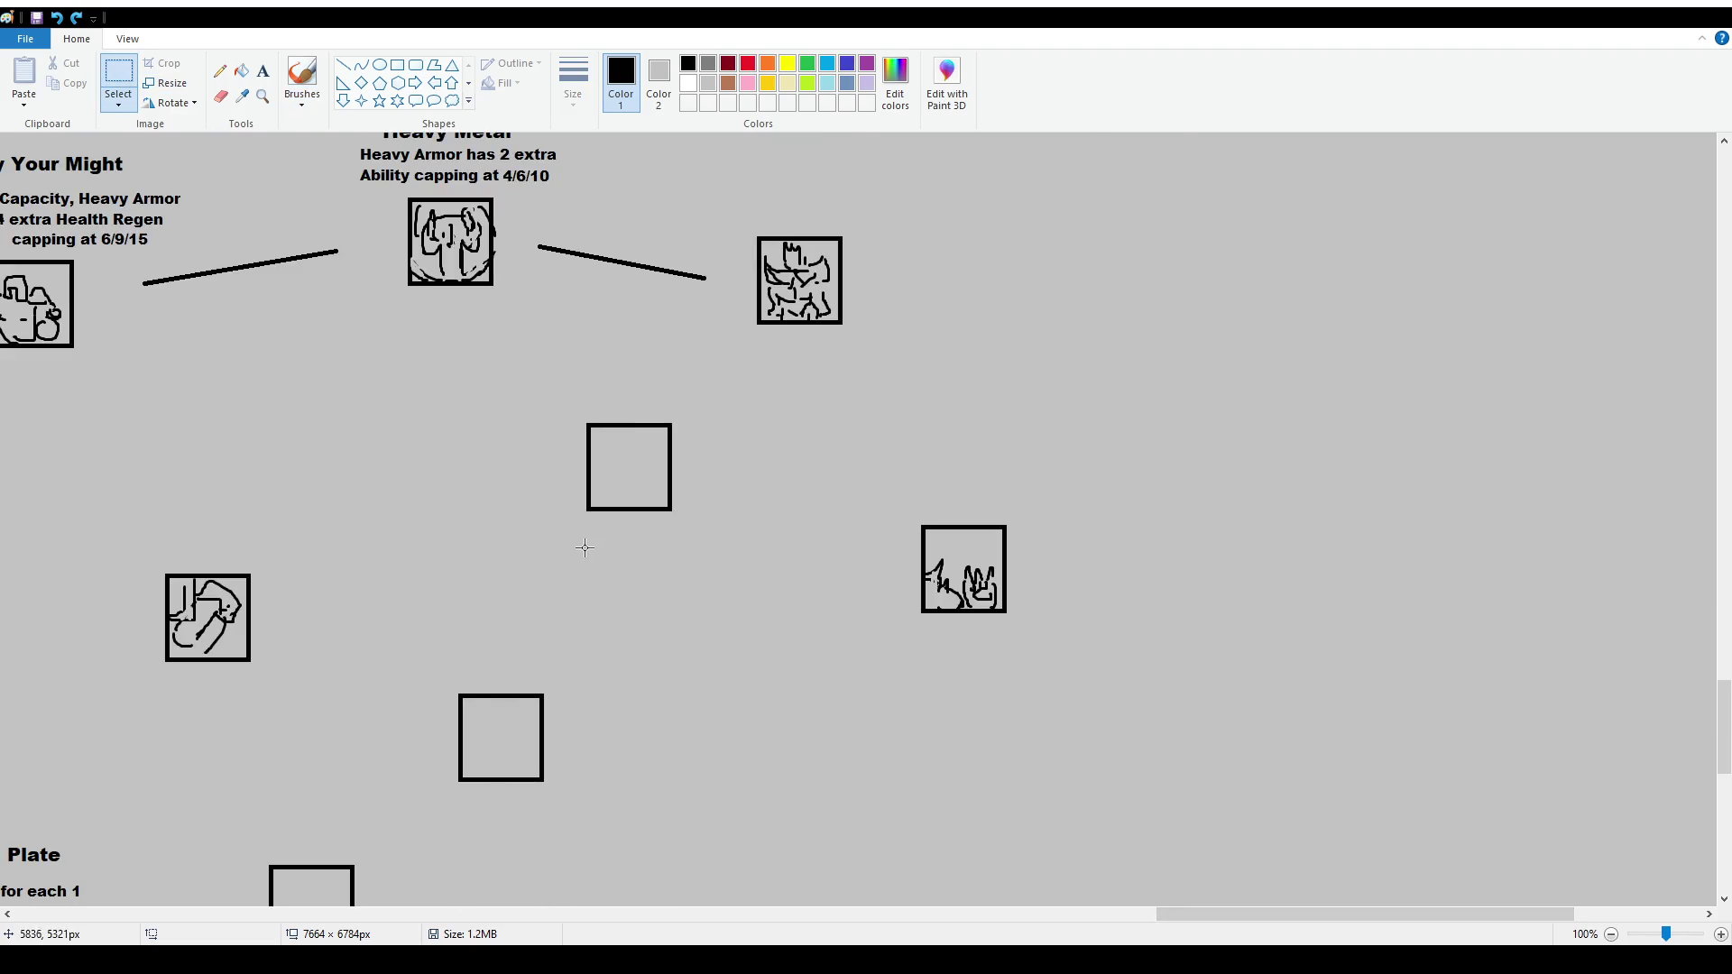
scroll(582, 550, down, 1)
scroll(951, 354, up, 2)
mouse_move(955, 336)
mouse_down()
mouse_move(1032, 433)
mouse_move(1081, 453)
mouse_up()
drag(1033, 375, 1033, 377)
Delete Heavy Metal's rightward connector line, then reposition the middle square and an icon
drag(857, 369, 961, 426)
key(Delete)
mouse_move(845, 453)
mouse_down()
mouse_move(960, 542)
mouse_move(979, 531)
mouse_move(1166, 605)
mouse_move(1187, 497)
mouse_move(1016, 568)
mouse_move(1016, 529)
mouse_up()
mouse_move(946, 307)
mouse_down()
mouse_move(1037, 397)
mouse_move(1028, 345)
mouse_up()
Reposition the empty squares and shift the Manaleech notes and their square down and right
click(991, 439)
mouse_move(877, 654)
mouse_down()
mouse_move(929, 642)
mouse_move(914, 639)
mouse_up()
mouse_move(957, 453)
mouse_down()
mouse_move(1061, 579)
mouse_move(1062, 545)
mouse_up()
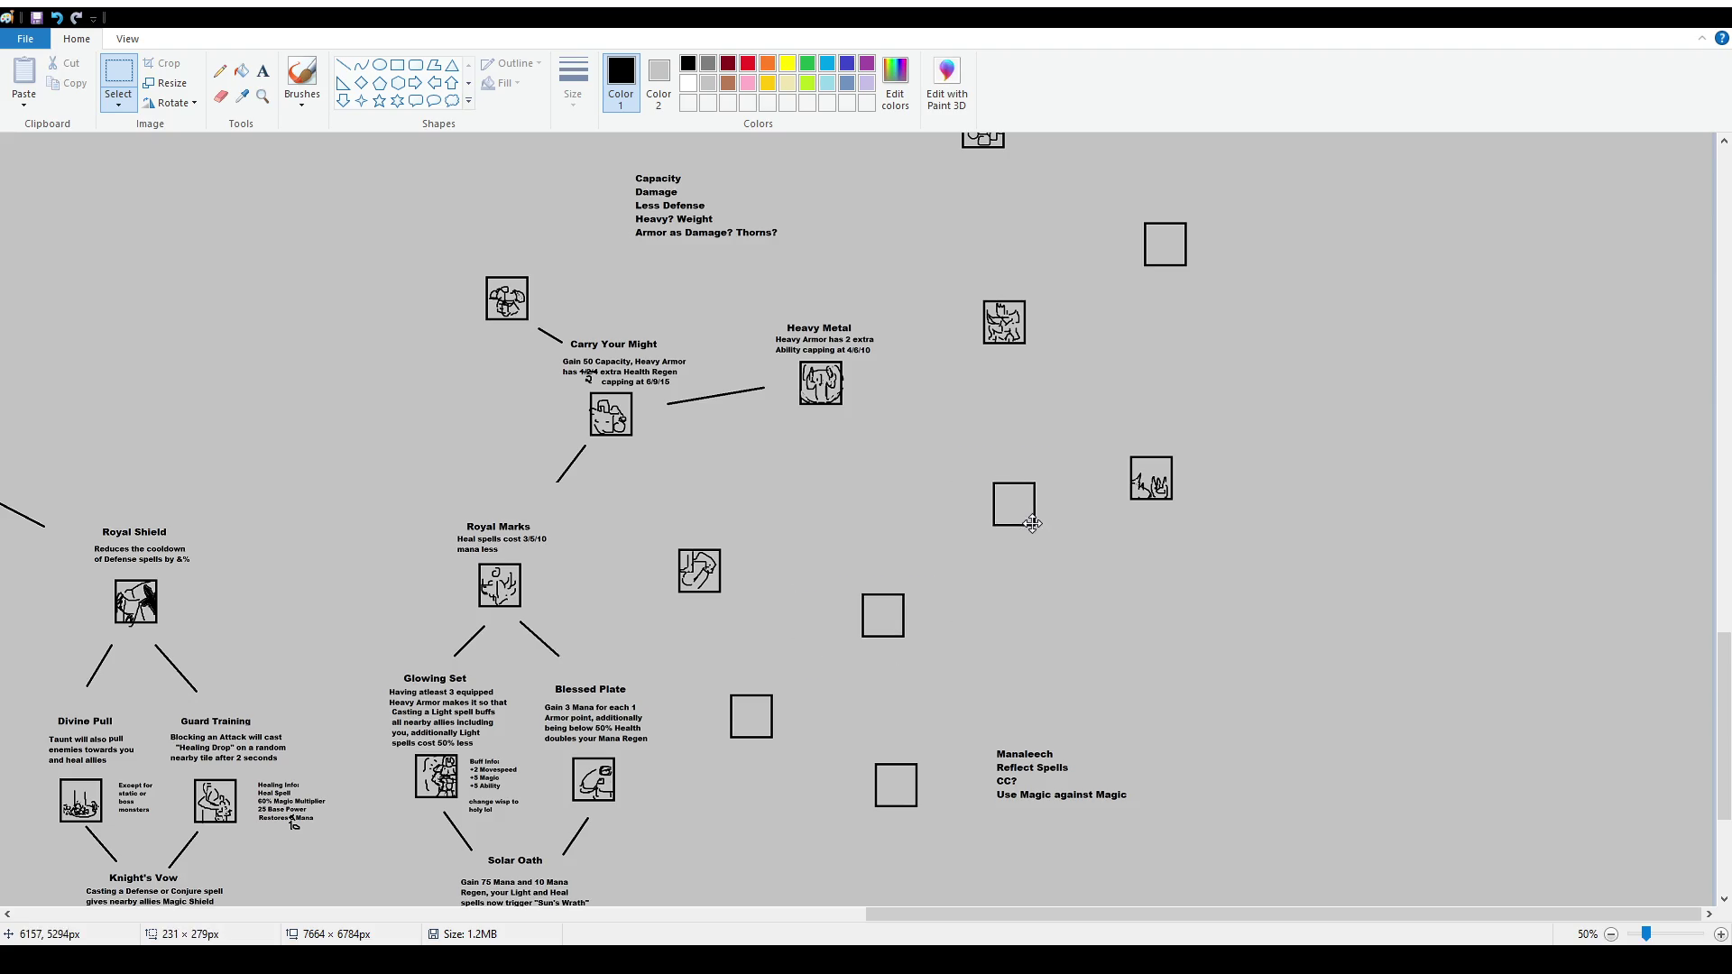
mouse_move(709, 670)
mouse_down()
mouse_move(815, 763)
mouse_move(796, 744)
mouse_move(1209, 900)
mouse_up()
drag(1098, 821, 1140, 856)
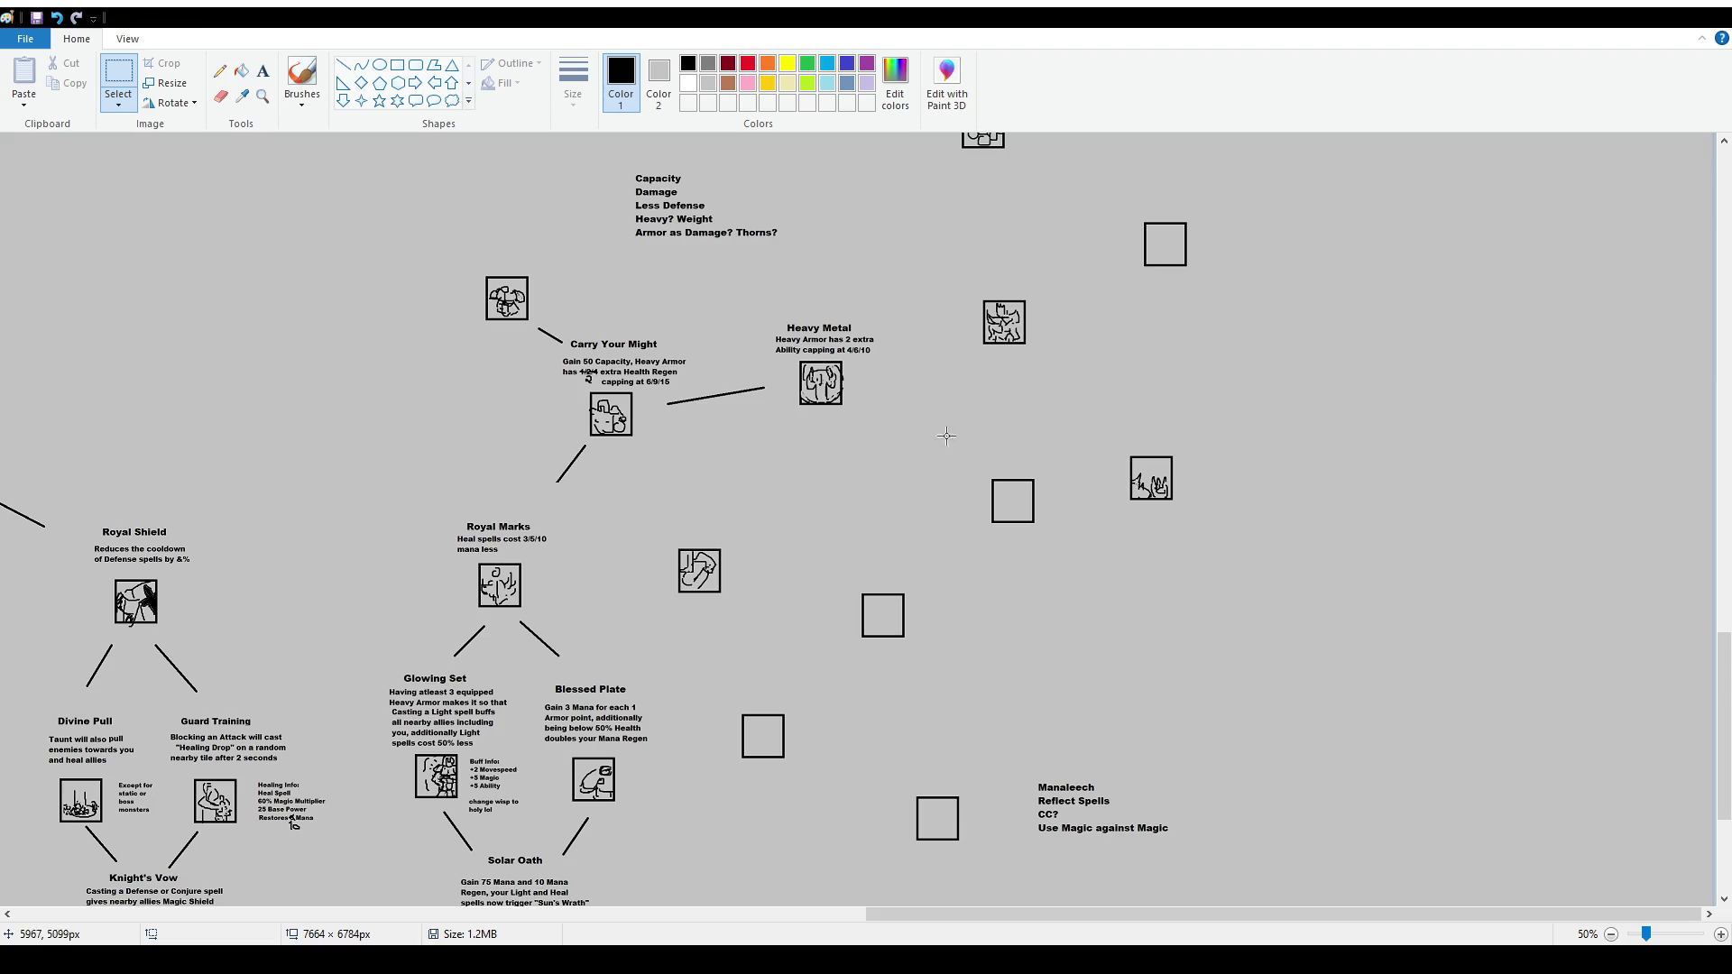
Nudge the empty square right of centre and the nearby icon into their new places
key(alt)
key(h)
key(t)
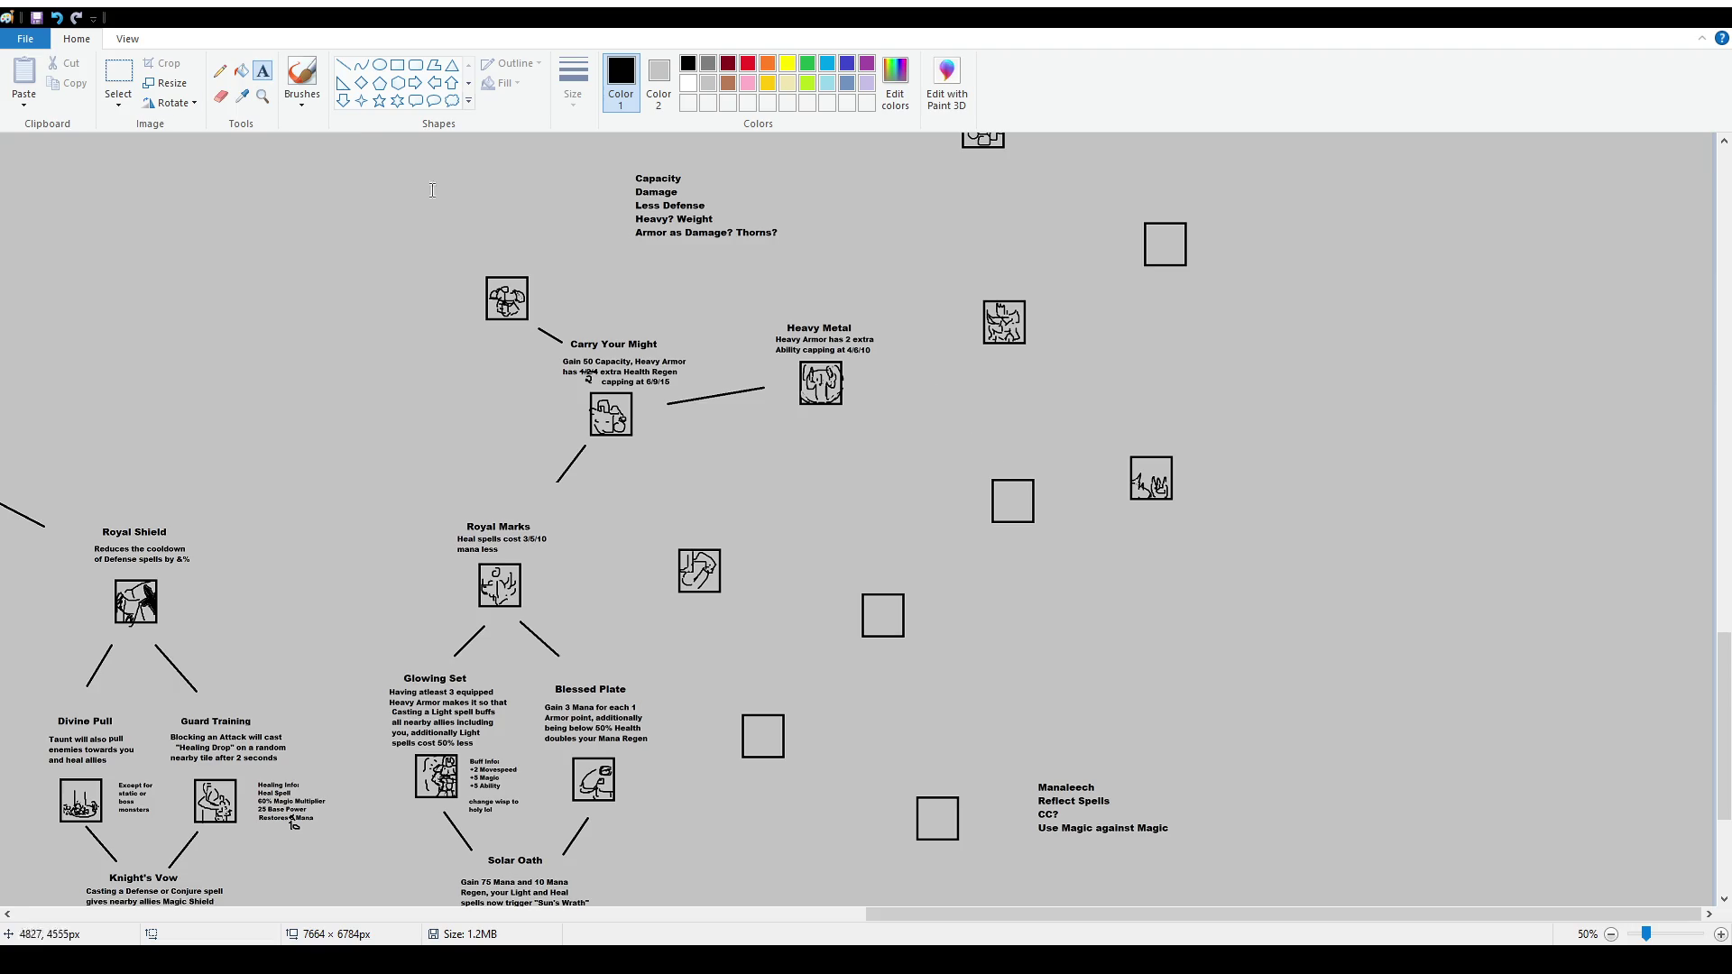
click(118, 72)
mouse_move(975, 466)
mouse_down()
mouse_move(1049, 543)
mouse_move(1029, 506)
mouse_up()
drag(1106, 434, 1261, 560)
drag(1193, 499, 1209, 440)
click(1403, 375)
Shift the icon to the upper right of Heavy Metal slightly rightward
scroll(1143, 397, up, 2)
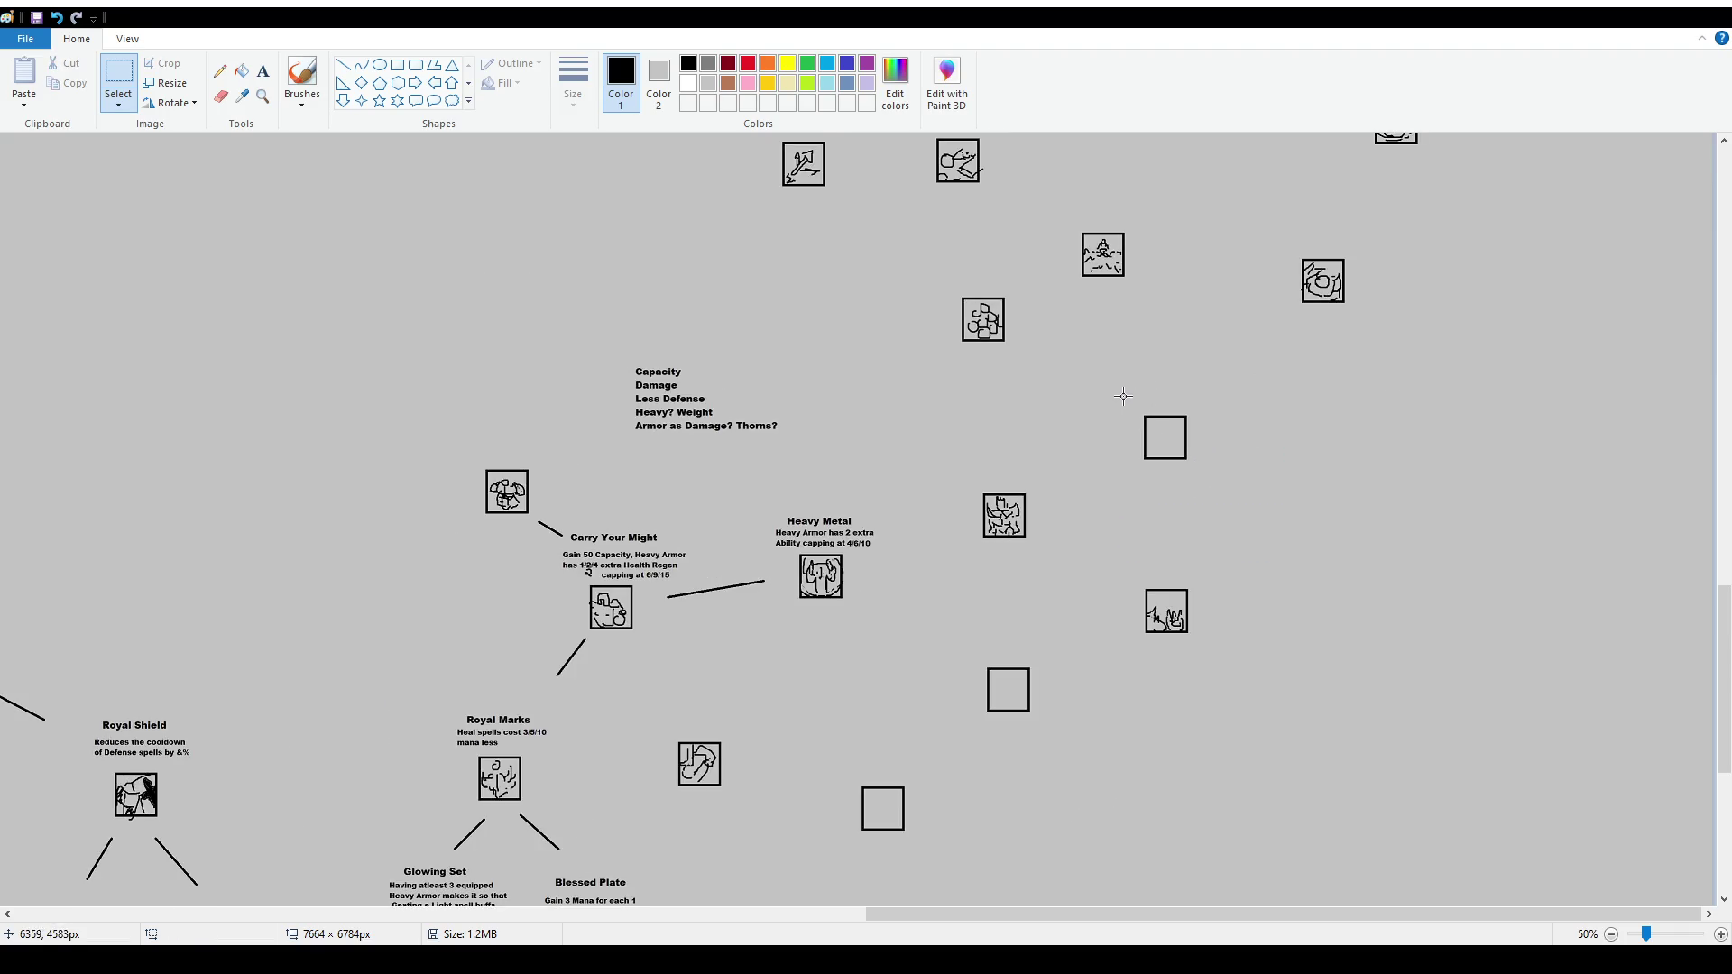
scroll(1173, 413, up, 2)
scroll(1264, 481, up, 2)
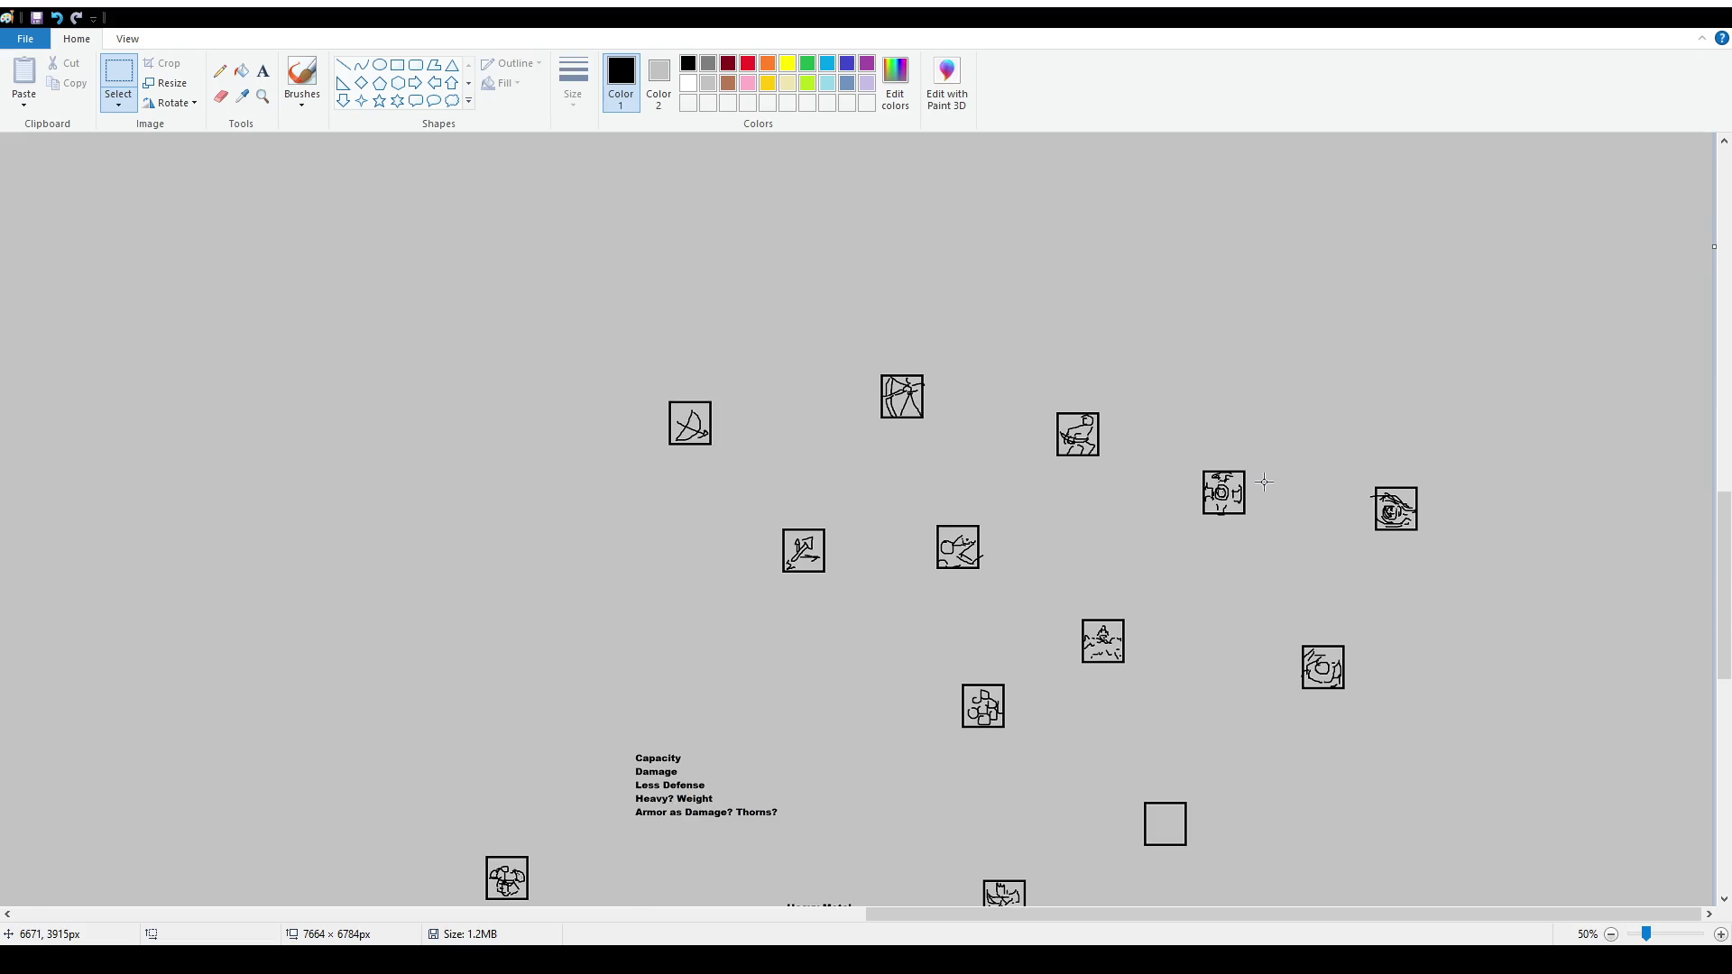
scroll(1259, 480, down, 8)
scroll(864, 540, up, 2)
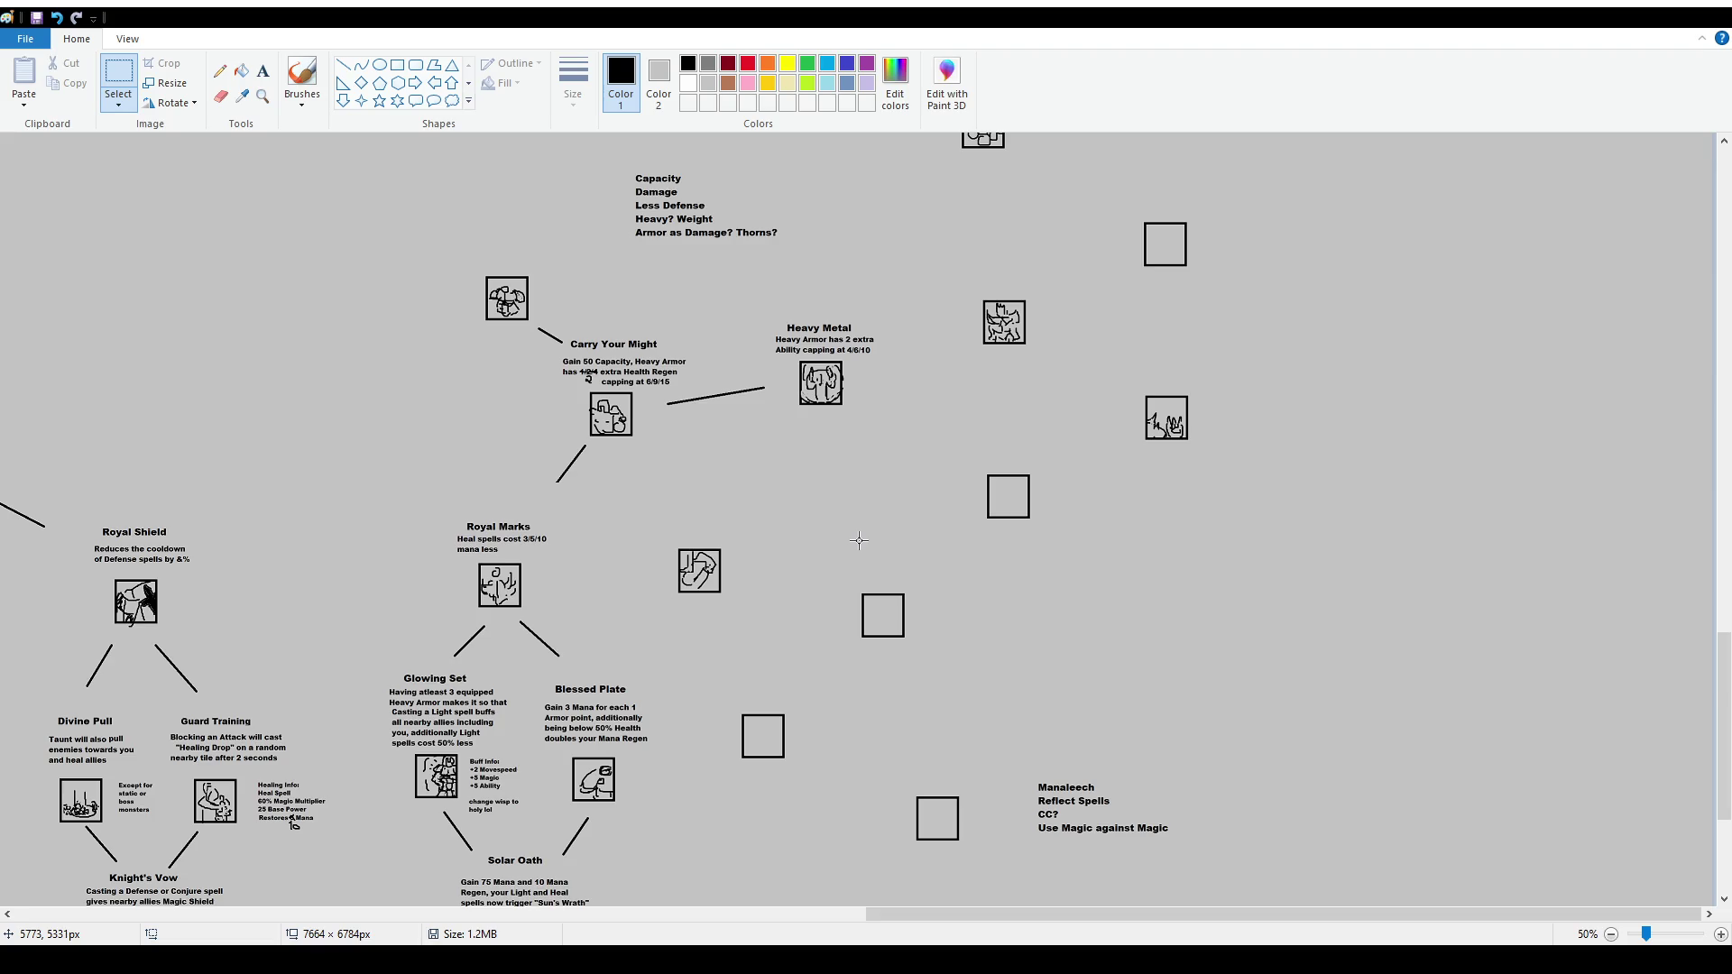
mouse_move(883, 914)
mouse_down()
mouse_move(625, 945)
mouse_move(216, 945)
mouse_move(920, 945)
mouse_up()
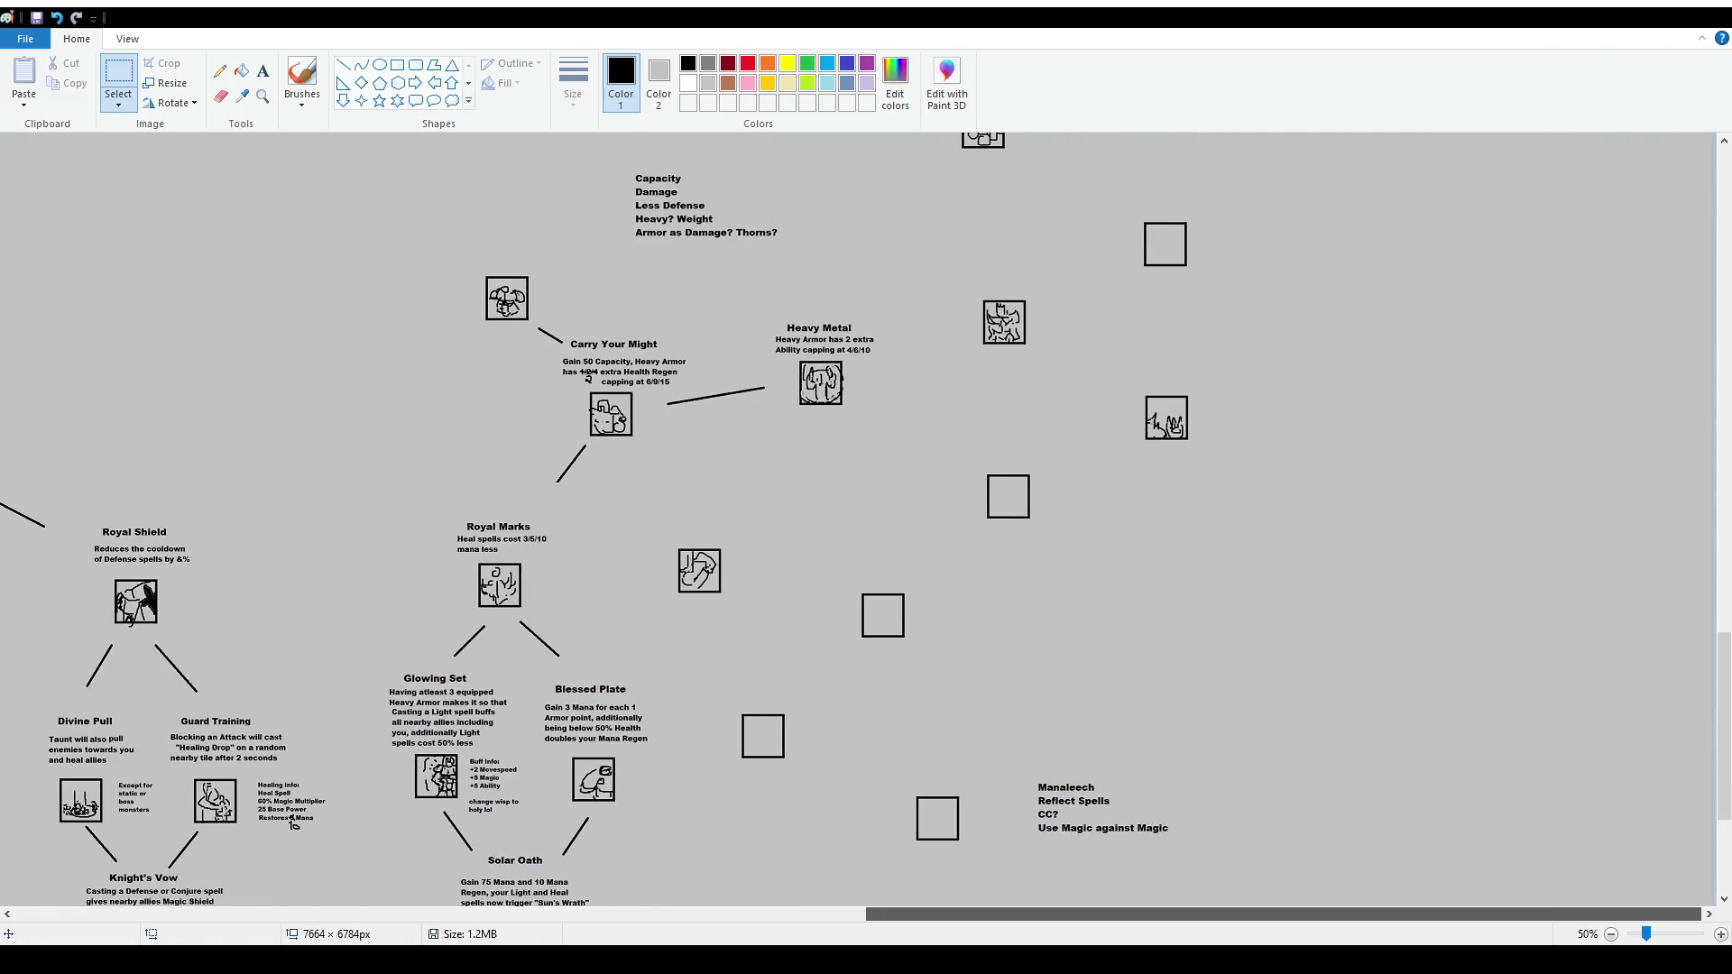
scroll(776, 622, down, 2)
scroll(812, 658, up, 2)
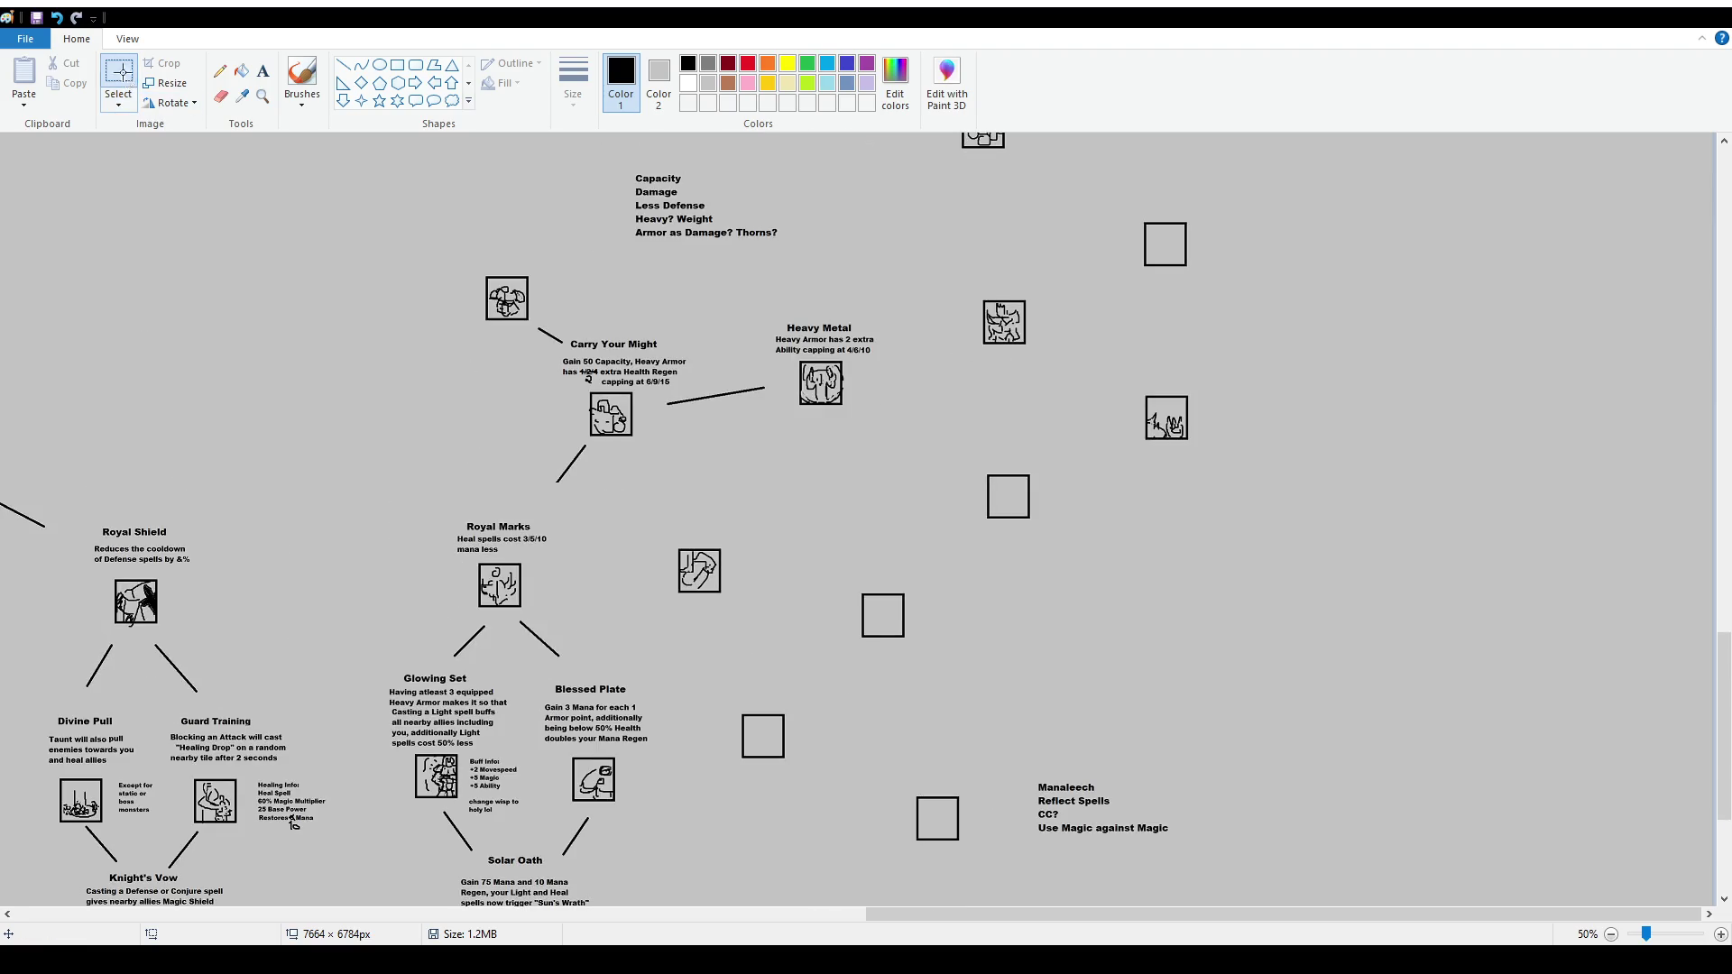
mouse_move(963, 283)
mouse_down()
mouse_move(1062, 364)
mouse_move(1045, 346)
mouse_up()
Draw two connector lines from Heavy Metal, one up-right and one down-right
click(1053, 392)
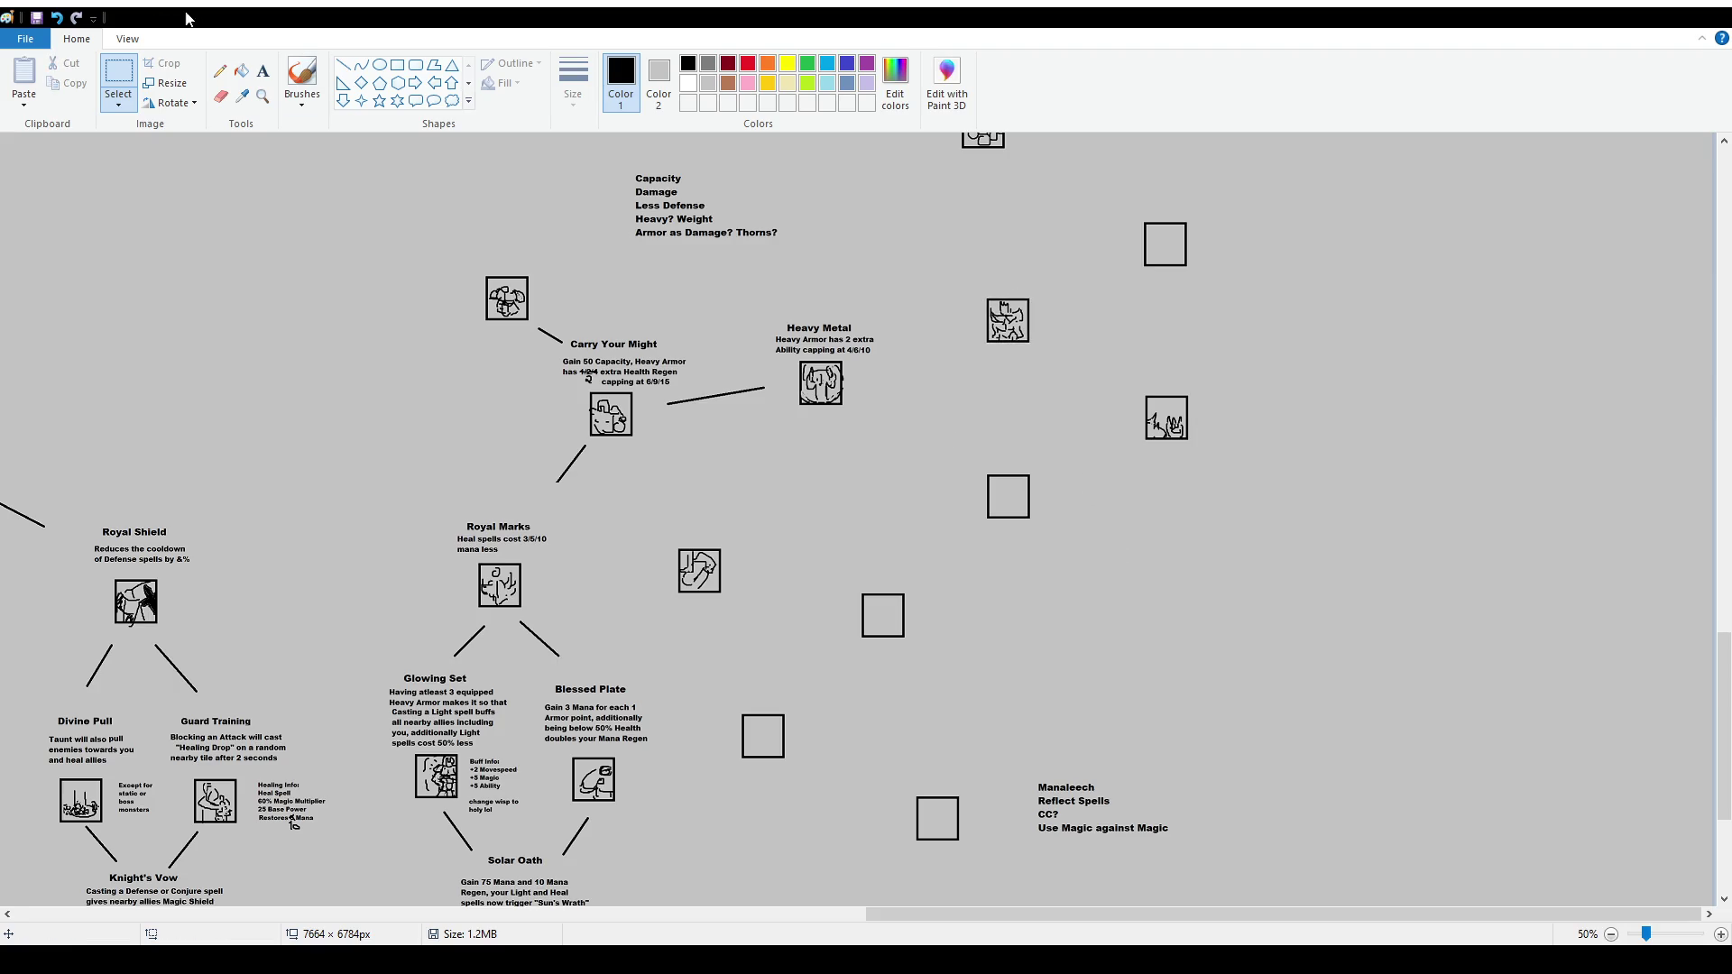
click(342, 65)
drag(875, 375, 946, 339)
drag(888, 396, 950, 442)
scroll(1071, 404, up, 2)
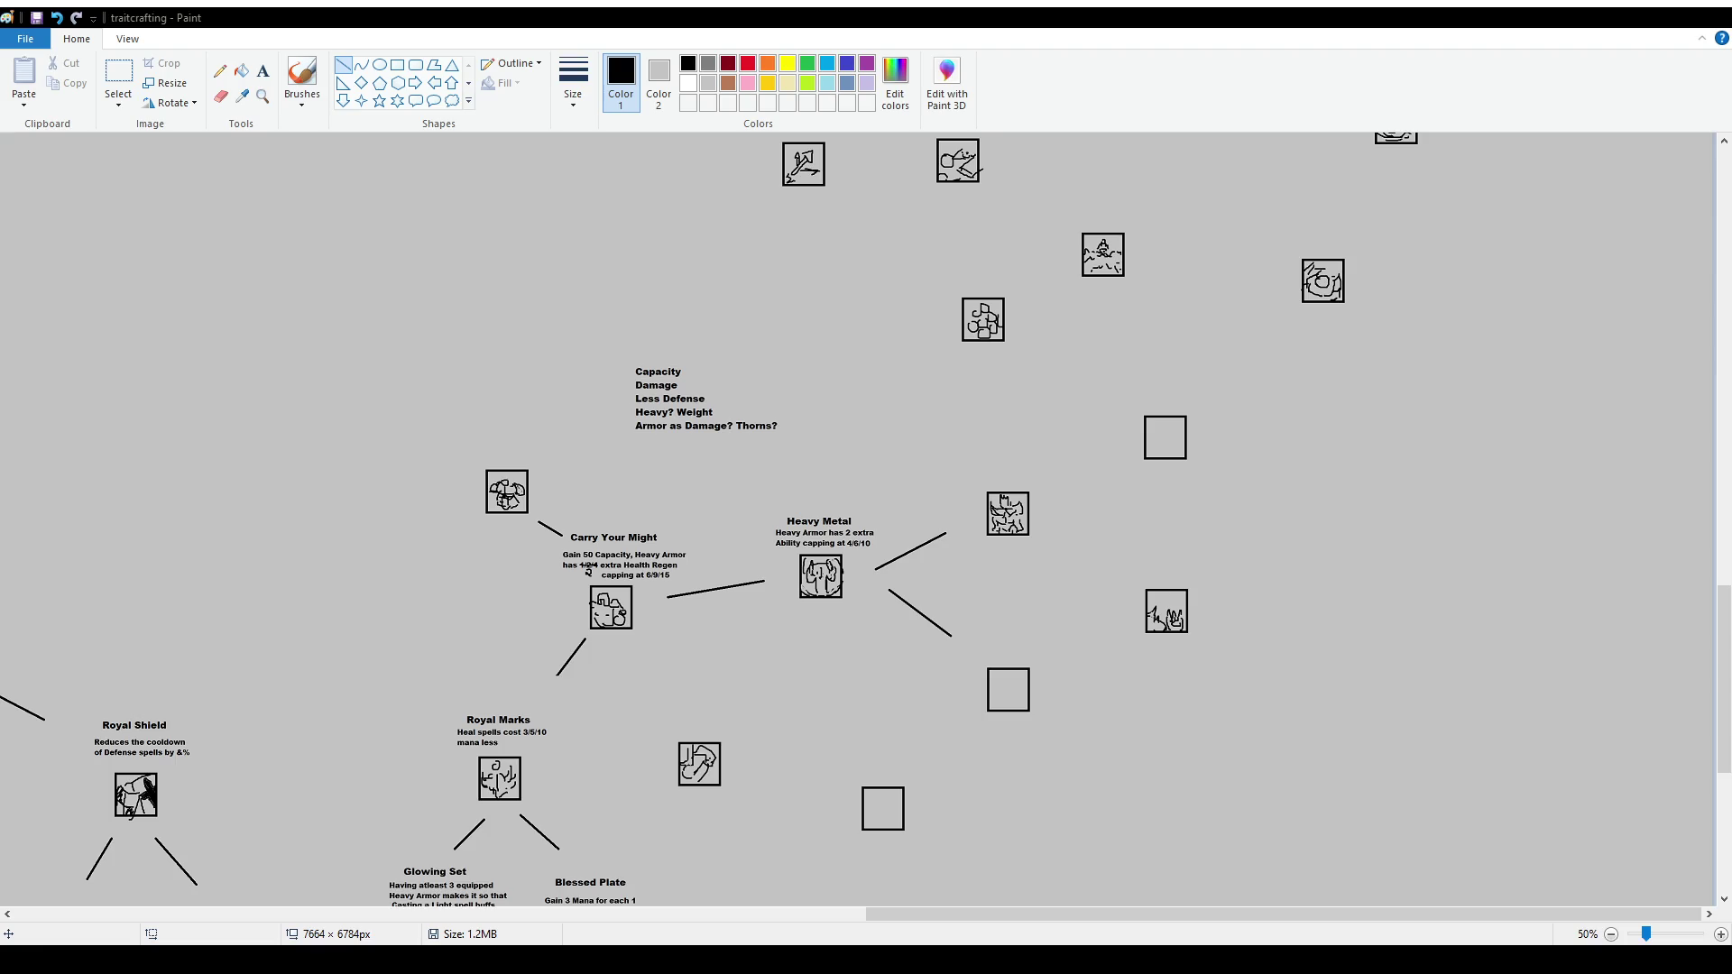
Try a short brush stroke above the empty square, undo it, and zoom back in
click(307, 81)
scroll(1040, 380, down, 3)
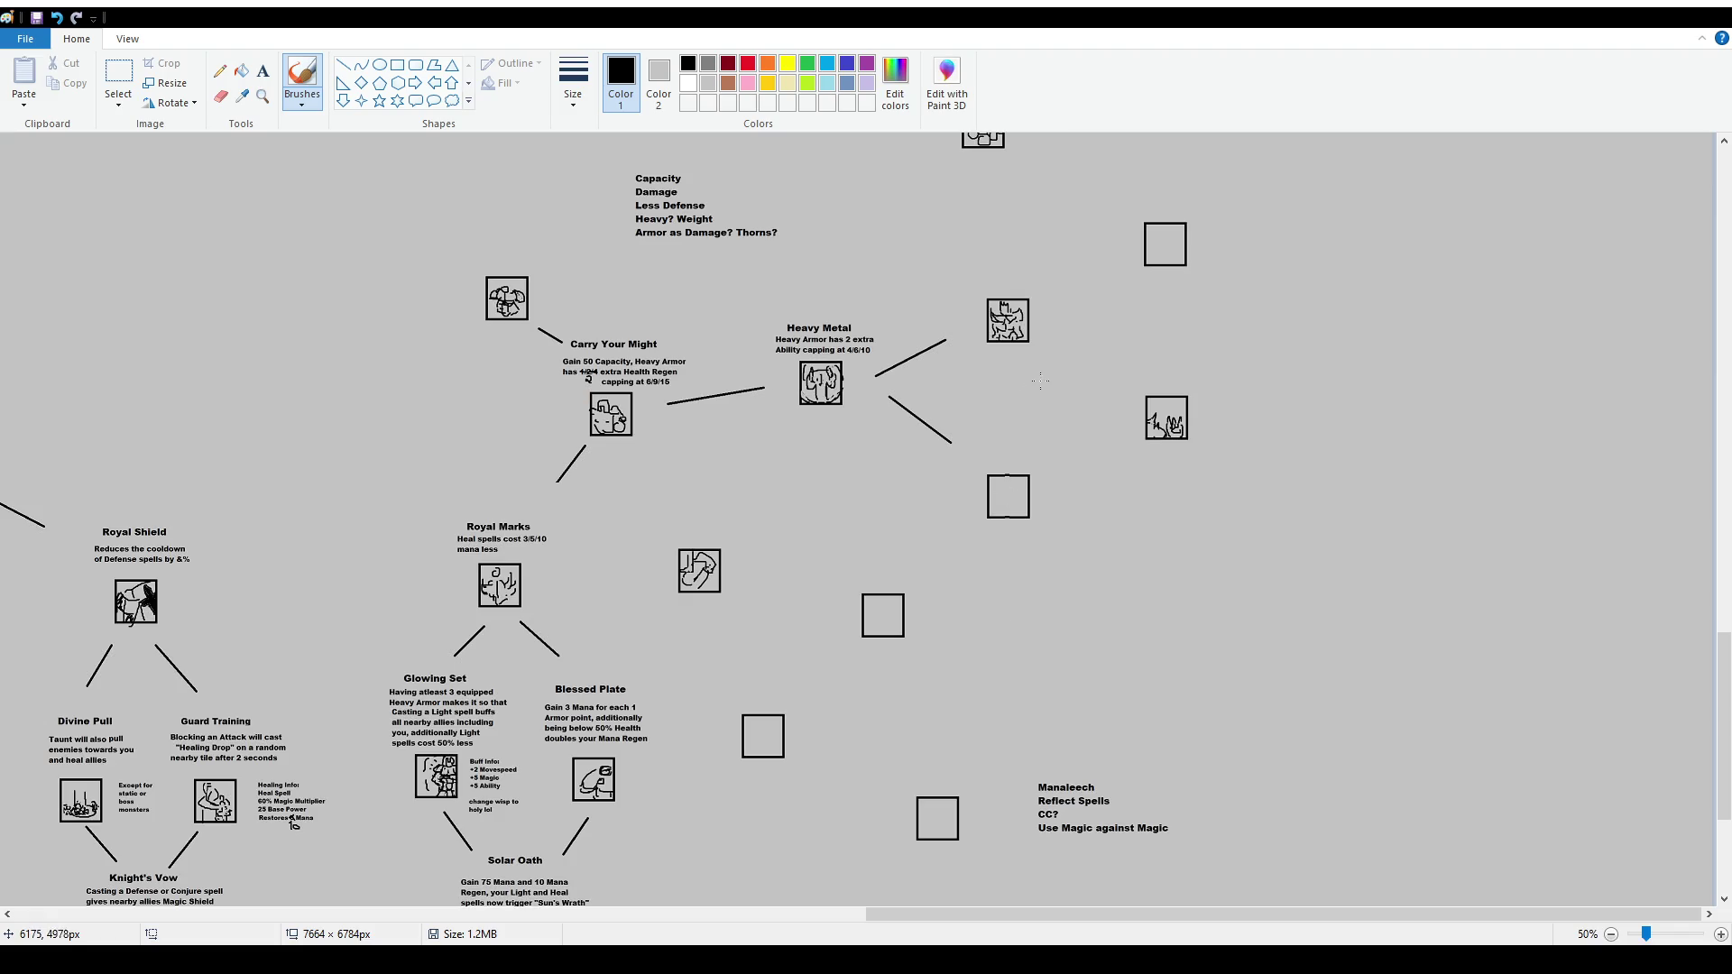
drag(1000, 407, 996, 449)
key(ctrl+z)
key(ctrl+Page_Up)
scroll(758, 363, down, 2)
mouse_move(1193, 918)
mouse_down()
mouse_move(1462, 918)
mouse_move(1461, 942)
mouse_up()
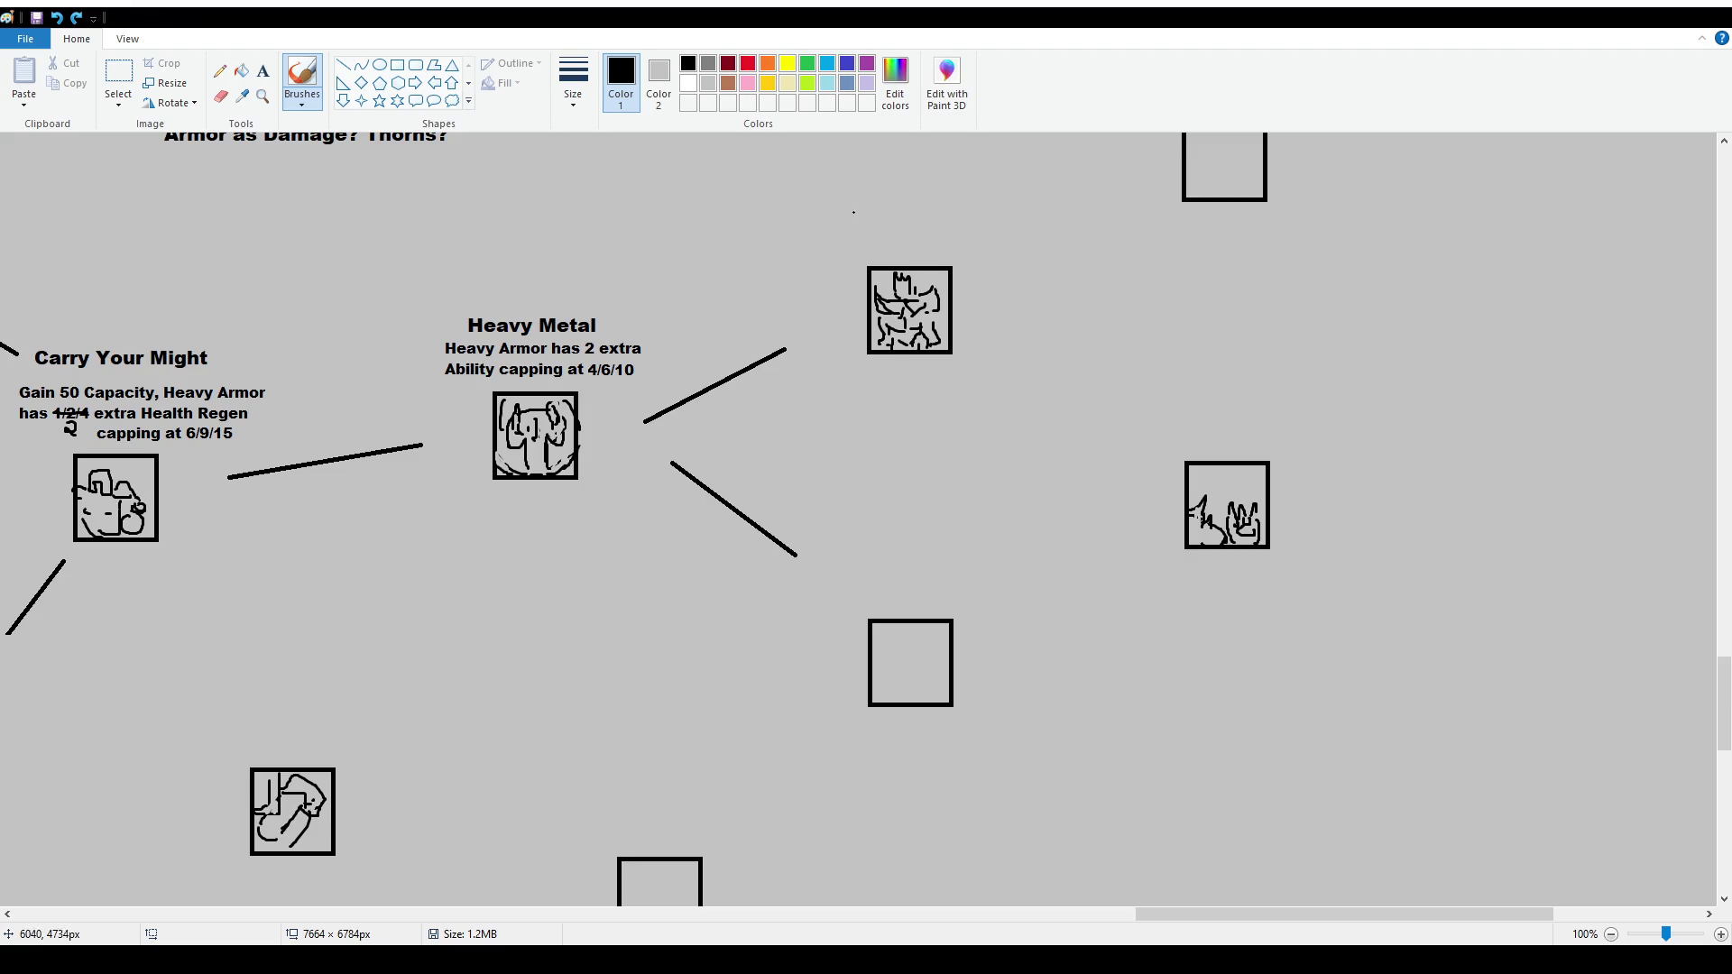
mouse_move(858, 253)
mouse_down()
mouse_move(845, 324)
mouse_move(929, 206)
mouse_move(880, 204)
mouse_up()
key(ctrl+z)
scroll(1033, 406, up, 2)
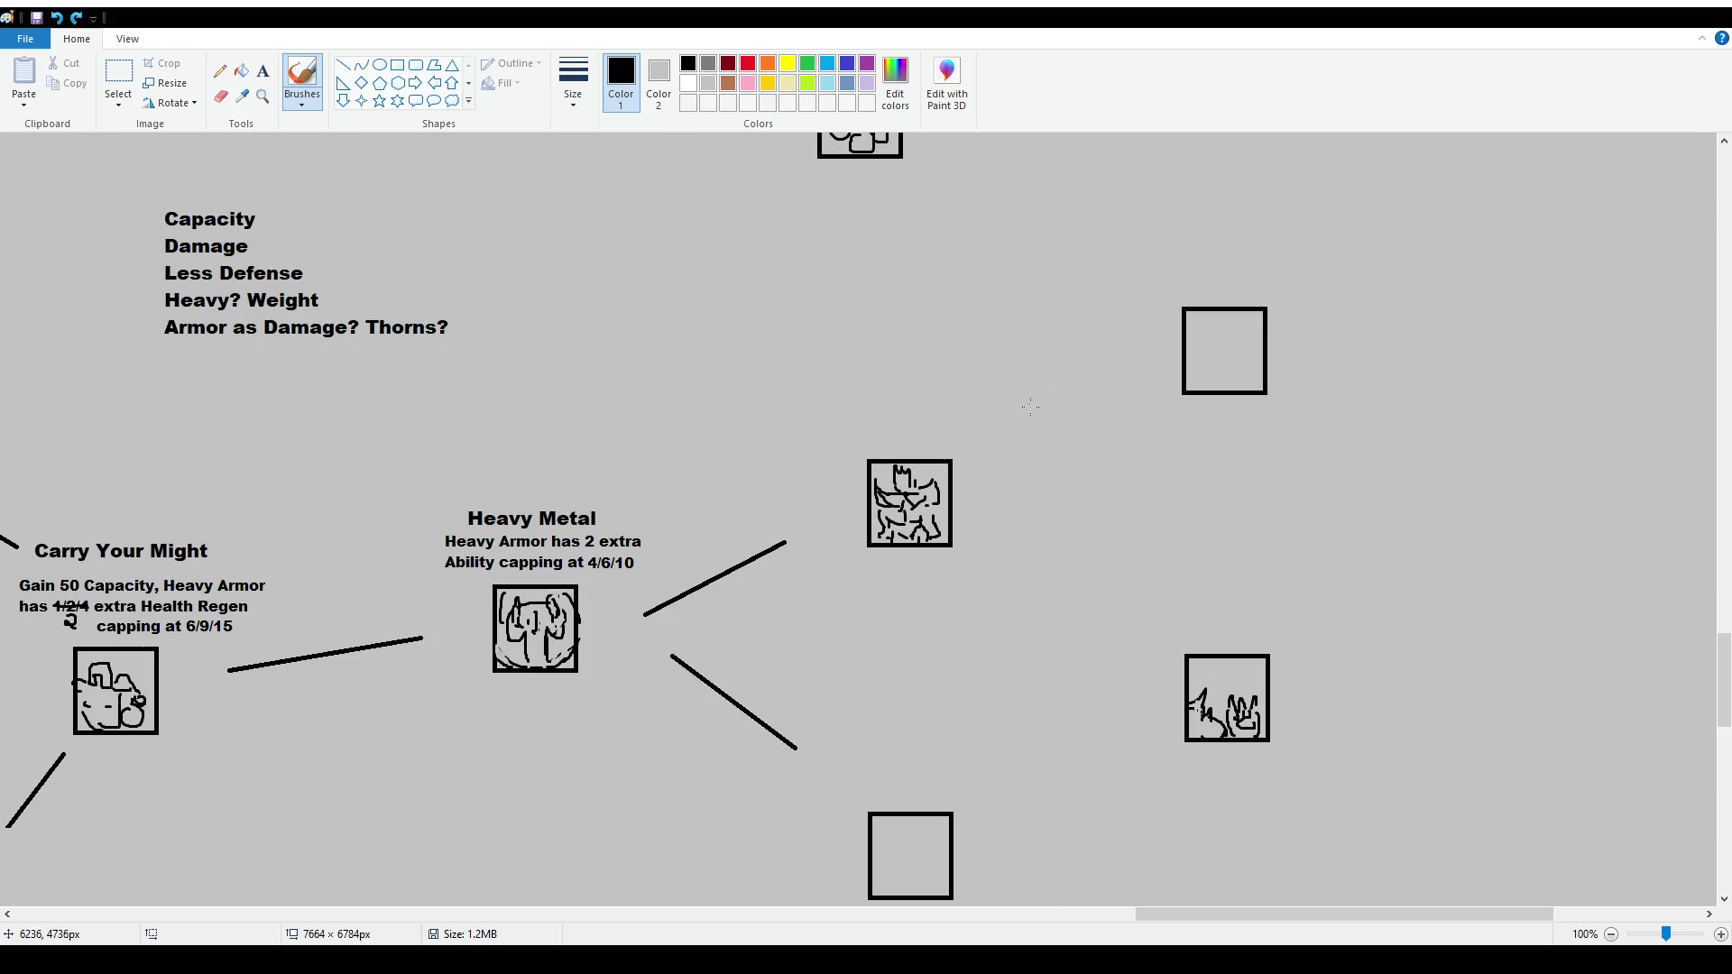
scroll(1029, 523, down, 2)
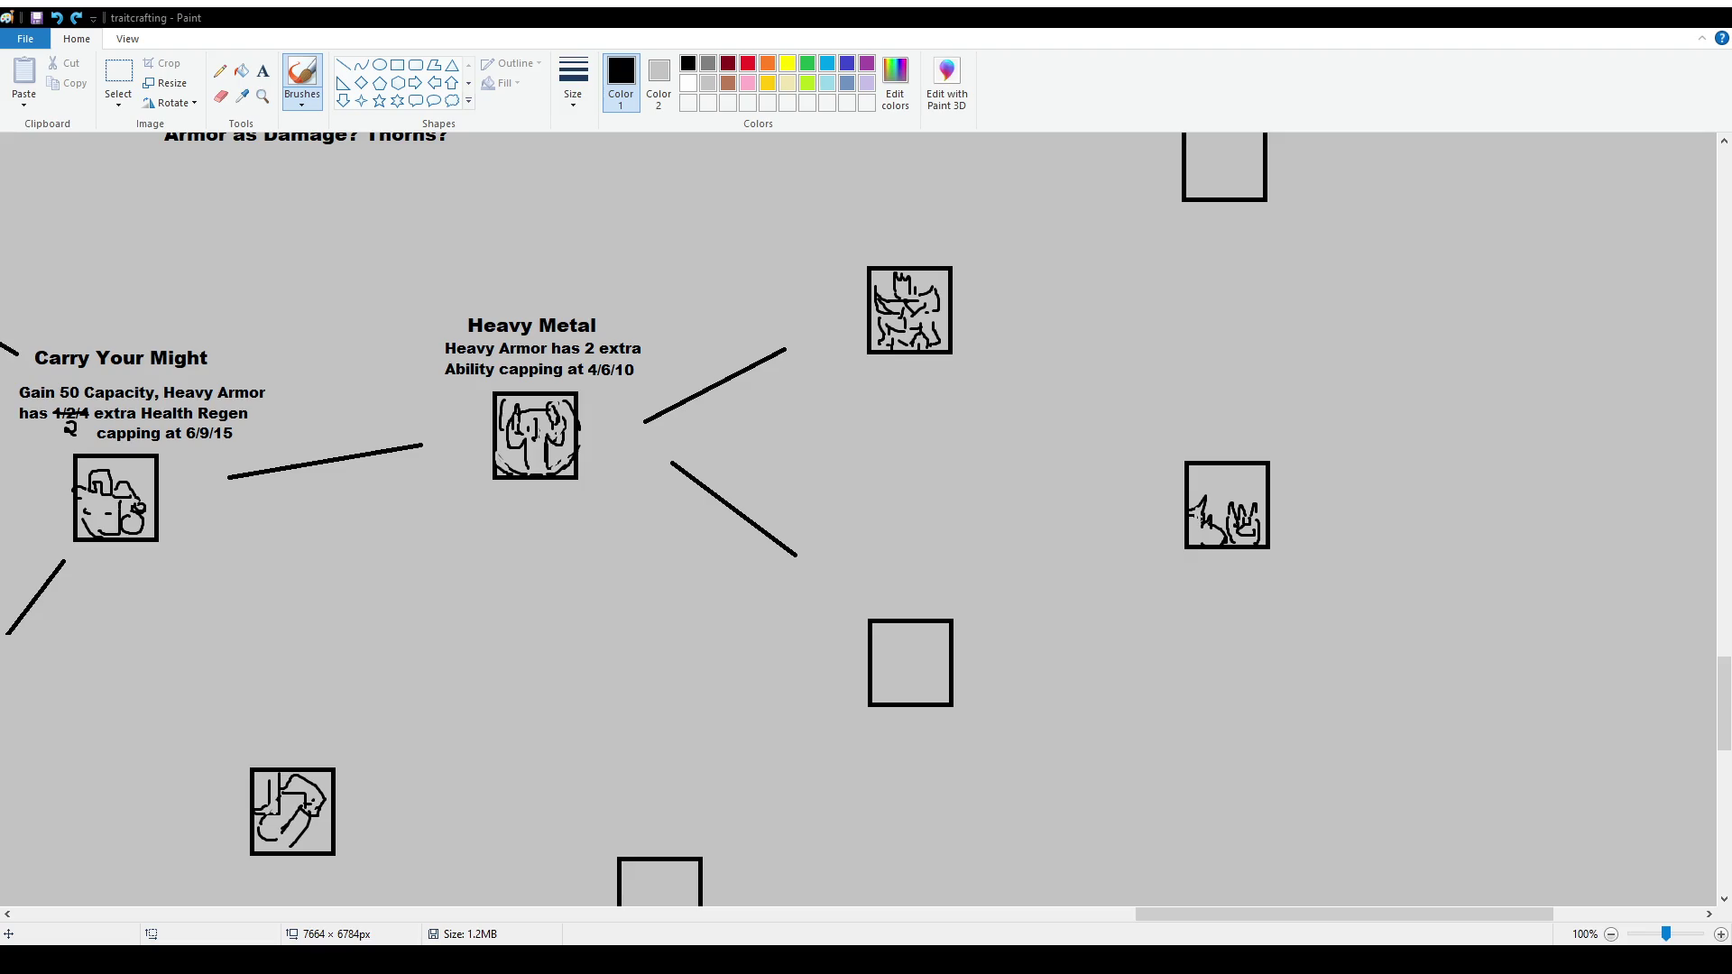
scroll(857, 519, up, 2)
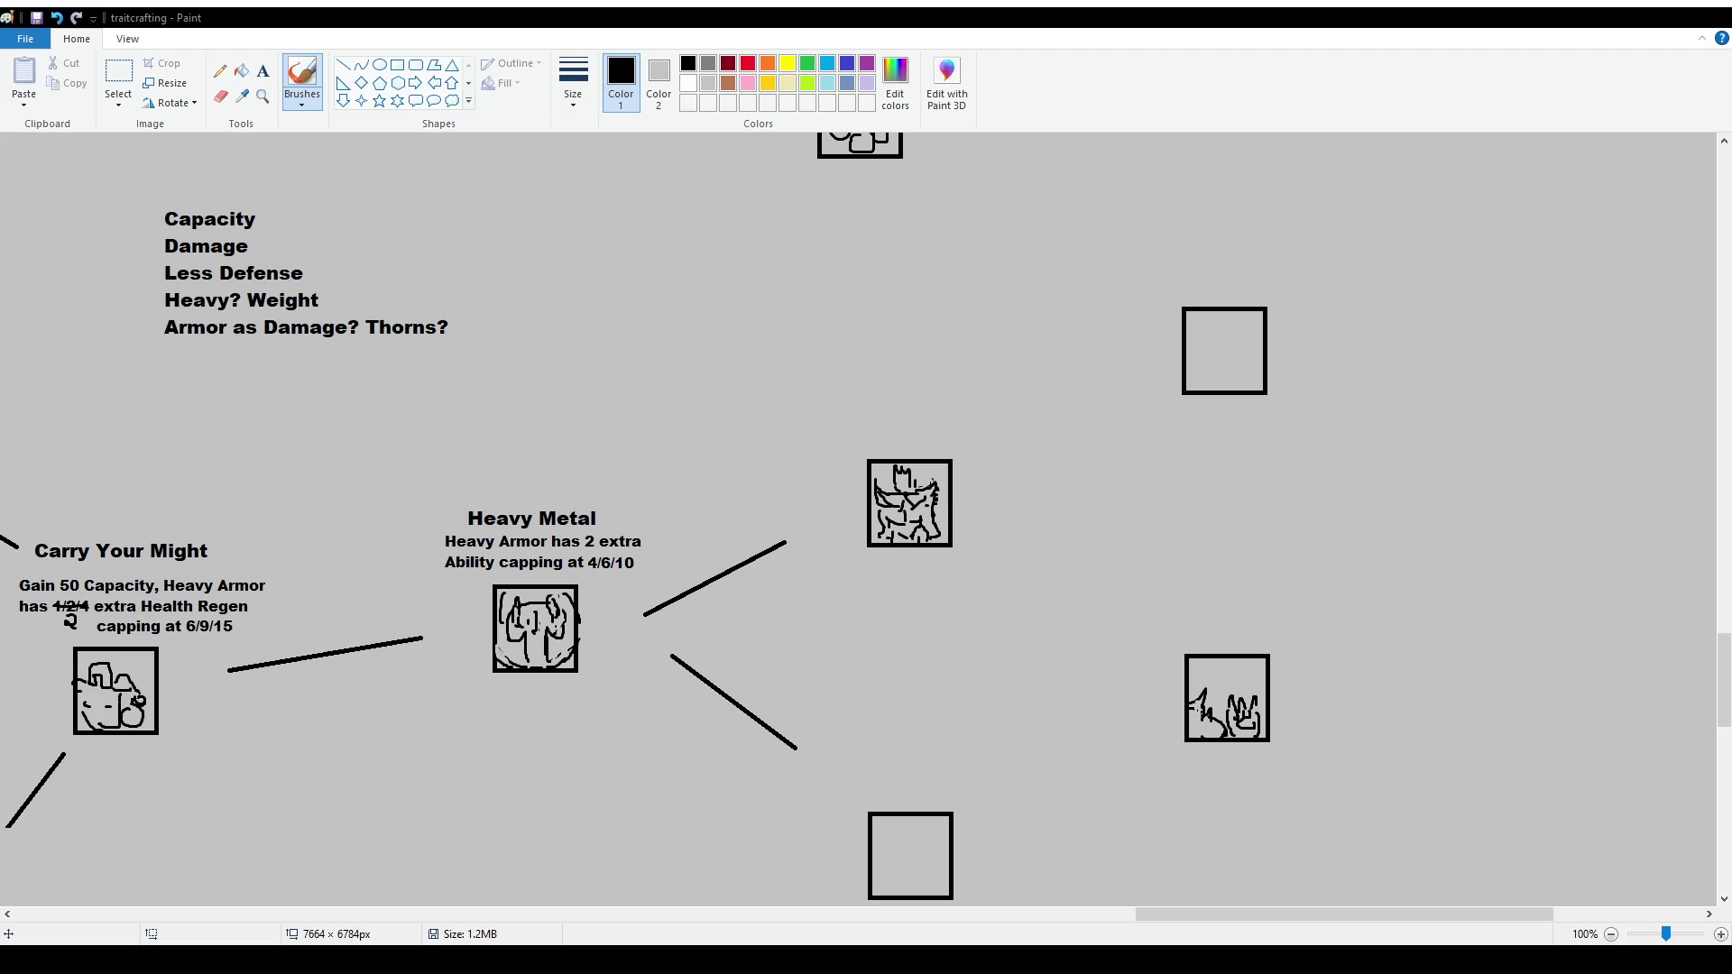
scroll(866, 519, down, 2)
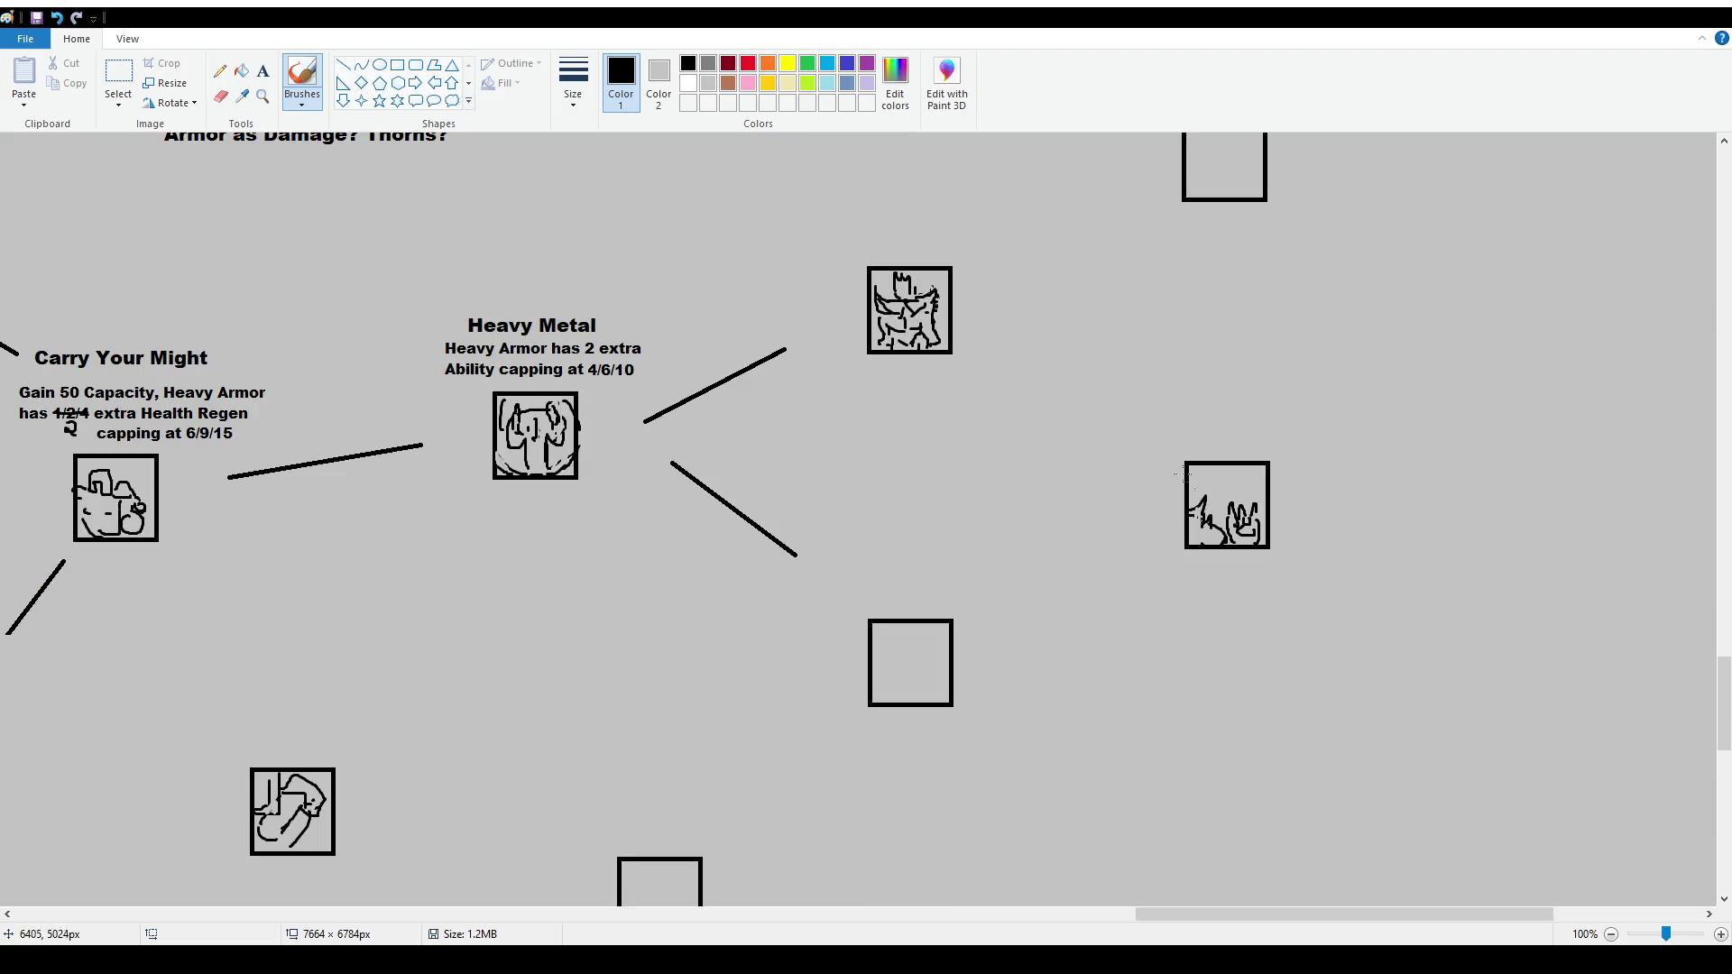
mouse_move(1173, 440)
mouse_down()
mouse_move(1301, 528)
mouse_move(1173, 400)
mouse_up()
key(ctrl+z)
Paste the Heavy Armor paragraph (7 extra Damage, items restriction) above the far-right icon, narrowed to rewrap
click(262, 70)
drag(1084, 261, 1390, 425)
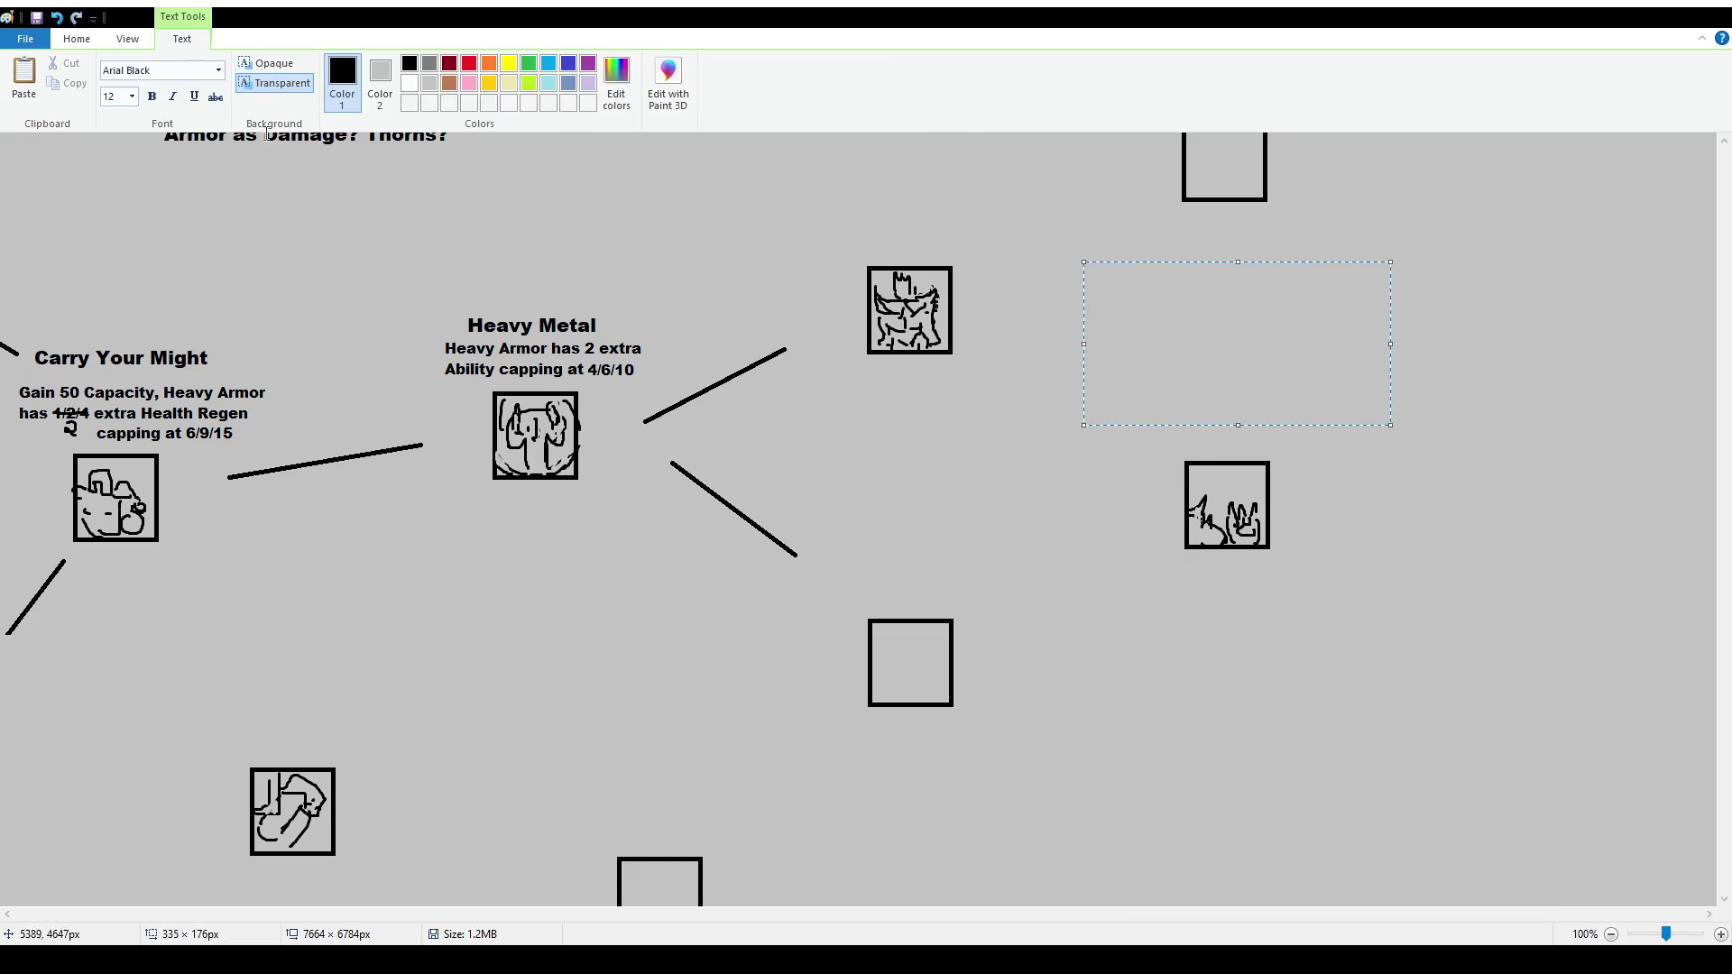
text(Heavy Armor has 7 extra Damage. Items except for: Backpack, Necklace, Ring and Torch no longer work)
drag(1390, 344, 1355, 351)
drag(1291, 260, 1340, 318)
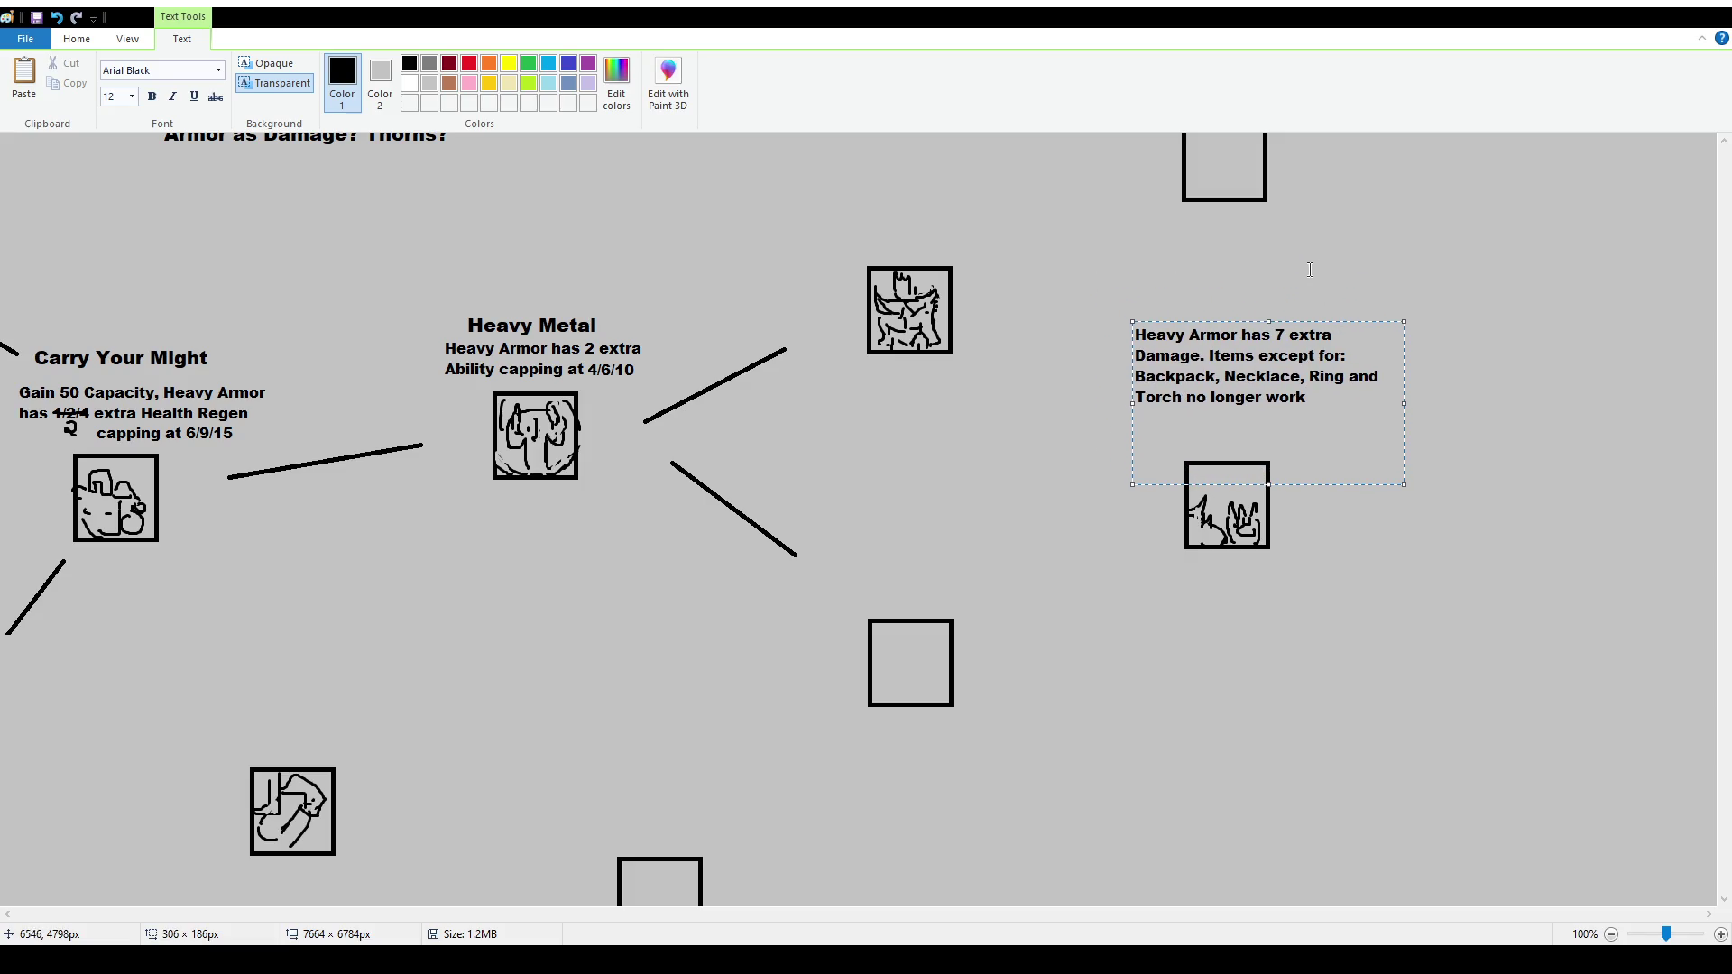
click(1299, 271)
Move the Heavy Armor description down slightly and set out a text box above it
click(118, 80)
drag(1100, 296, 1480, 449)
drag(1399, 390, 1397, 417)
click(263, 71)
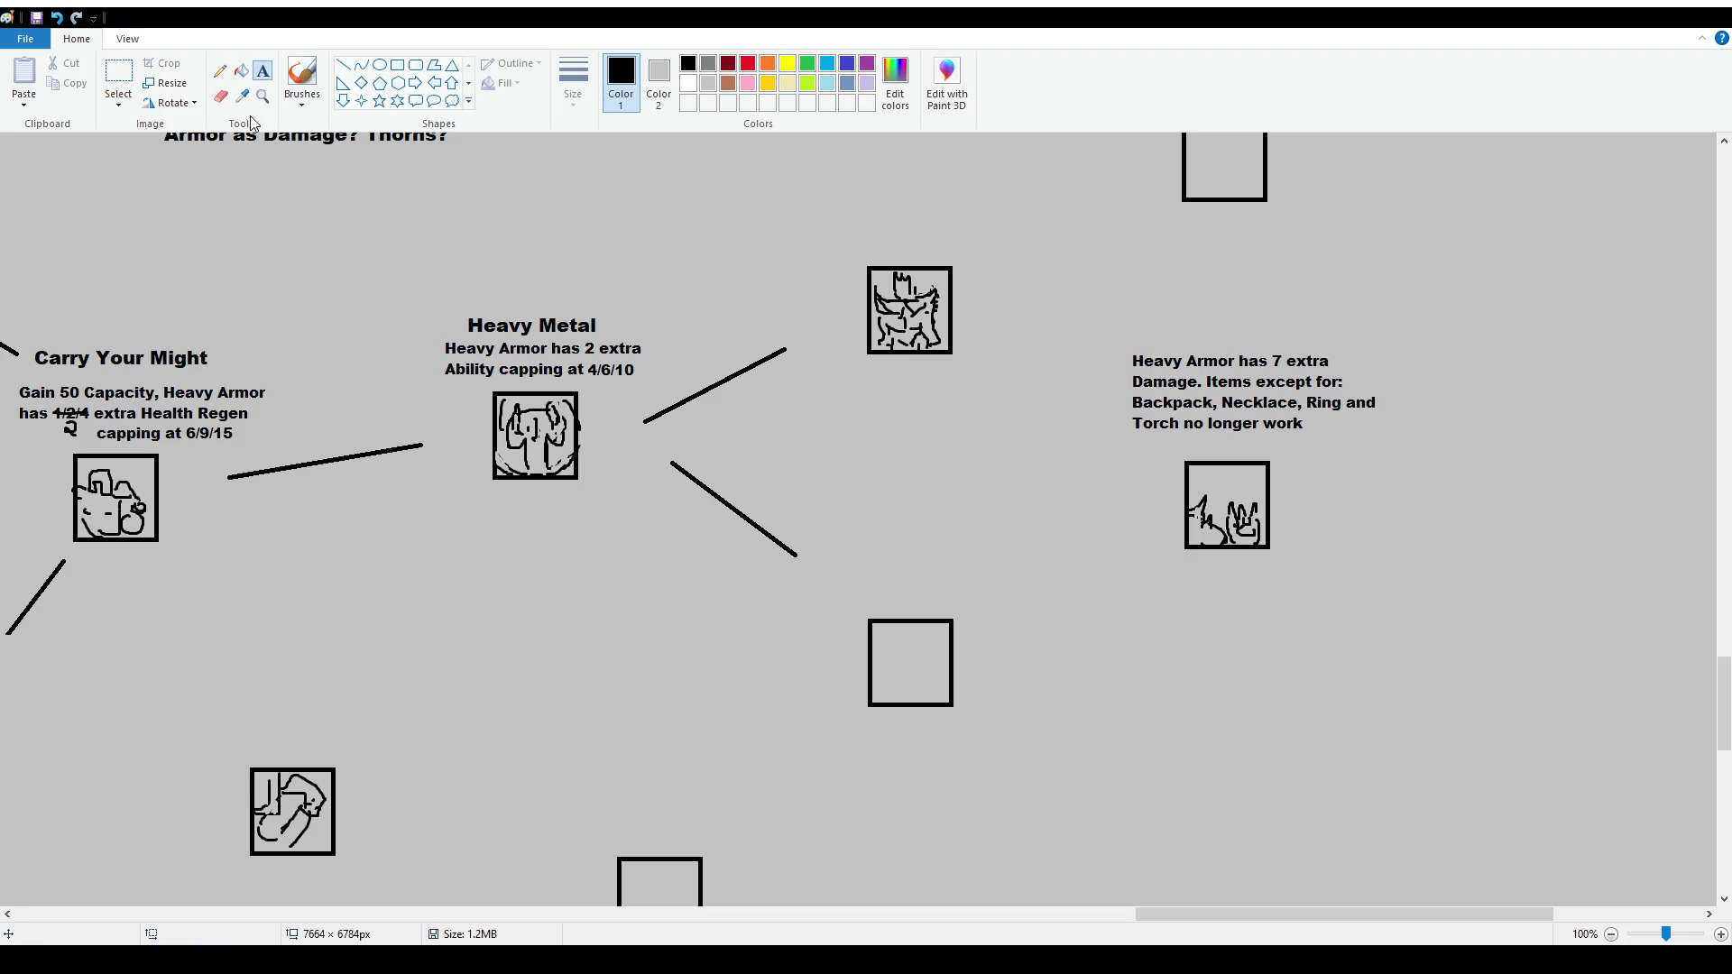
drag(1123, 283, 1373, 319)
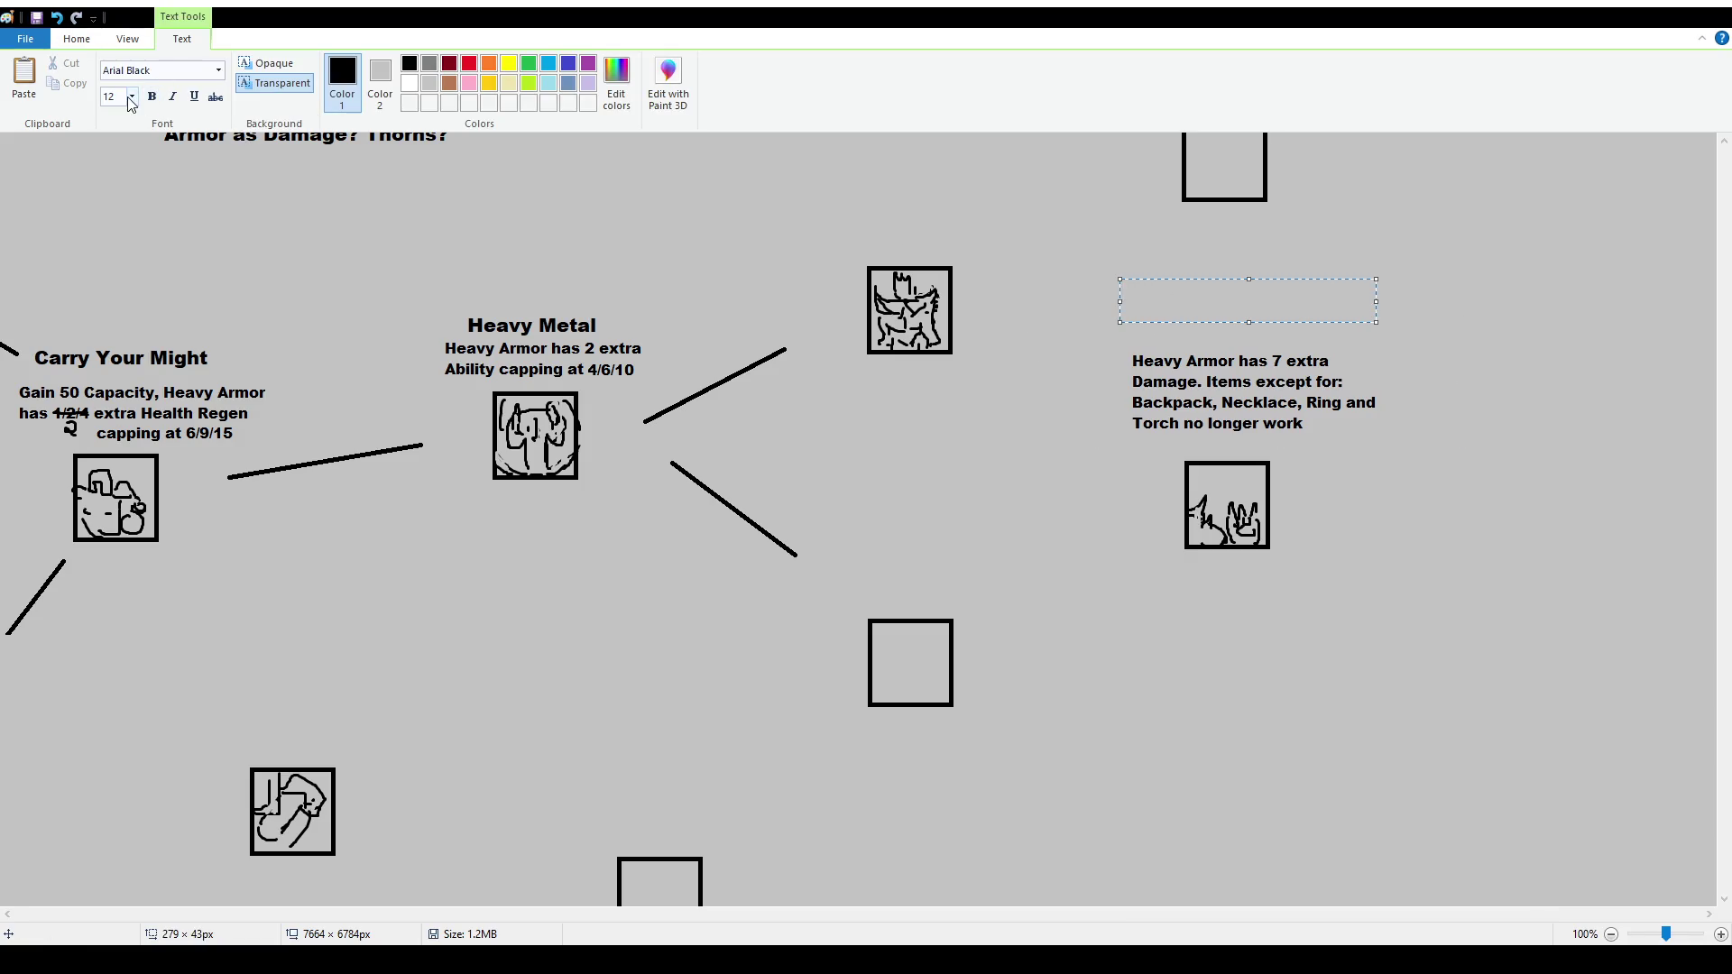
Type 'Endowed in Steel' at font size 16 above the paragraph and nudge it into place
text(16)
key(Return)
text(Endowed in)
text( Steel)
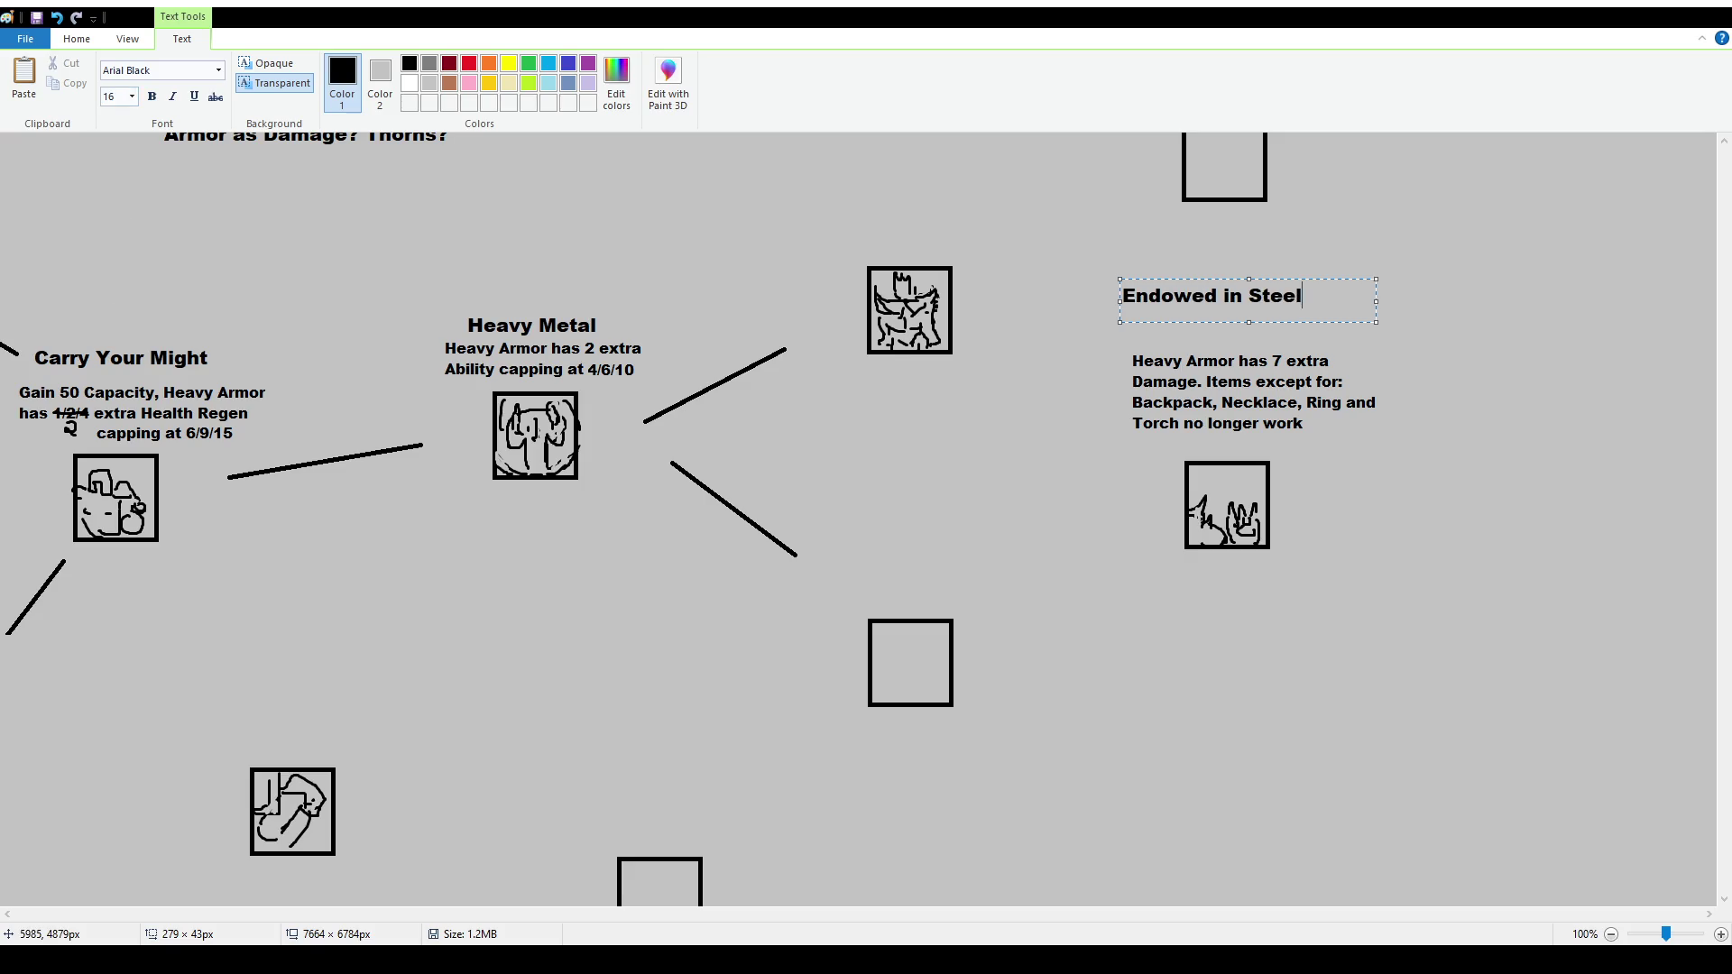
click(1133, 520)
click(118, 79)
mouse_move(1092, 258)
mouse_down()
mouse_move(1404, 309)
mouse_move(1384, 298)
mouse_move(1405, 318)
mouse_up()
click(1344, 532)
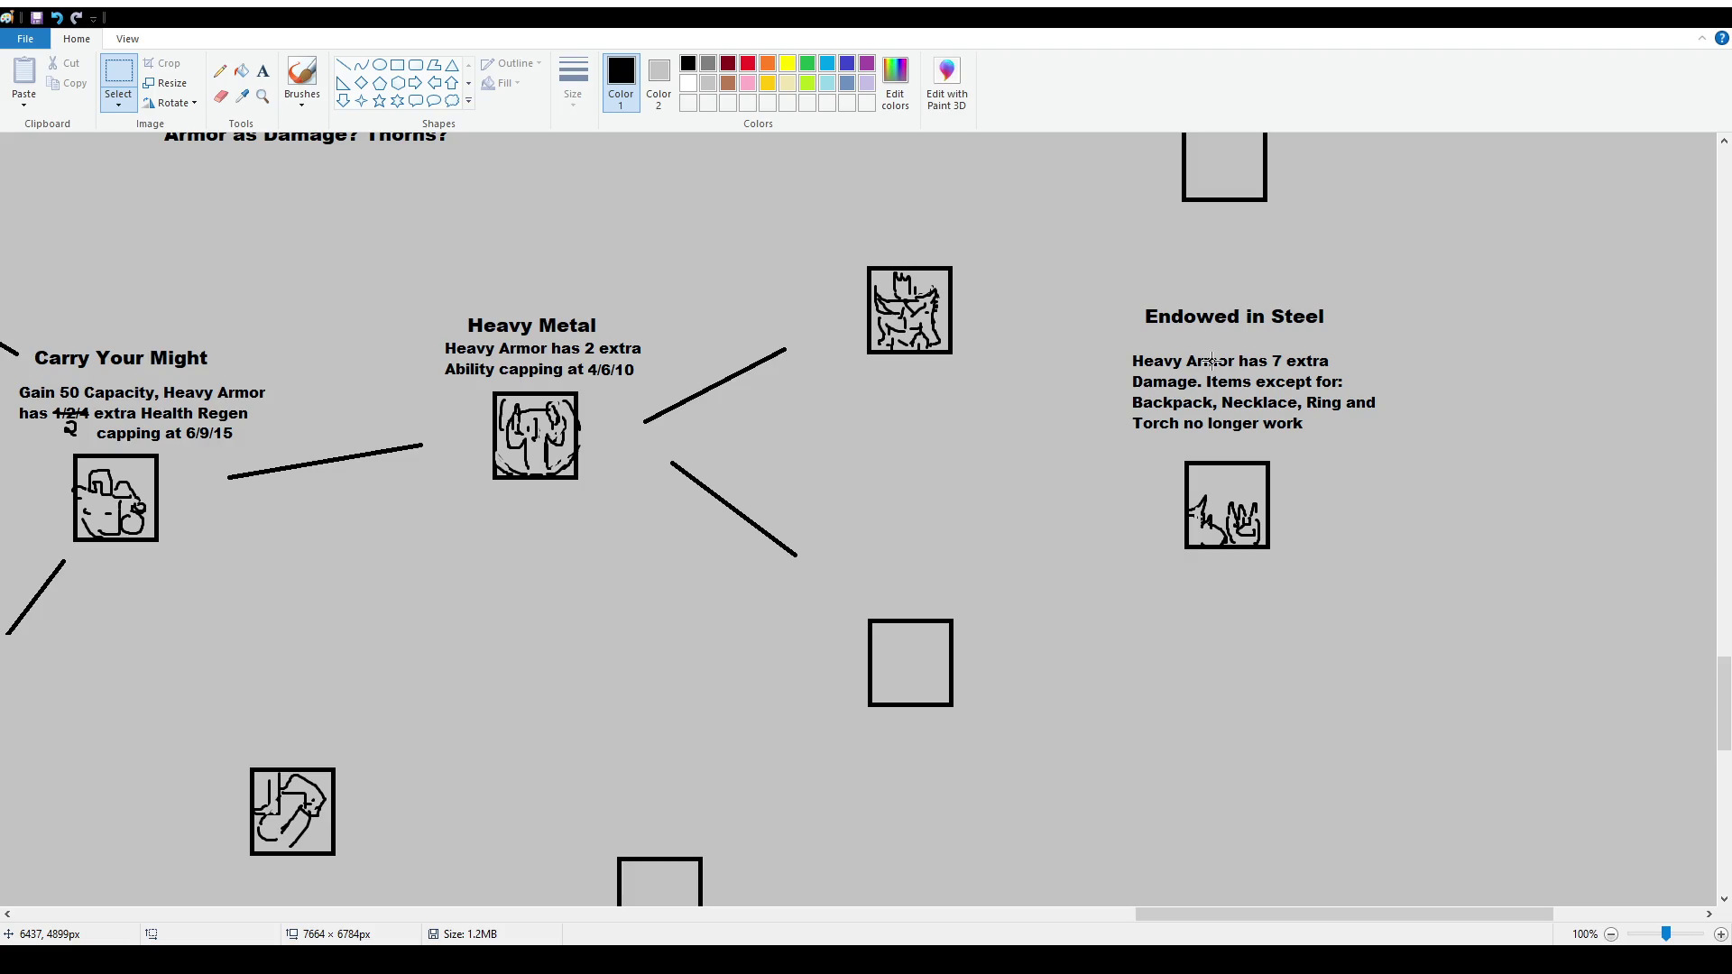
Delete the old first description line and move the 'Items except for:' line left
key(Delete)
mouse_move(1213, 399)
mouse_down()
mouse_move(1125, 345)
mouse_move(1365, 373)
mouse_up()
key(Delete)
mouse_move(1198, 367)
mouse_down()
mouse_move(1360, 386)
mouse_move(1290, 381)
mouse_up()
click(1238, 441)
Type 'Attacking casts "Spiked Berserk" on the target's location' at size 12 and commit it
click(262, 71)
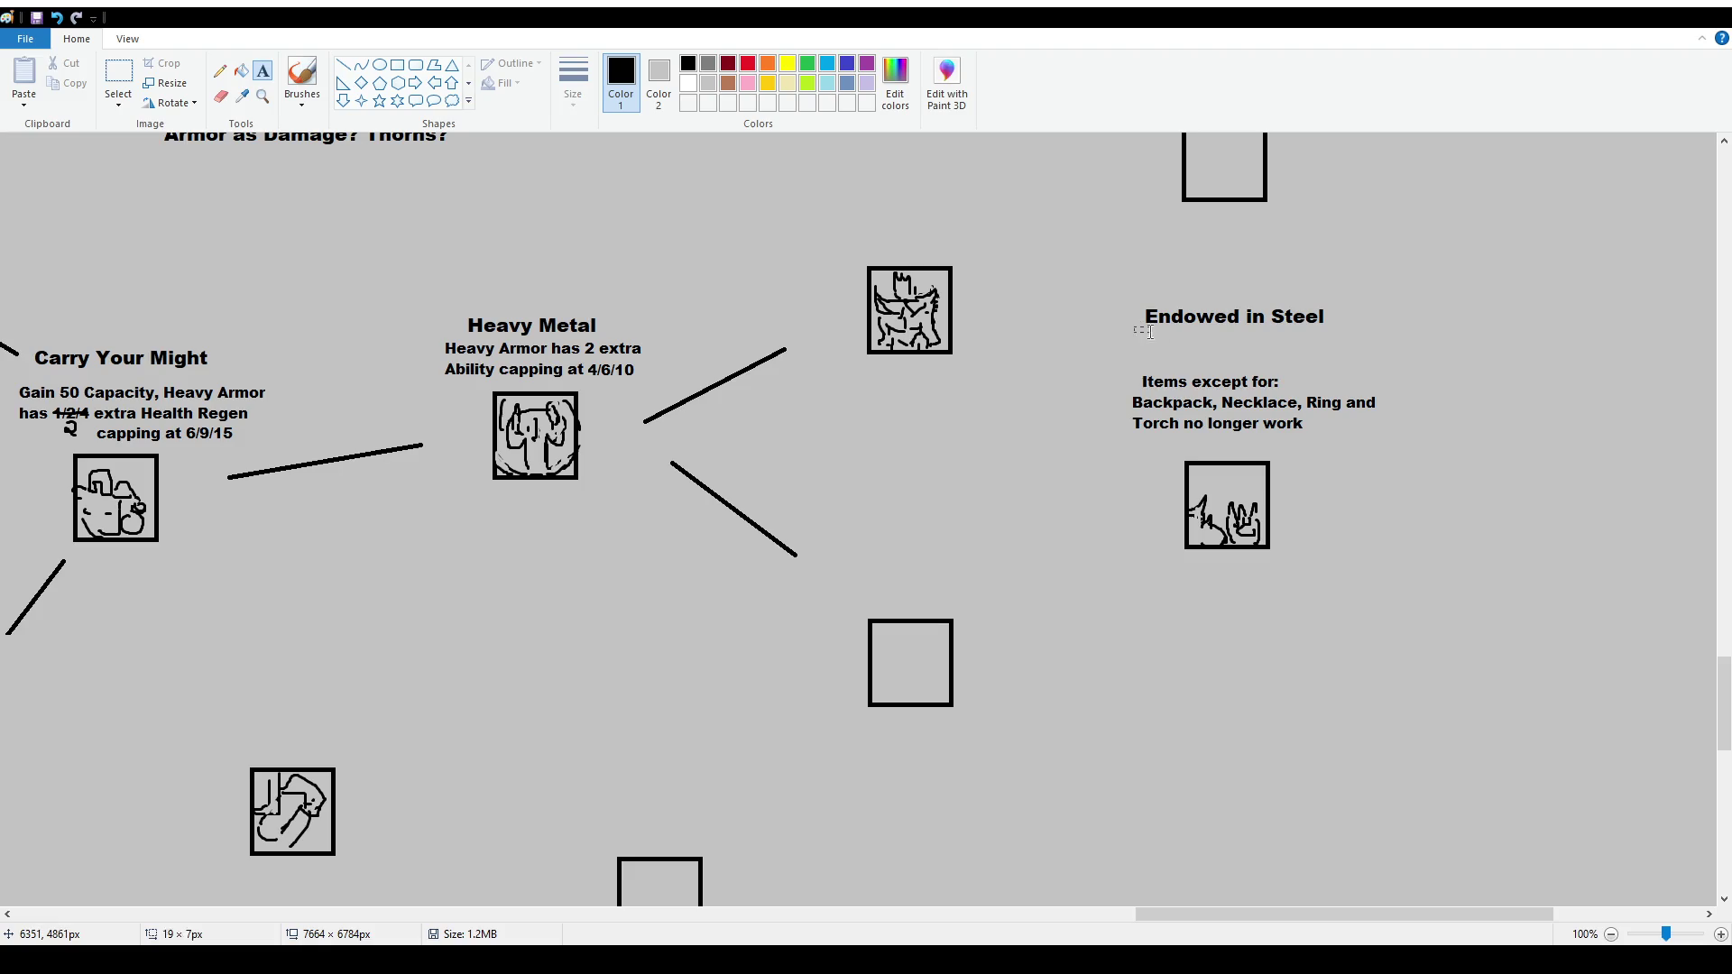
drag(1133, 325, 1368, 367)
text(Att)
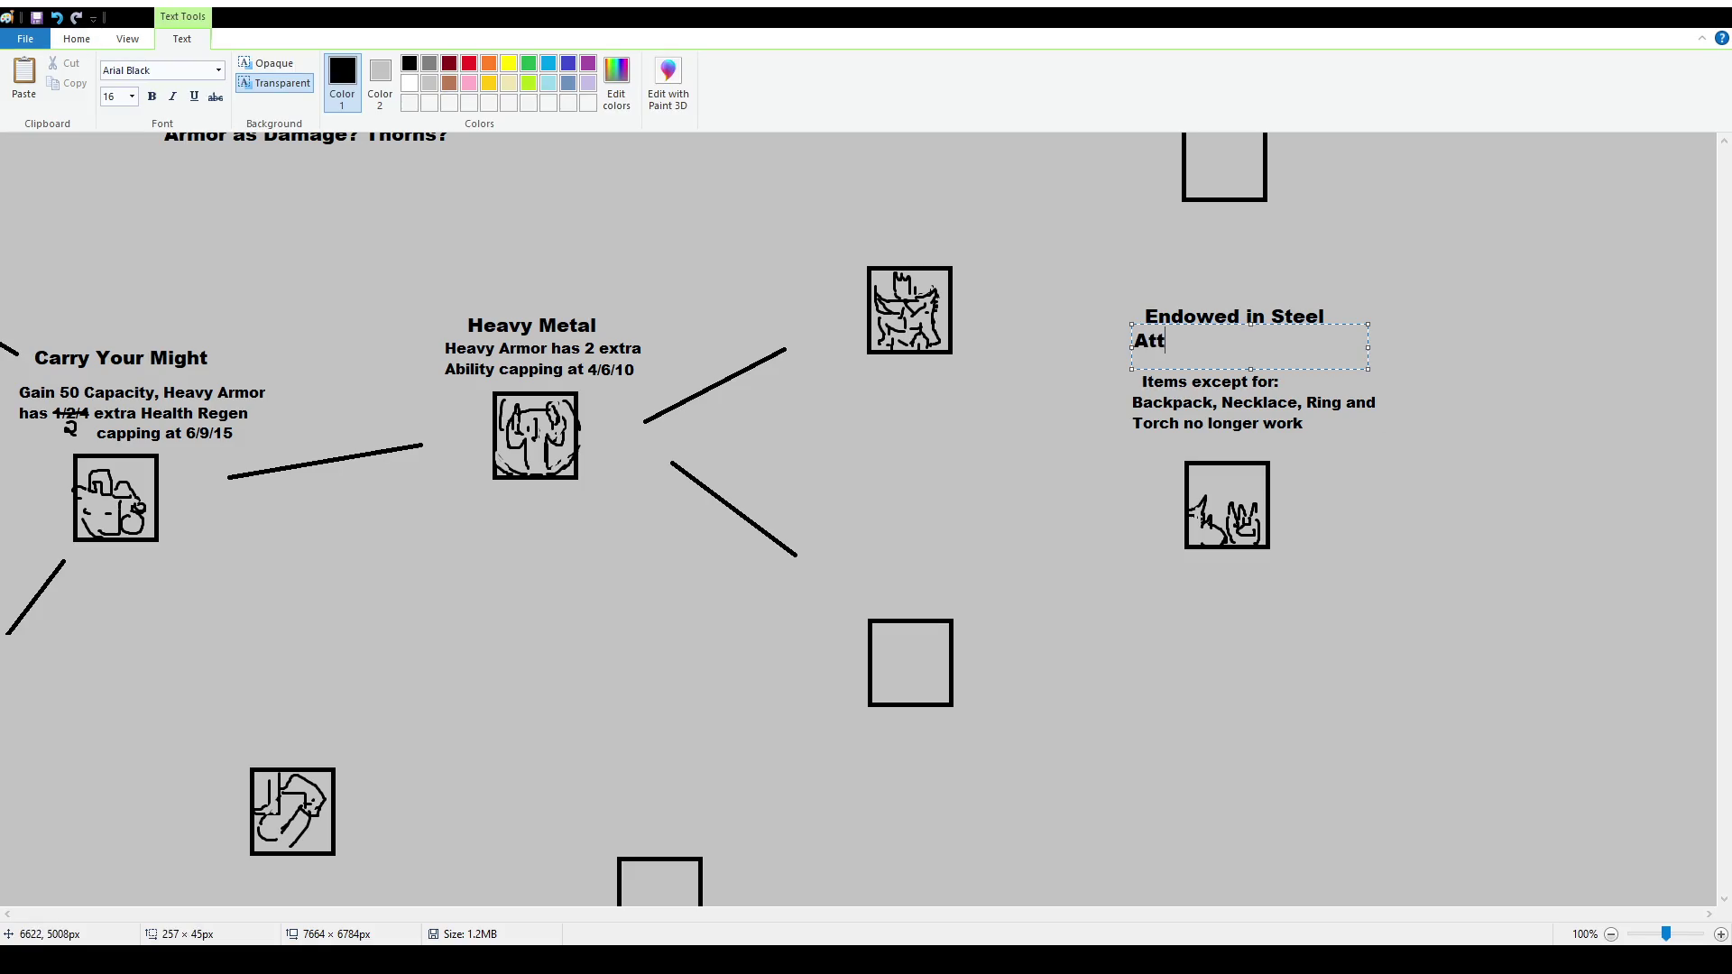
text(acking casts ")
text(S)
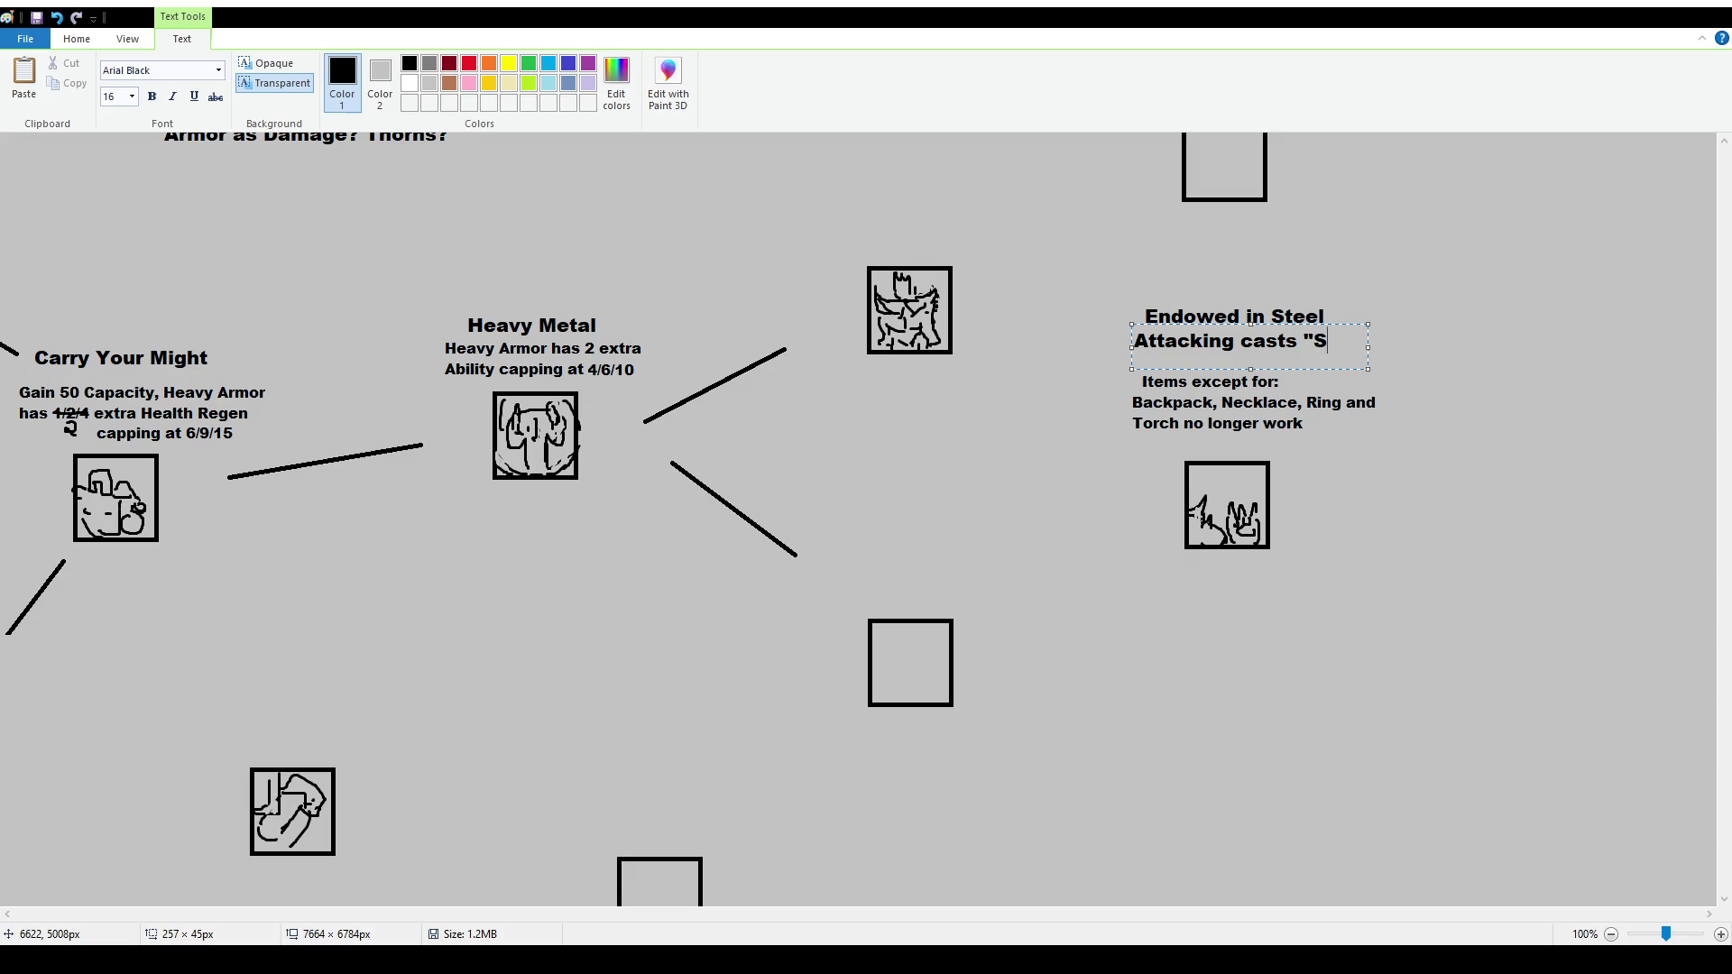
text(piked Berserk" on the target)
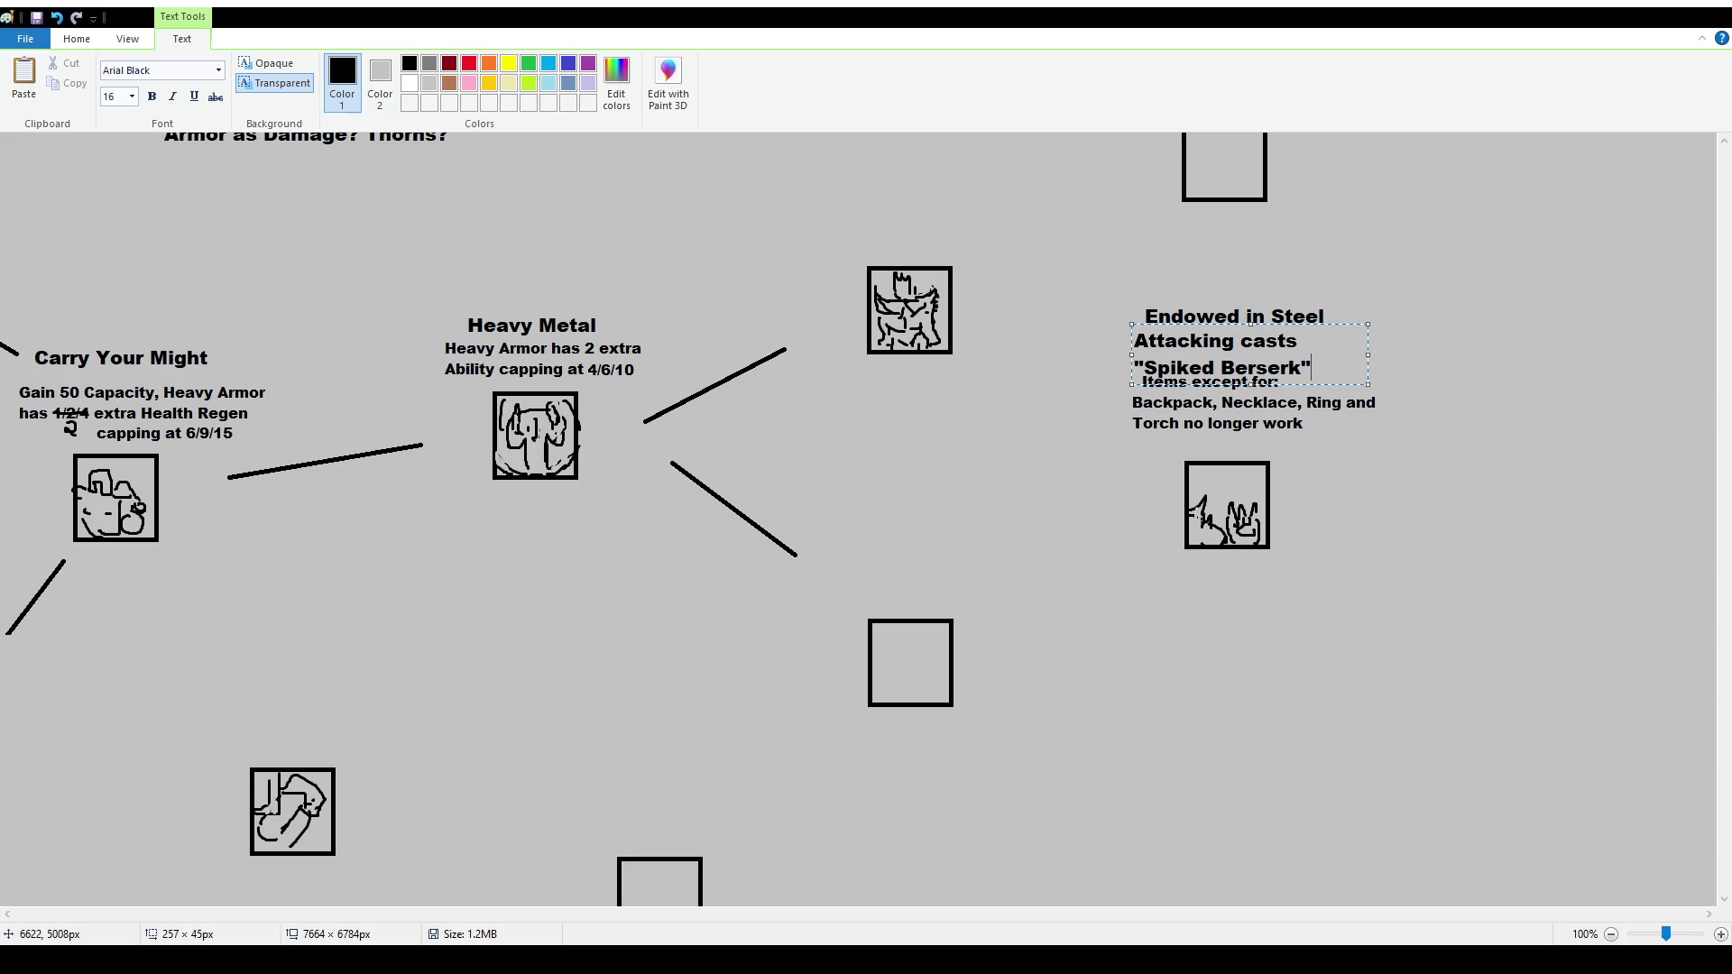
text('s location)
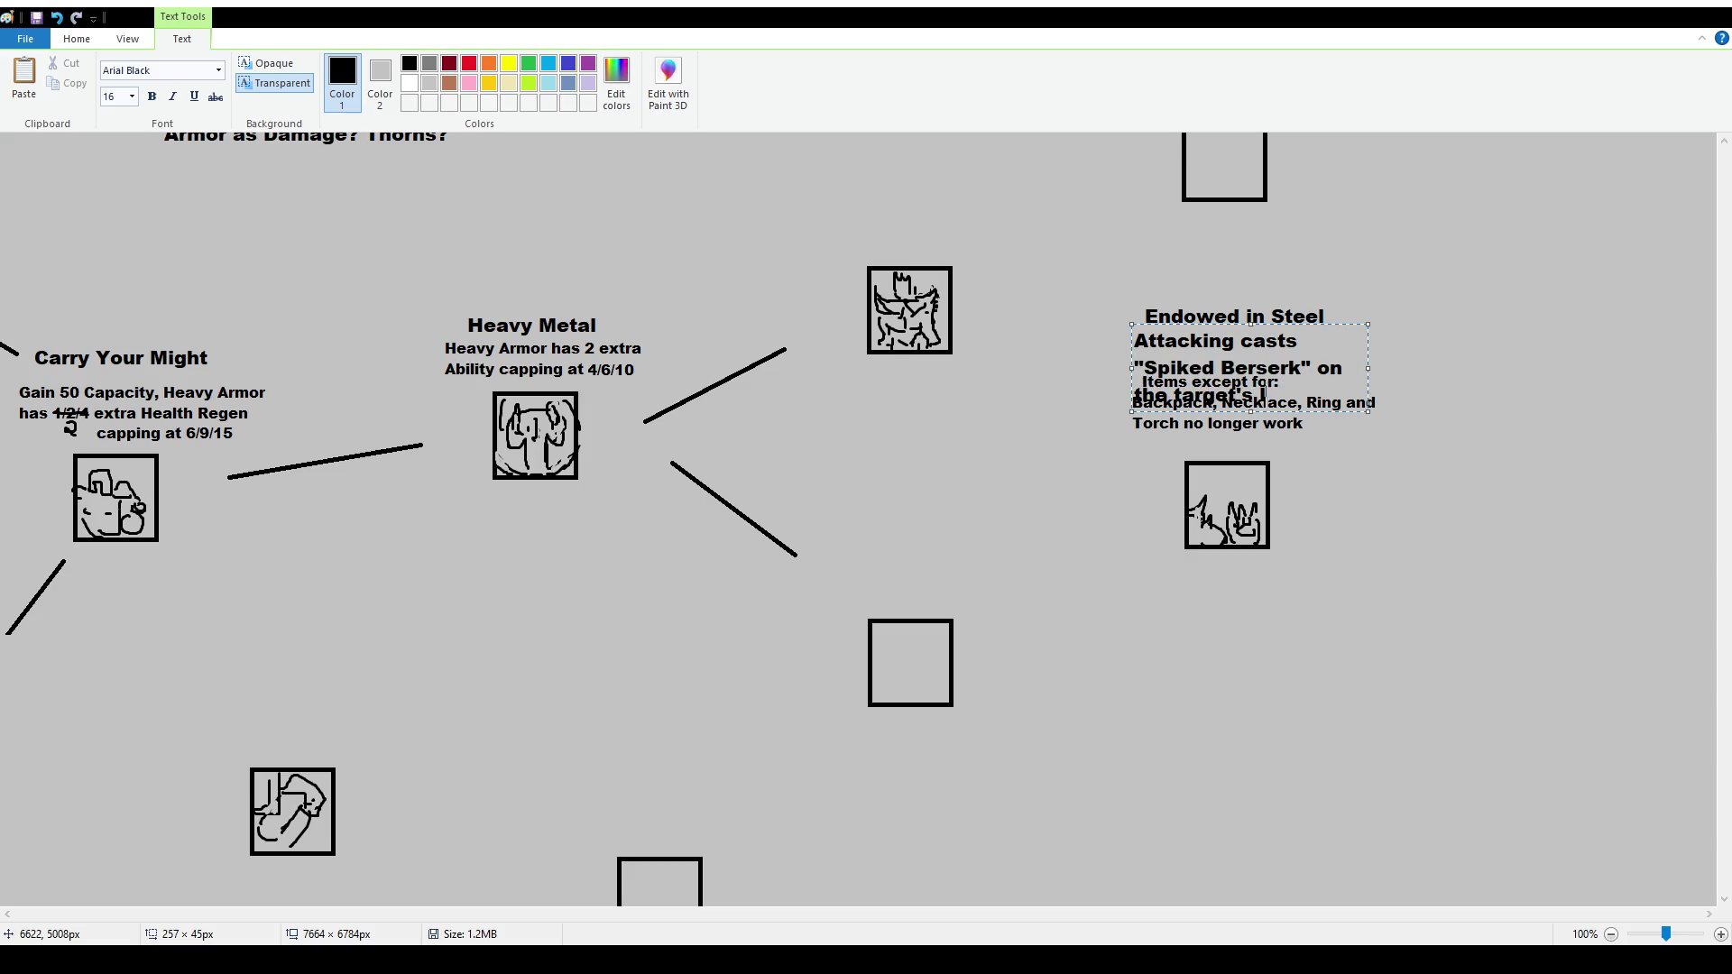
key(ctrl+a)
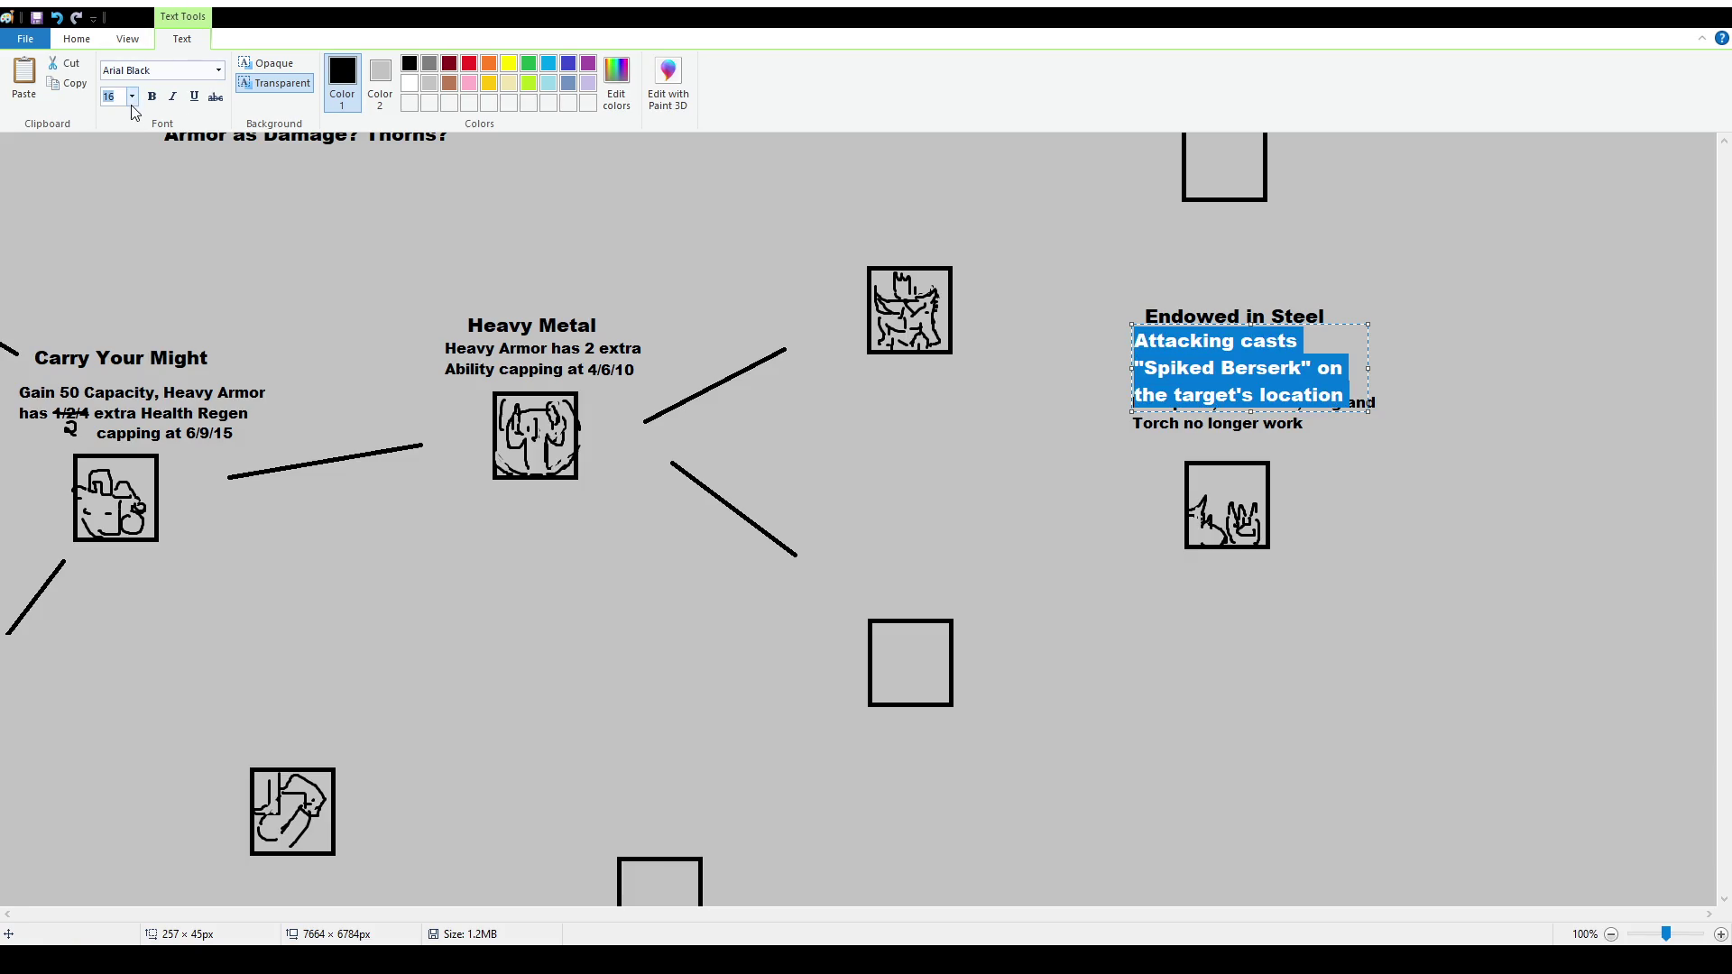
text(12)
key(Return)
mouse_move(1369, 368)
mouse_down()
mouse_move(1399, 365)
mouse_move(1353, 329)
mouse_up()
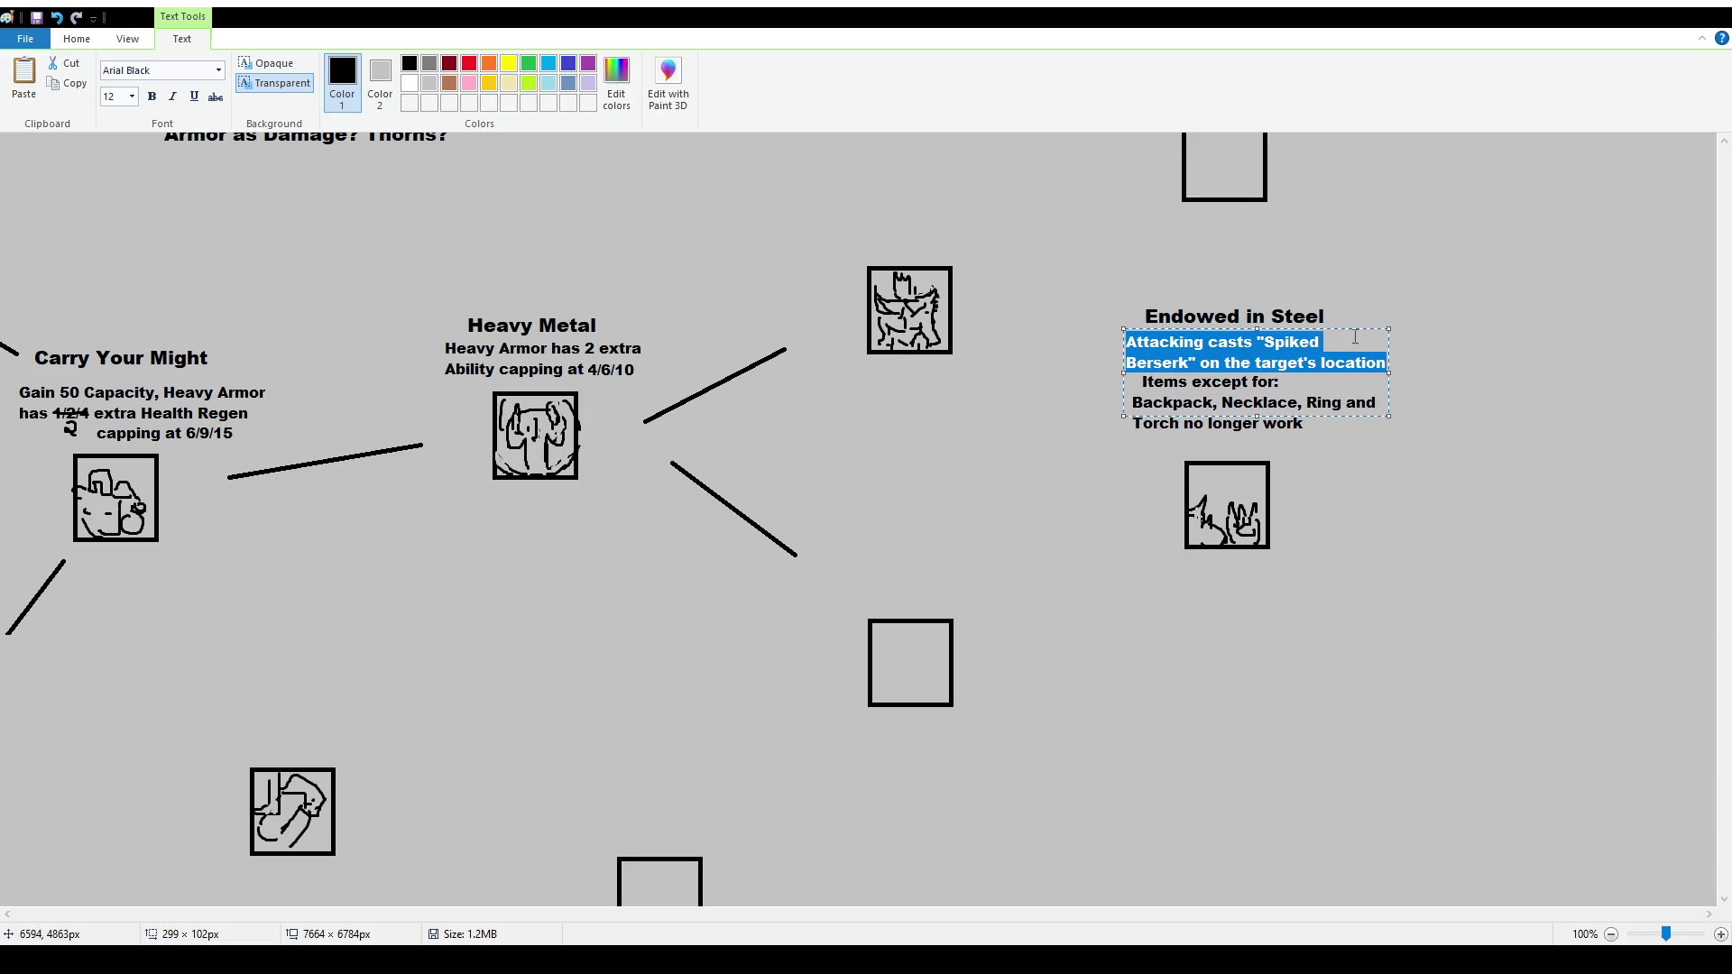
click(1037, 261)
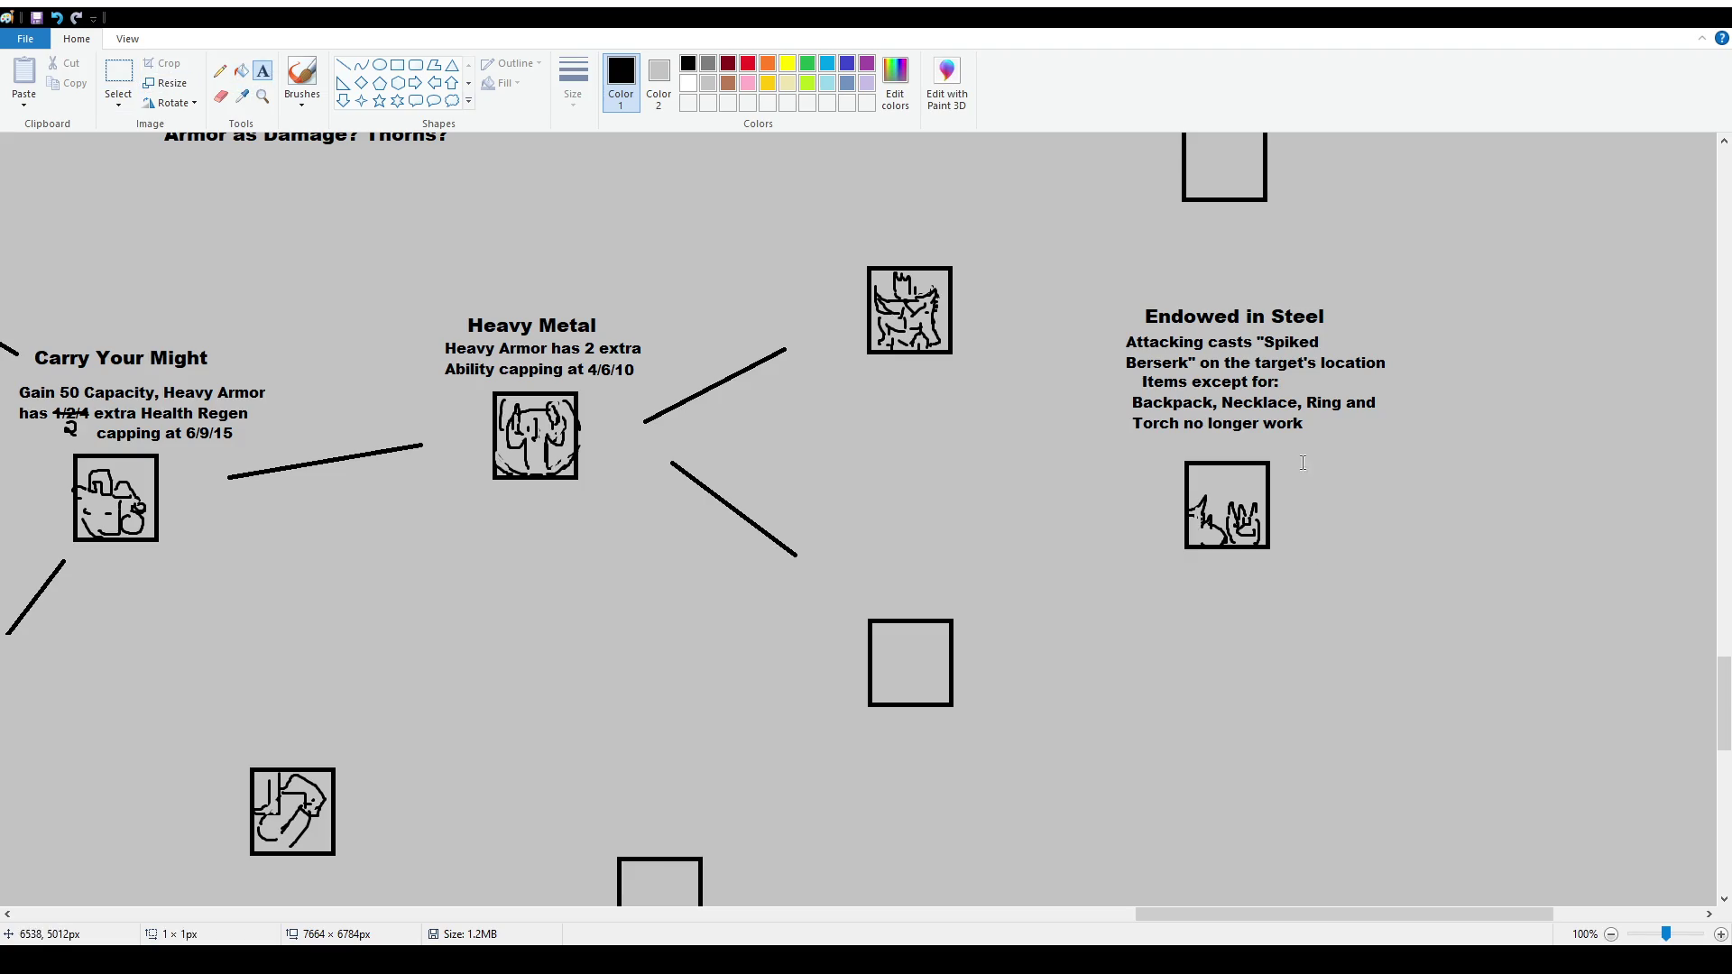
drag(1300, 460, 1538, 667)
Type the four-line note: Spiked Berserk Info:, Physical Spell, 20% Damage Multiplier, Base Damage 15
scroll(132, 96, up, 2)
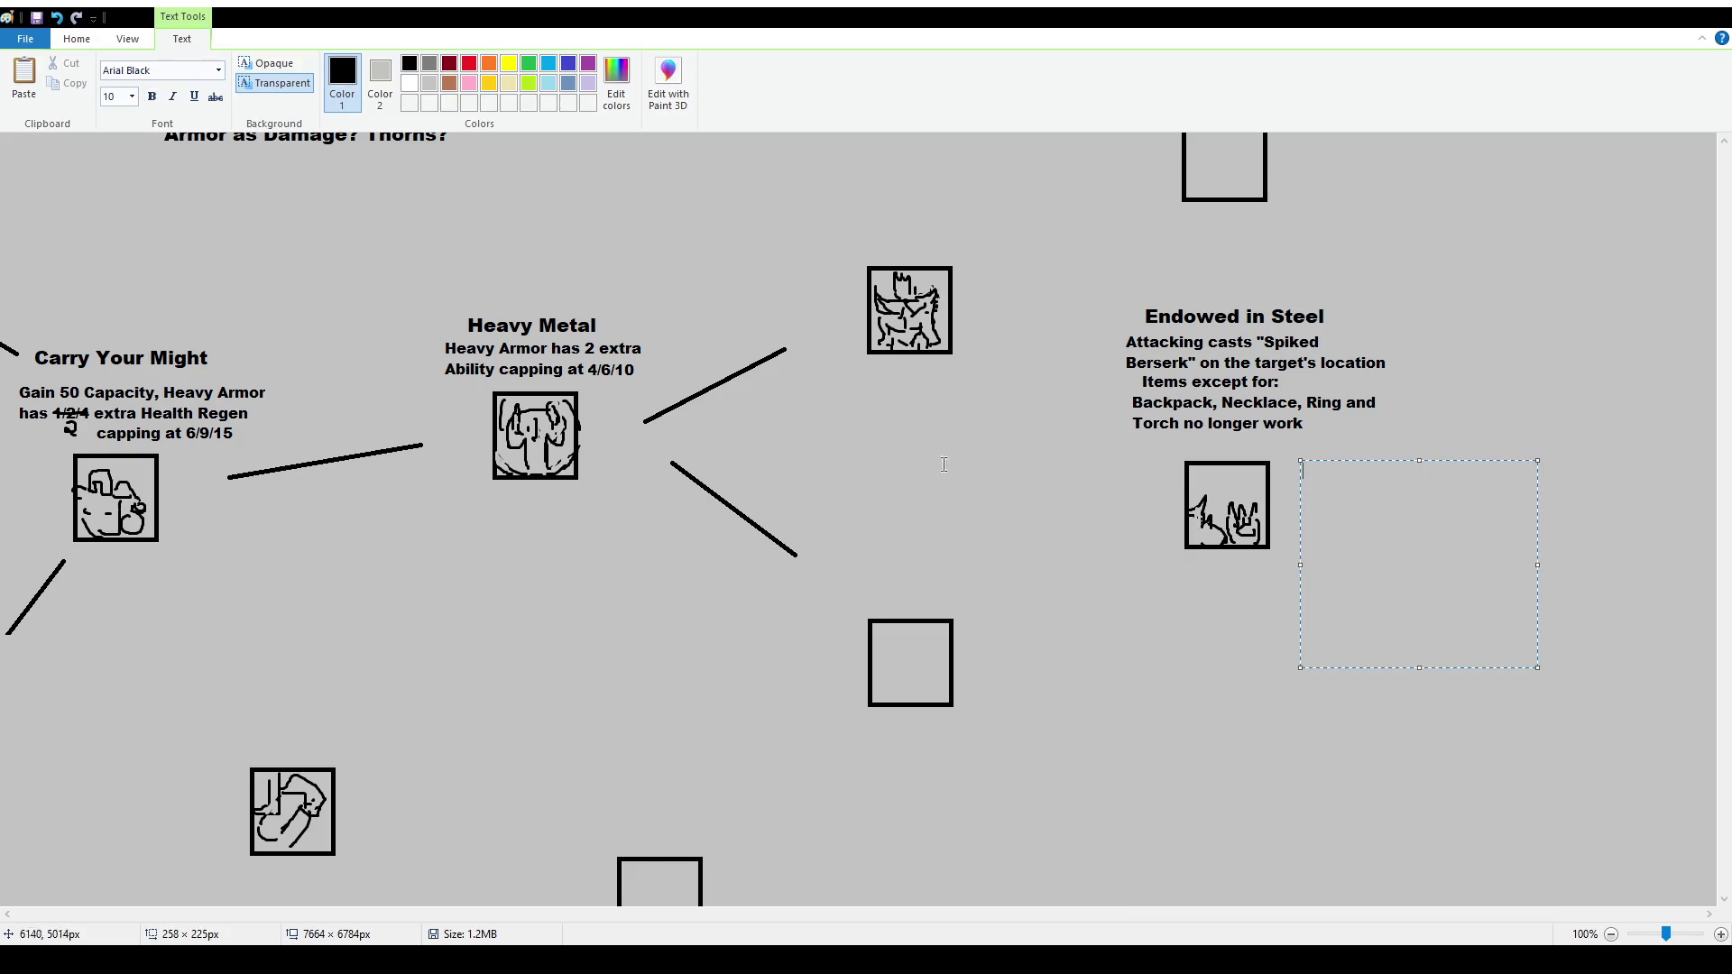
text(Spiked Berserk I)
text(nfo:)
key(Return)
text(P)
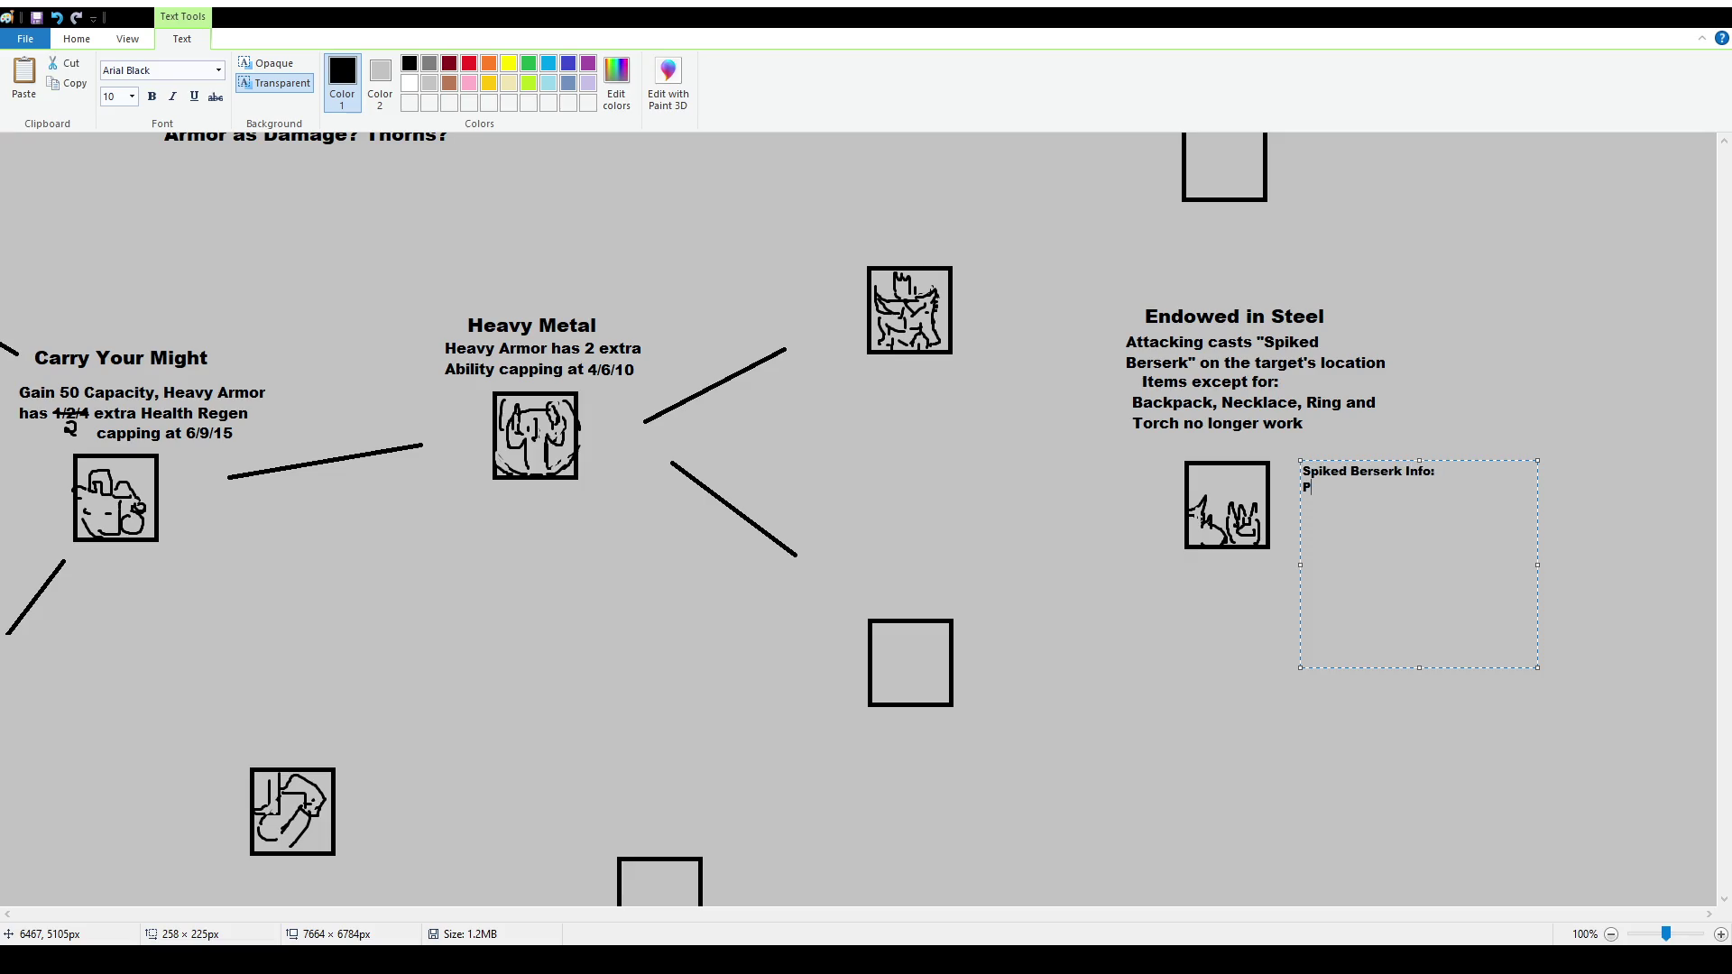
text(hysical S)
text(pell)
key(Return)
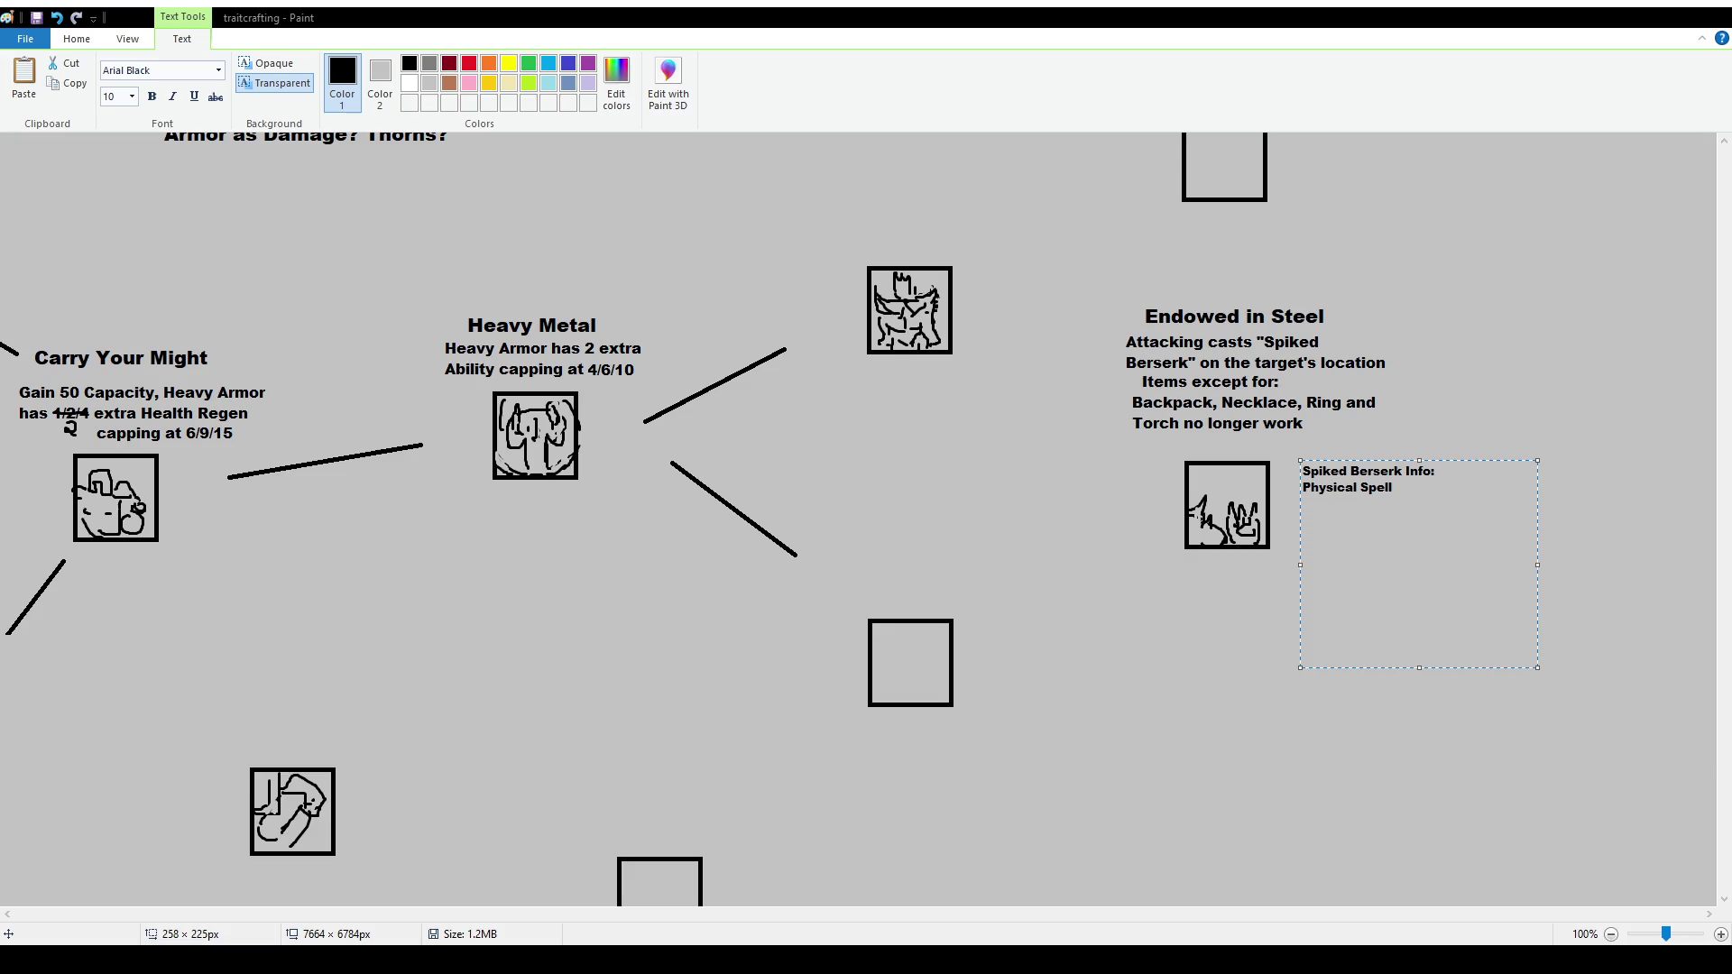
text(20% Damage Multipl)
key(Return)
text(Base Damage)
key(BackSpace)
key(BackSpace)
key(BackSpace)
text(A)
key(BackSpace)
text(amage 15)
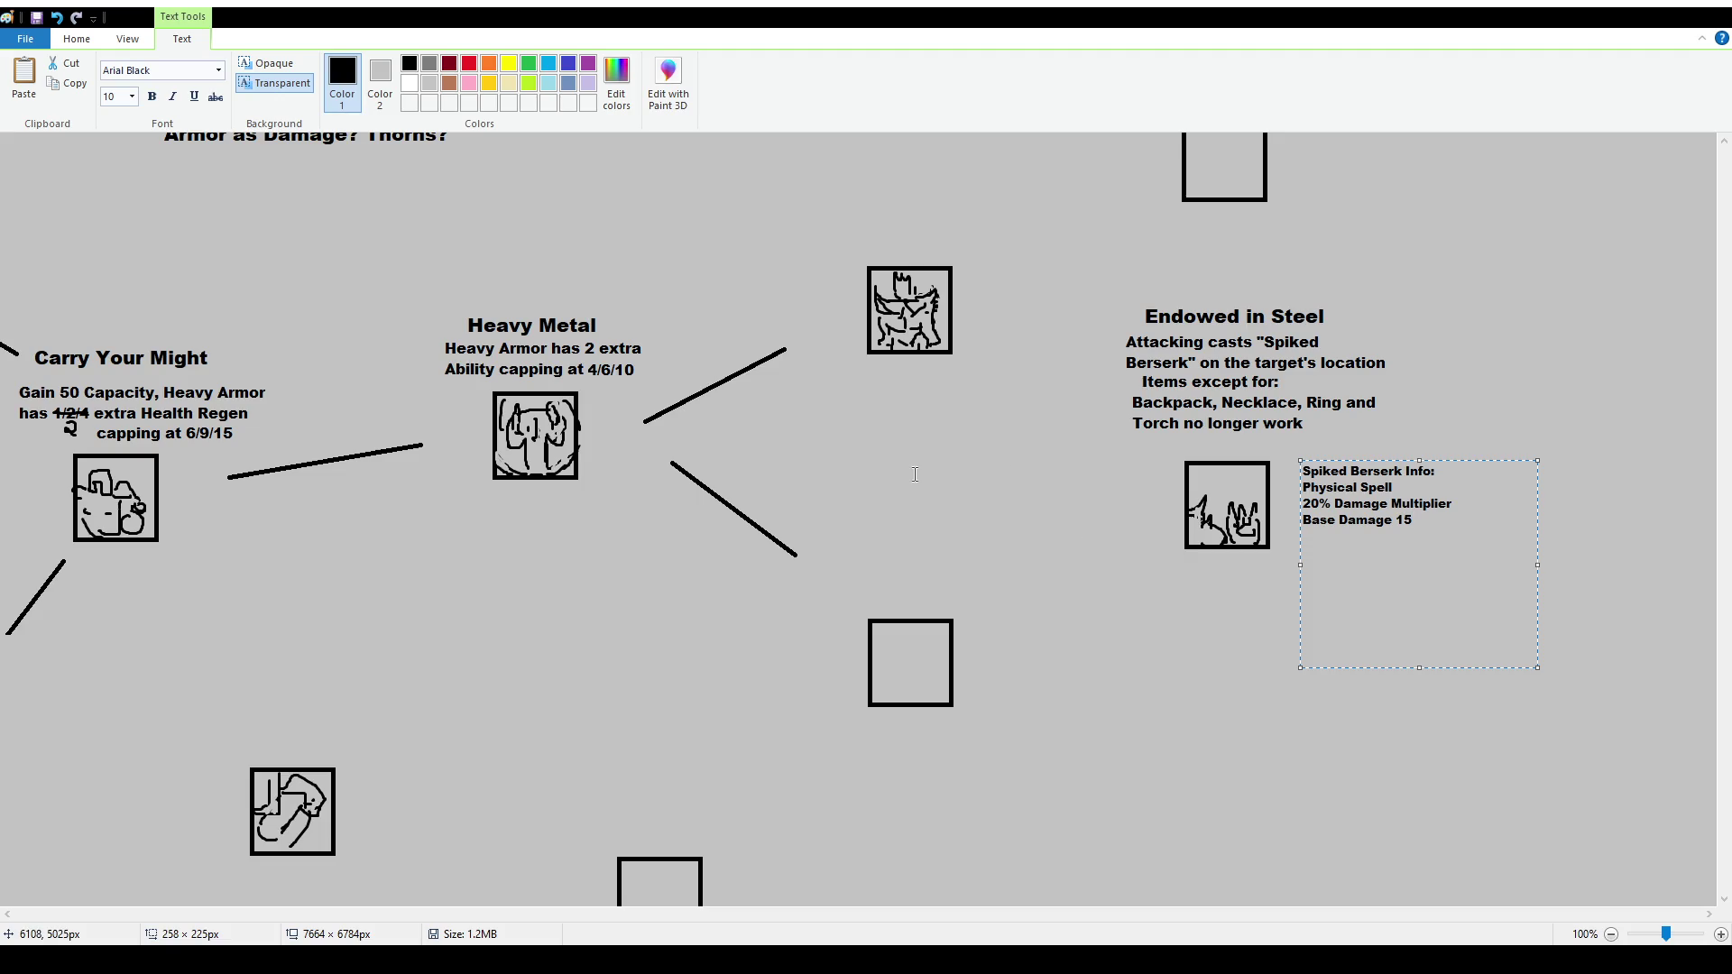
click(984, 540)
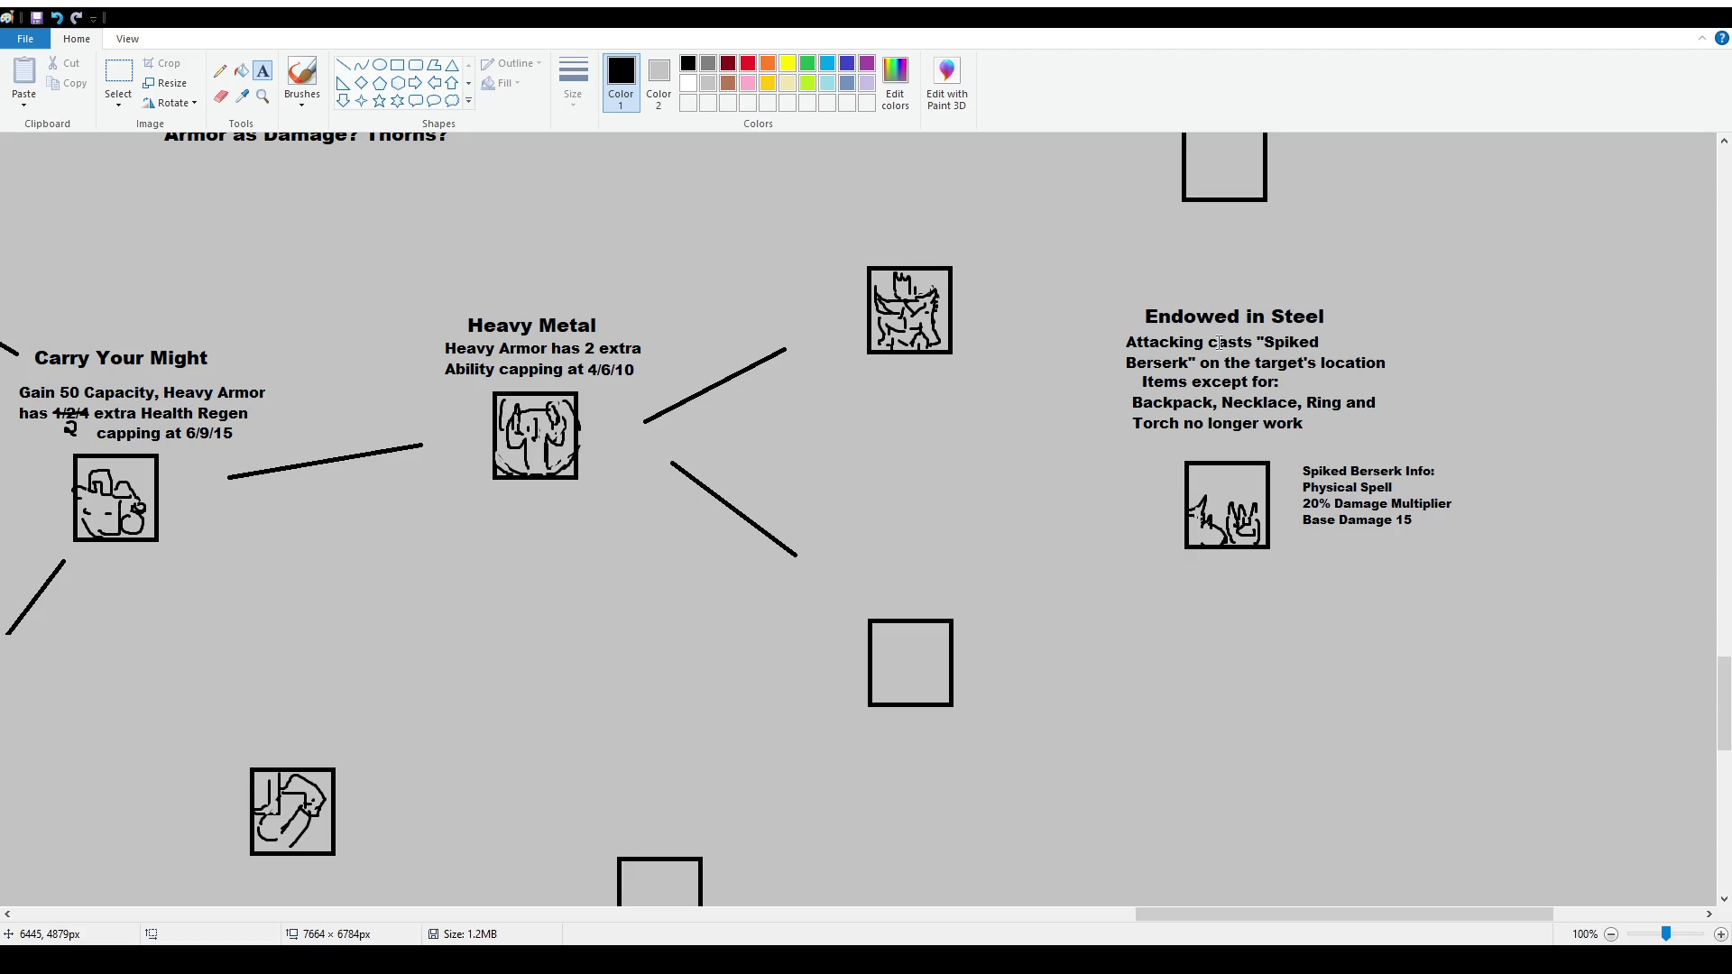
click(118, 74)
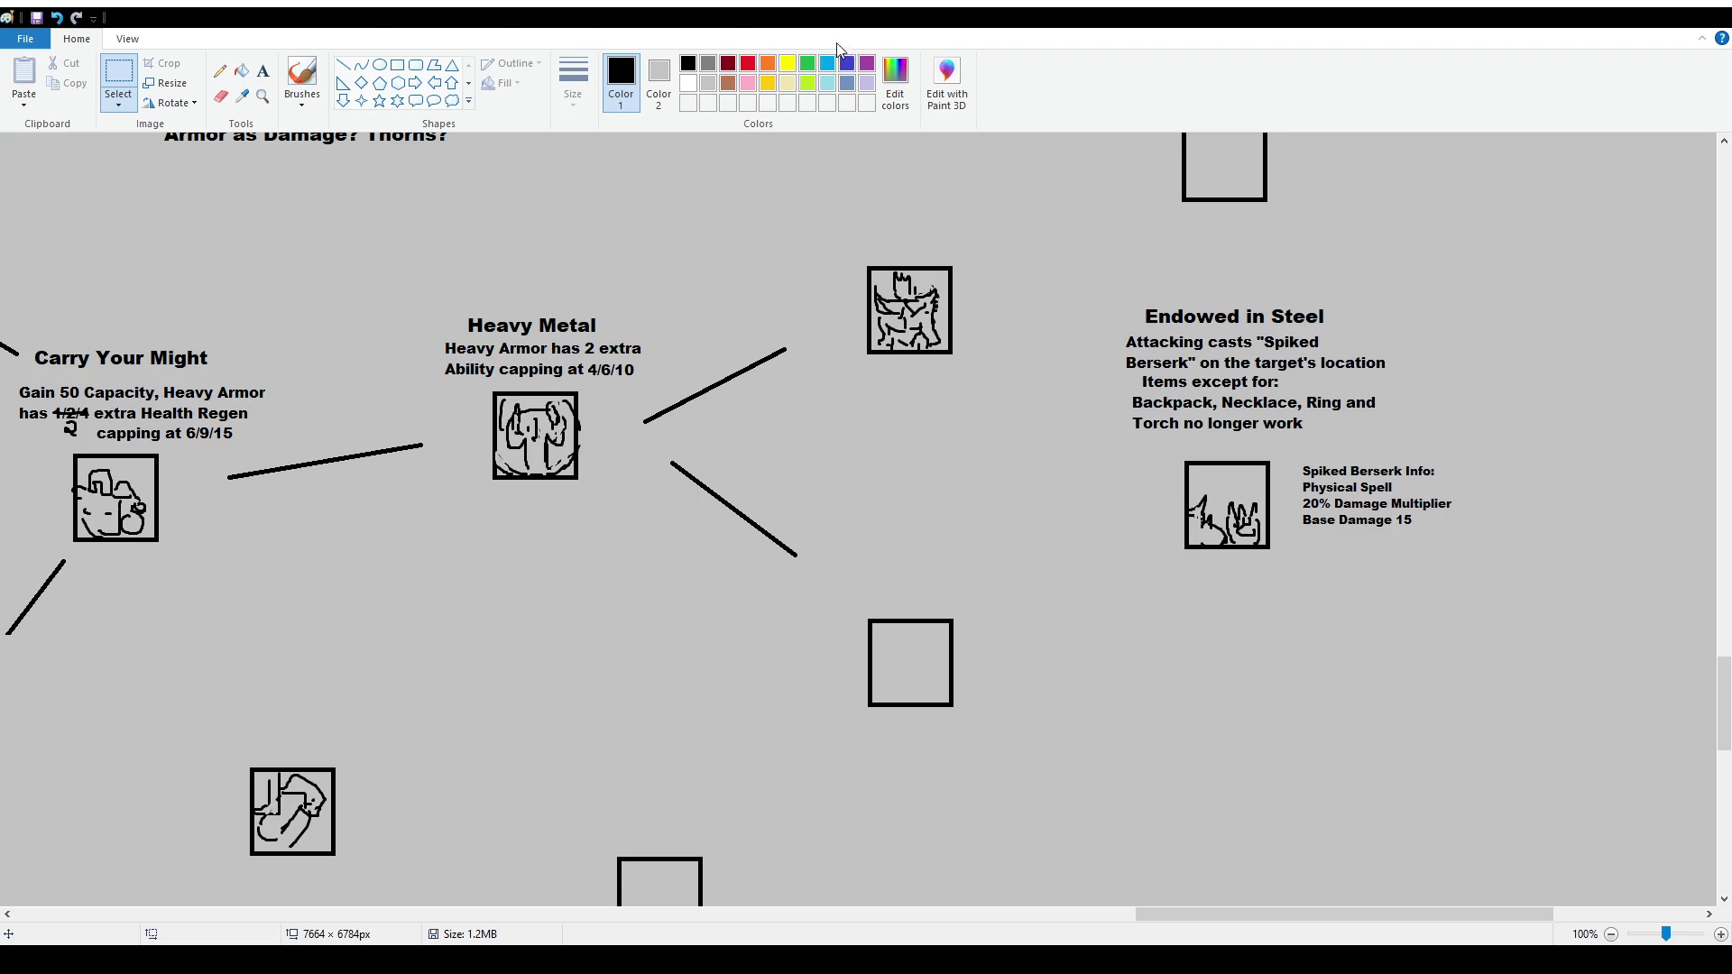
Draw lines from the upper icon to Endowed in Steel and from the lower square to its icon
click(343, 65)
drag(985, 329, 1080, 373)
drag(1025, 581, 1130, 534)
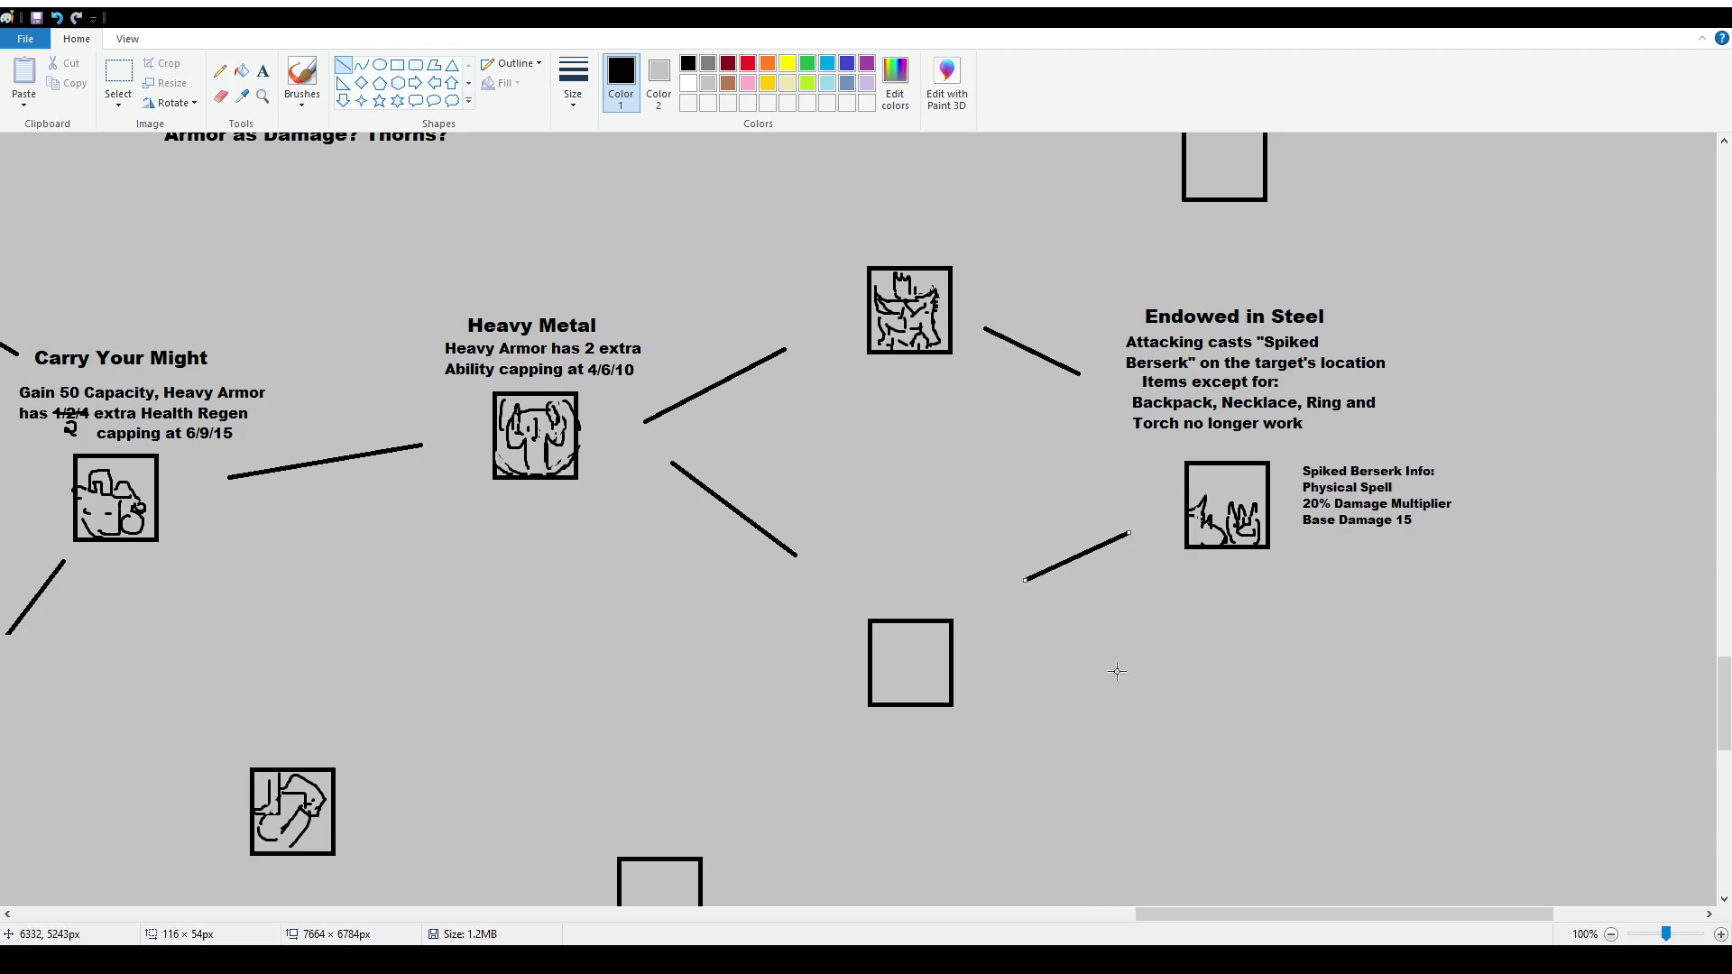
click(118, 77)
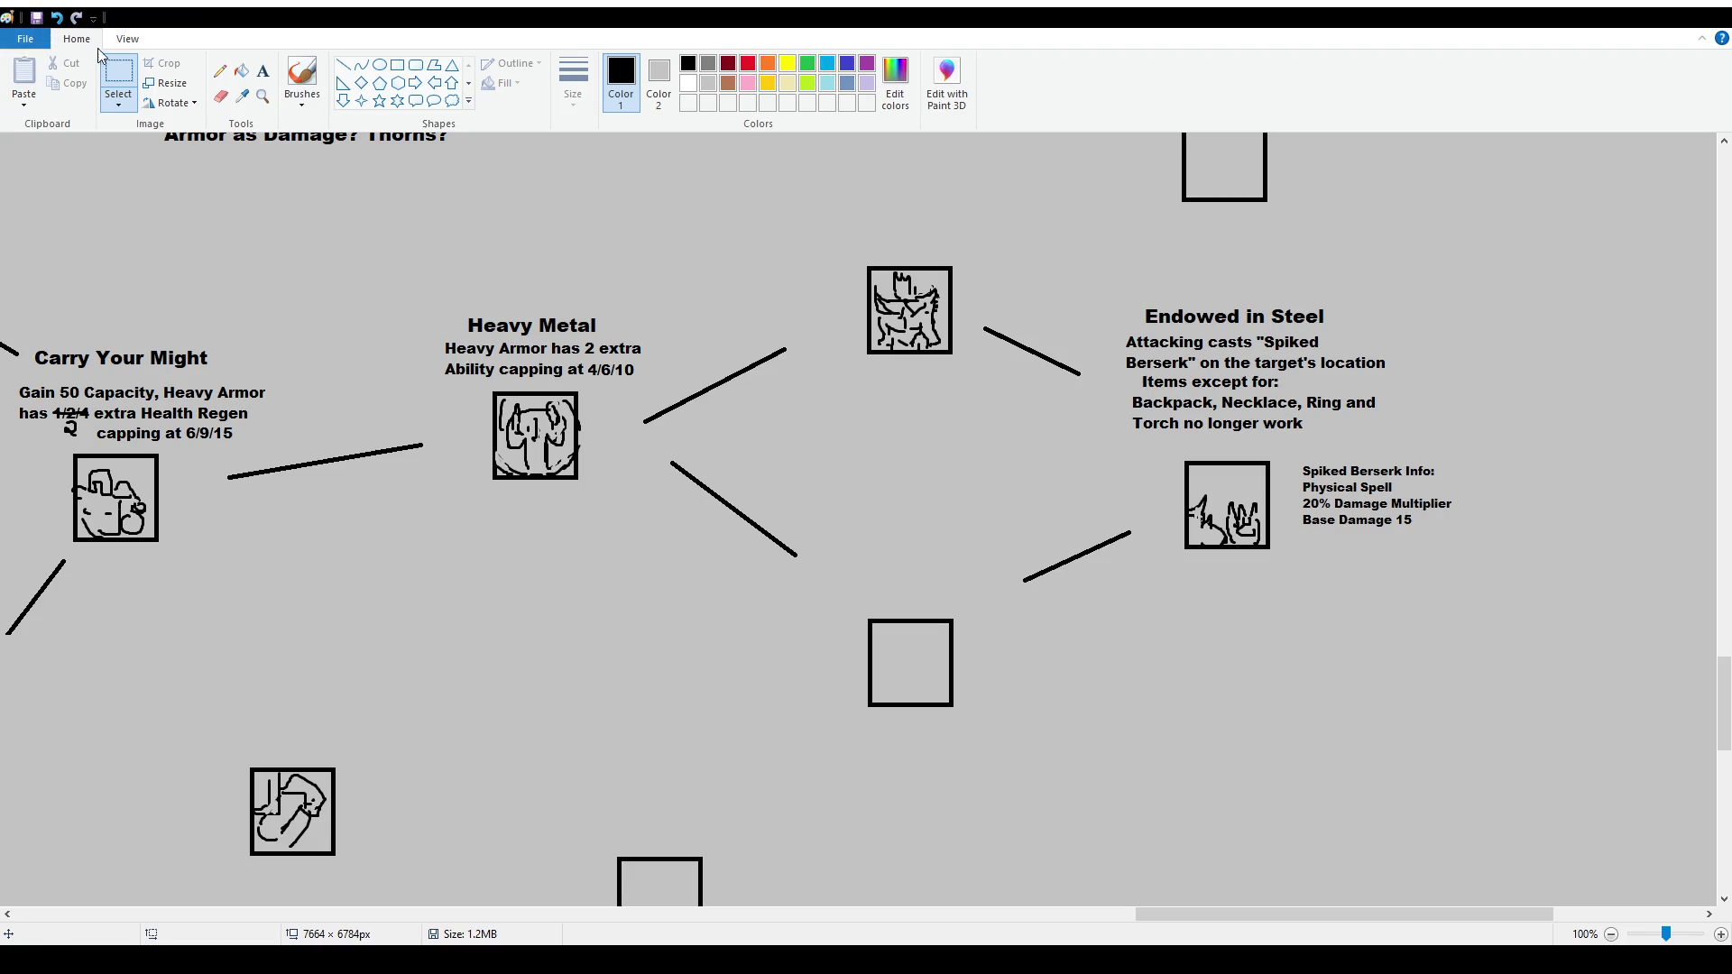
Select and deselect the Endowed in Steel title, toggling between the Select and Text tools
drag(1109, 322, 1421, 370)
click(1067, 345)
click(265, 71)
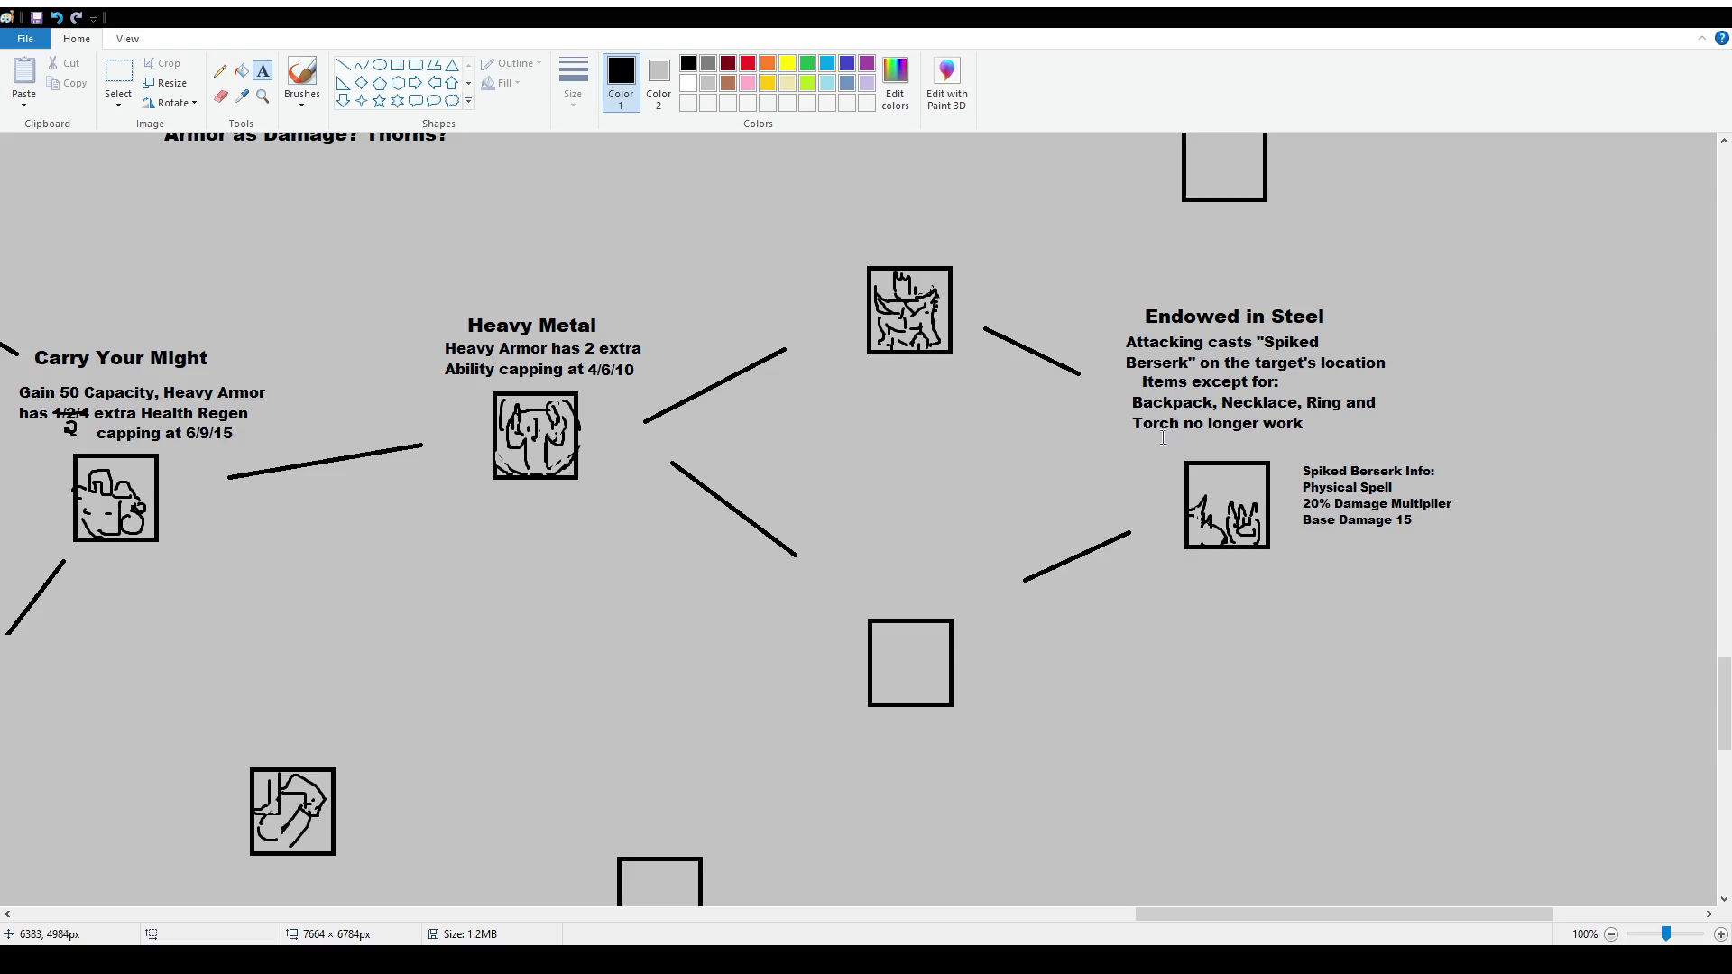
click(120, 77)
click(261, 78)
Select and delete the 'Items except for' text block beneath Endowed in Steel
click(118, 79)
drag(1120, 376, 1415, 446)
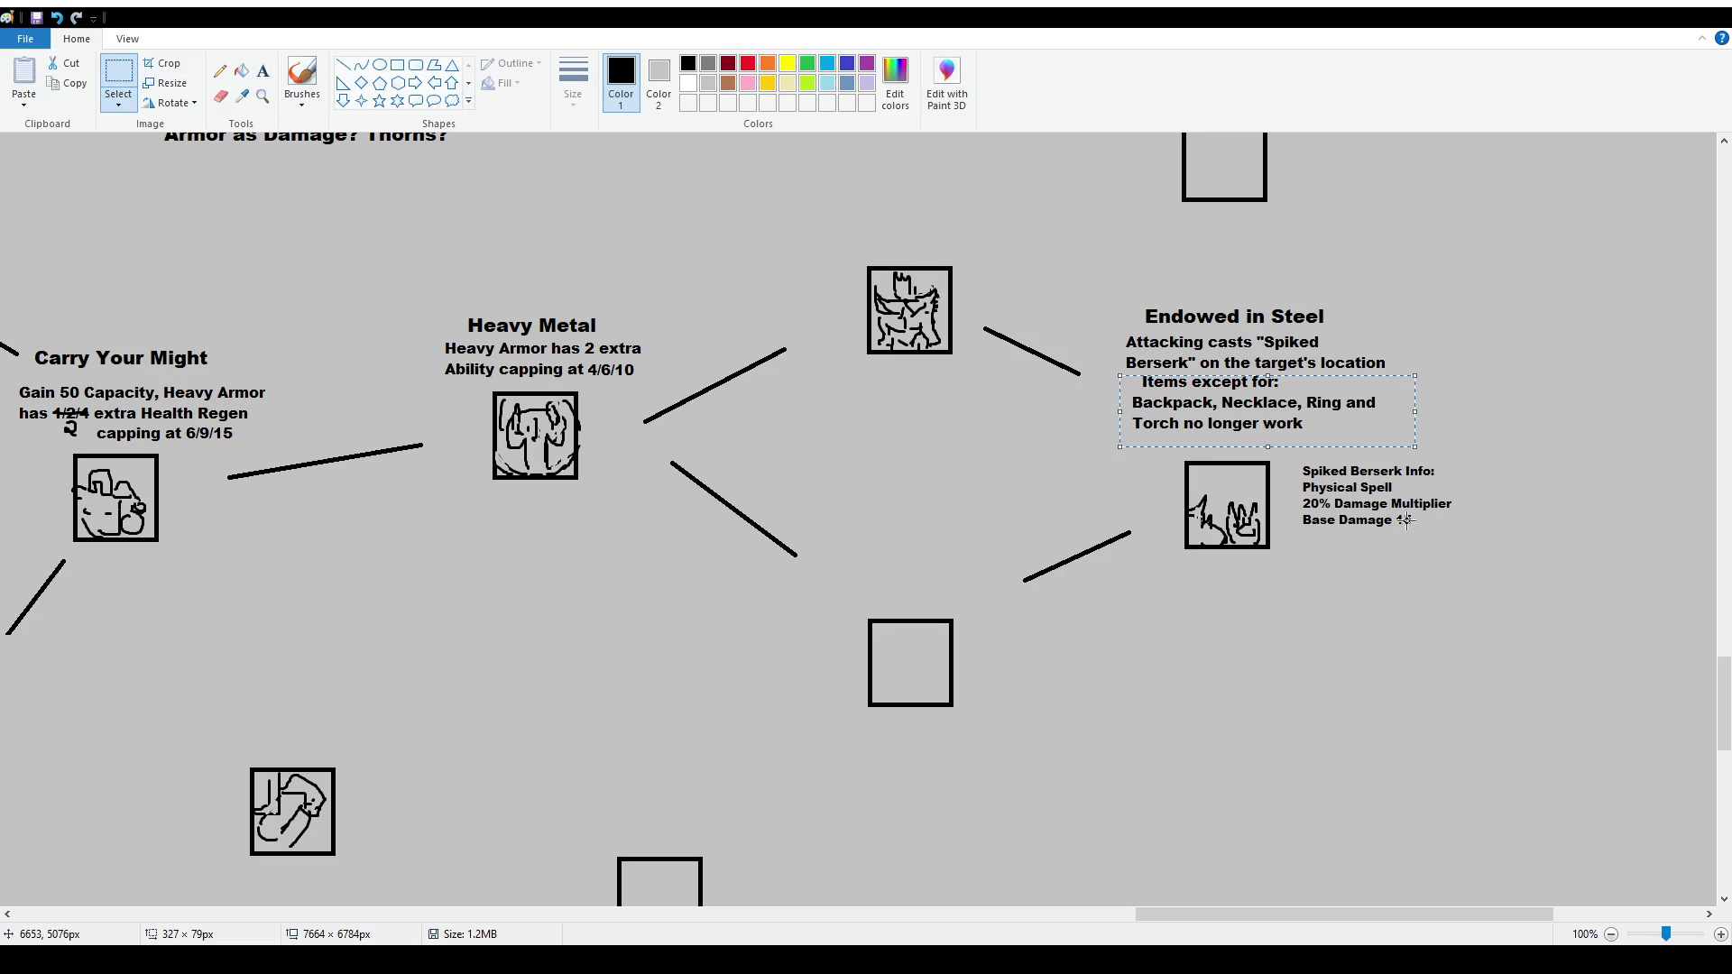
key(Delete)
Set out and dismiss an empty text box, then select the 'Attacking casts' description
click(262, 71)
drag(1134, 380, 1378, 434)
click(1122, 318)
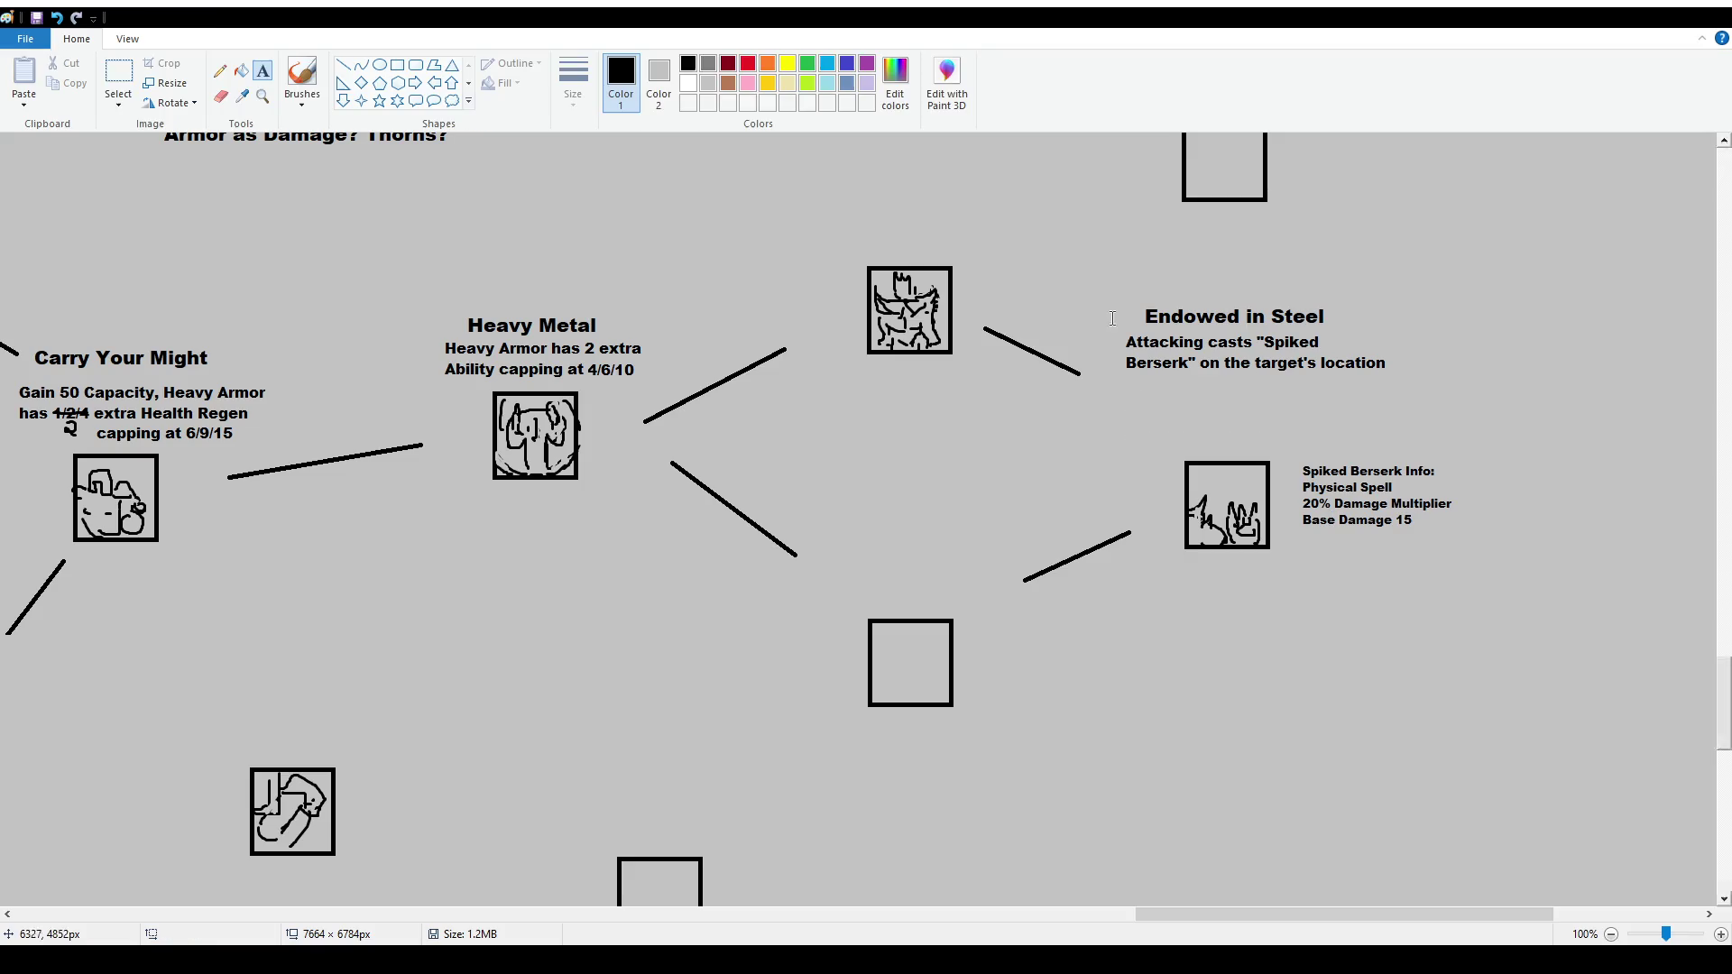
mouse_move(1121, 329)
mouse_down()
mouse_move(1438, 375)
mouse_move(1424, 434)
mouse_move(1416, 392)
mouse_move(1417, 415)
mouse_up()
Delete the old text and type a size-12 sentence: 8 equipped Heavy Armor pieces make Basic Attacks cast Spiked Berserk
key(Delete)
click(263, 71)
drag(1128, 346, 1439, 439)
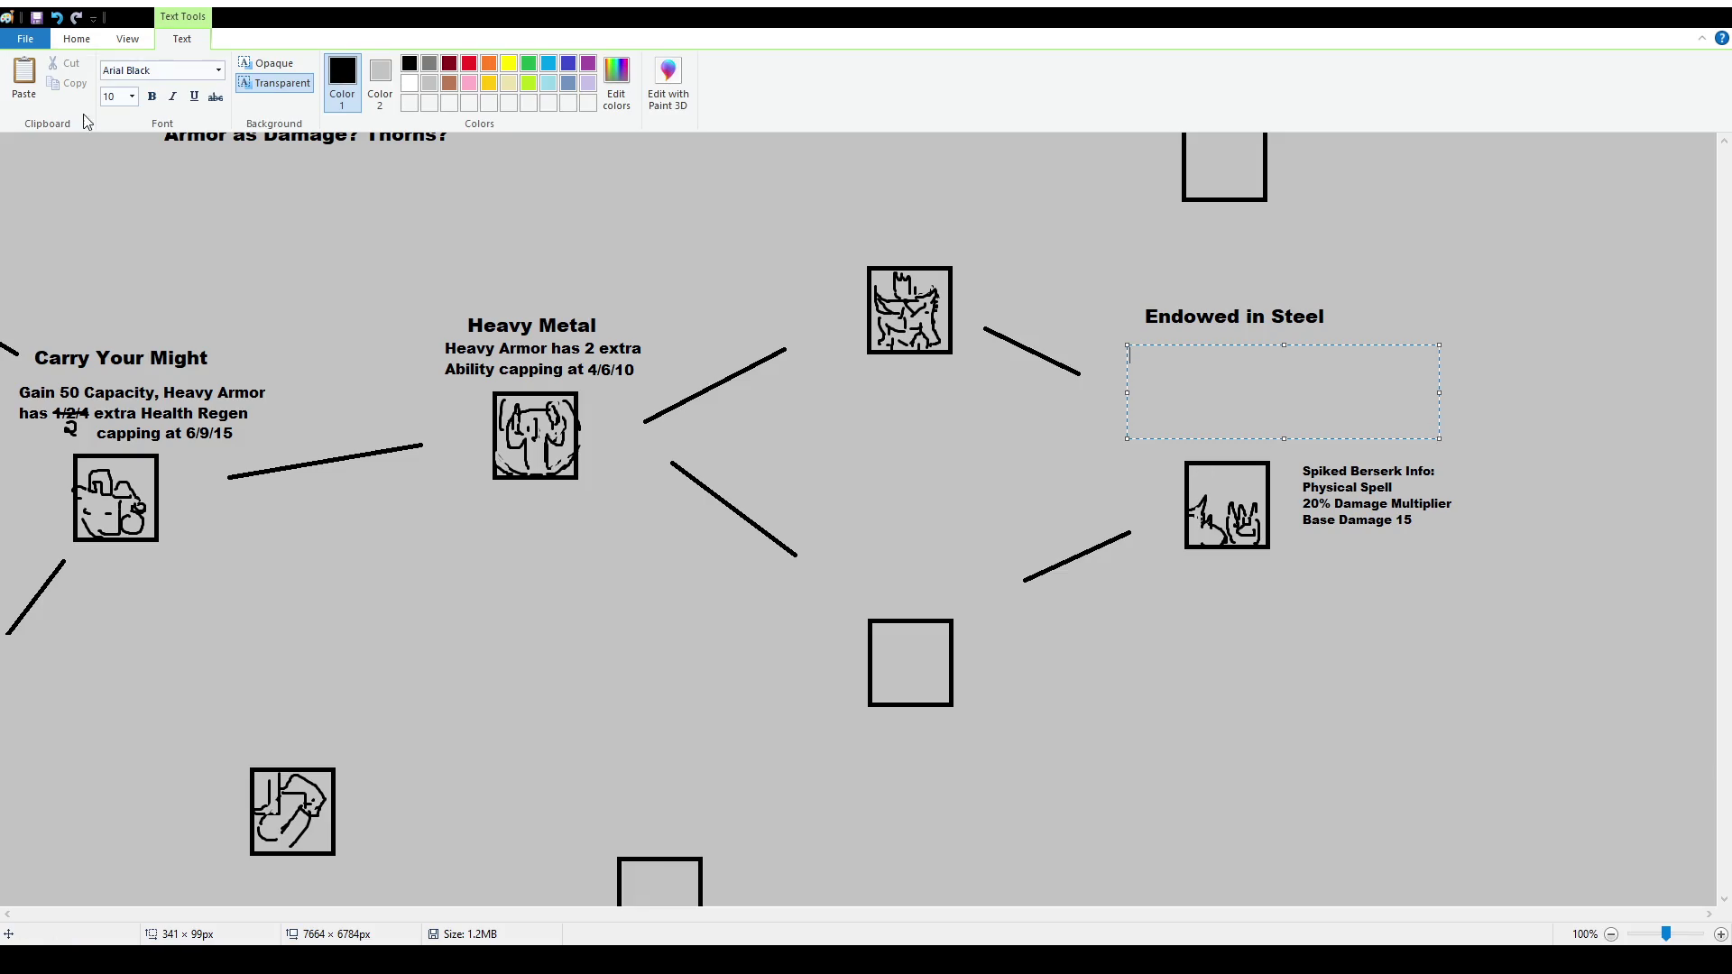
click(111, 97)
text(12)
text(If you have 8)
text( pieces of)
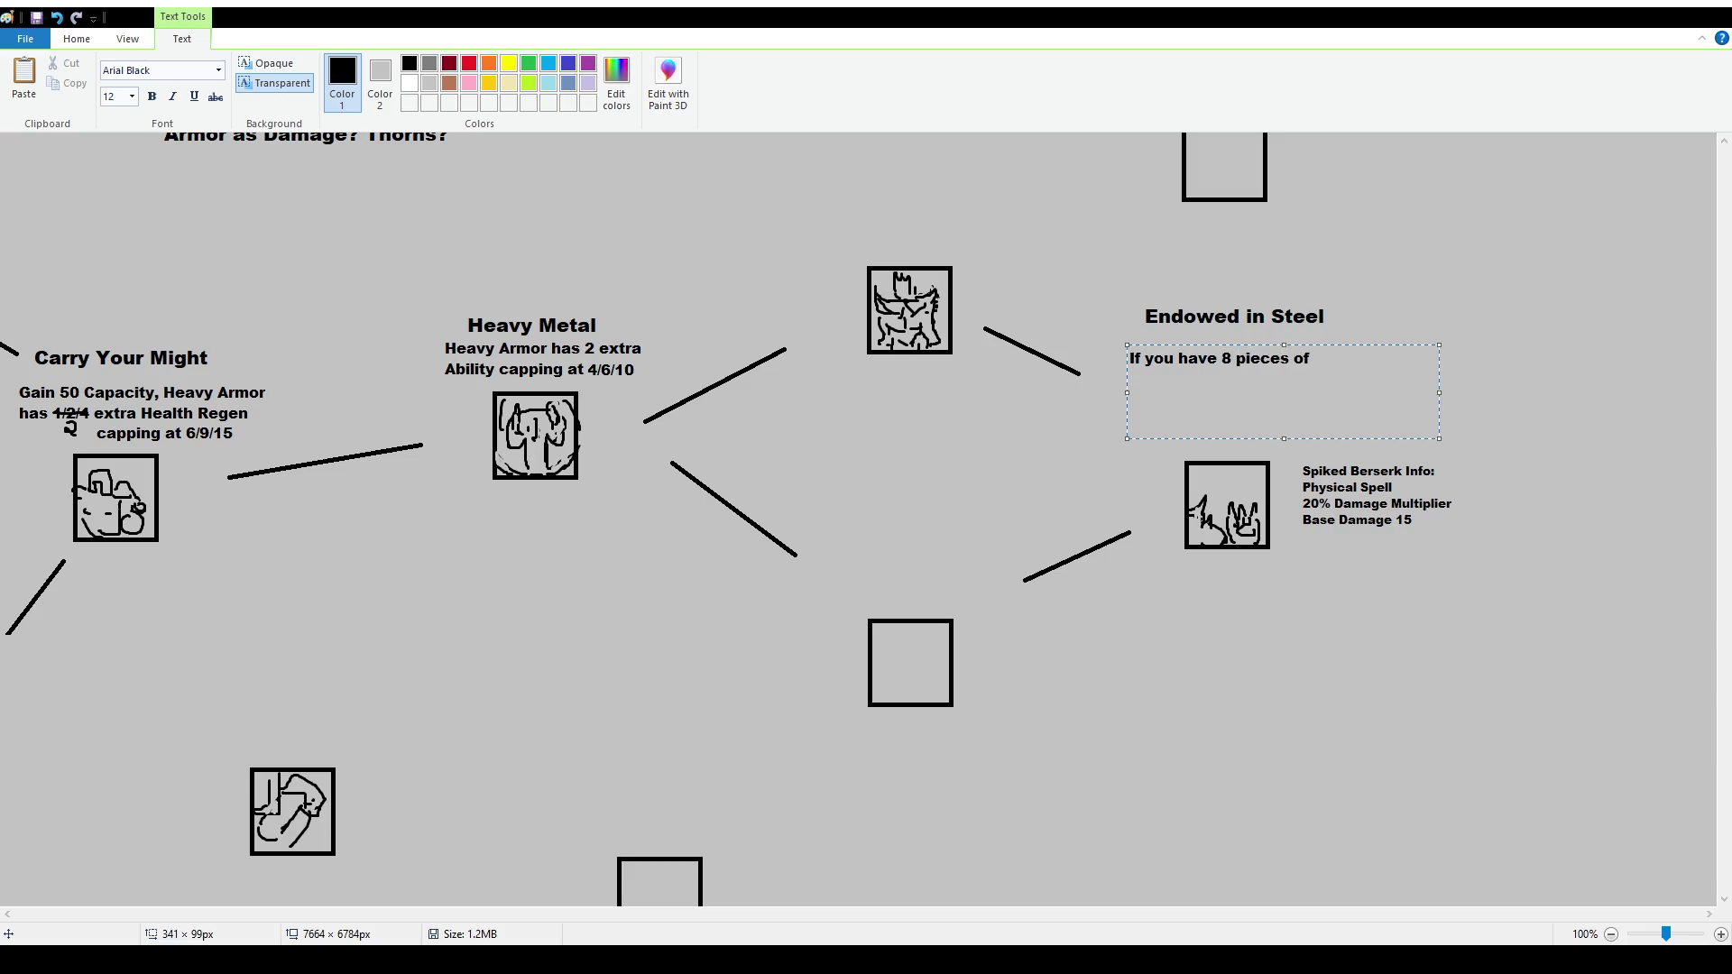
key(BackSpace)
key(BackSpace)
key(BackSpace)
click(1234, 358)
text(equi)
text(pped)
key(End)
text(of He)
text(avy Armor, you)
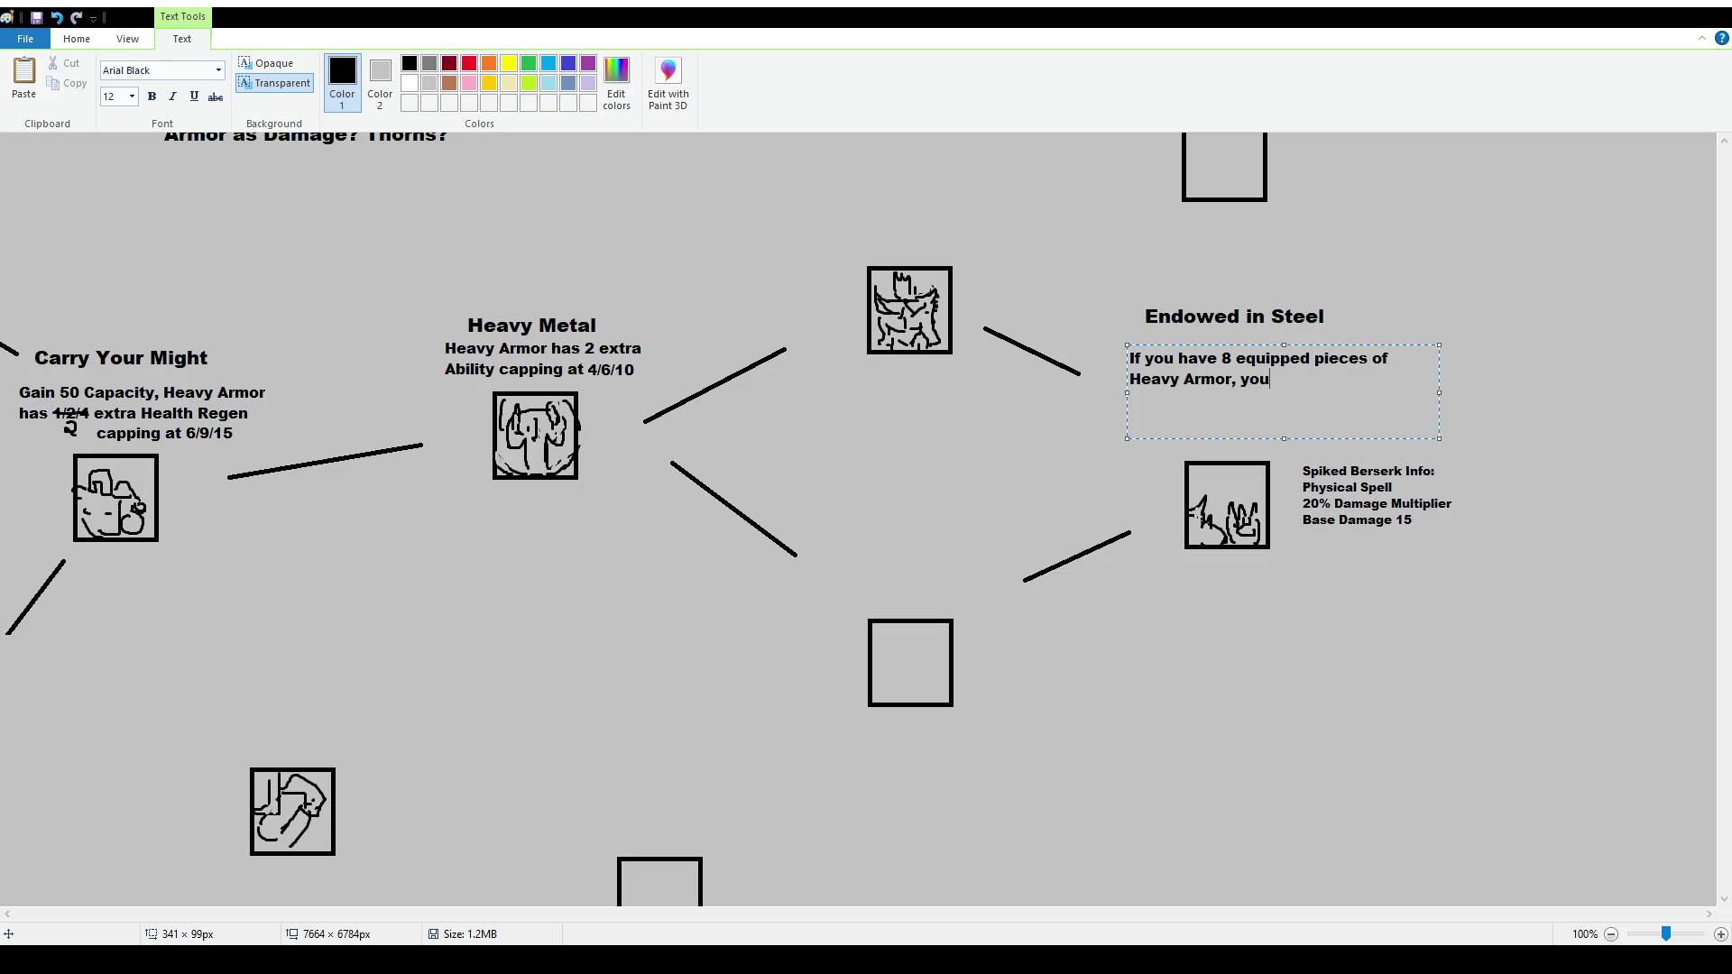
text(r Basic Attack wi)
text(ll cast Spiked )
text(Berserk on)
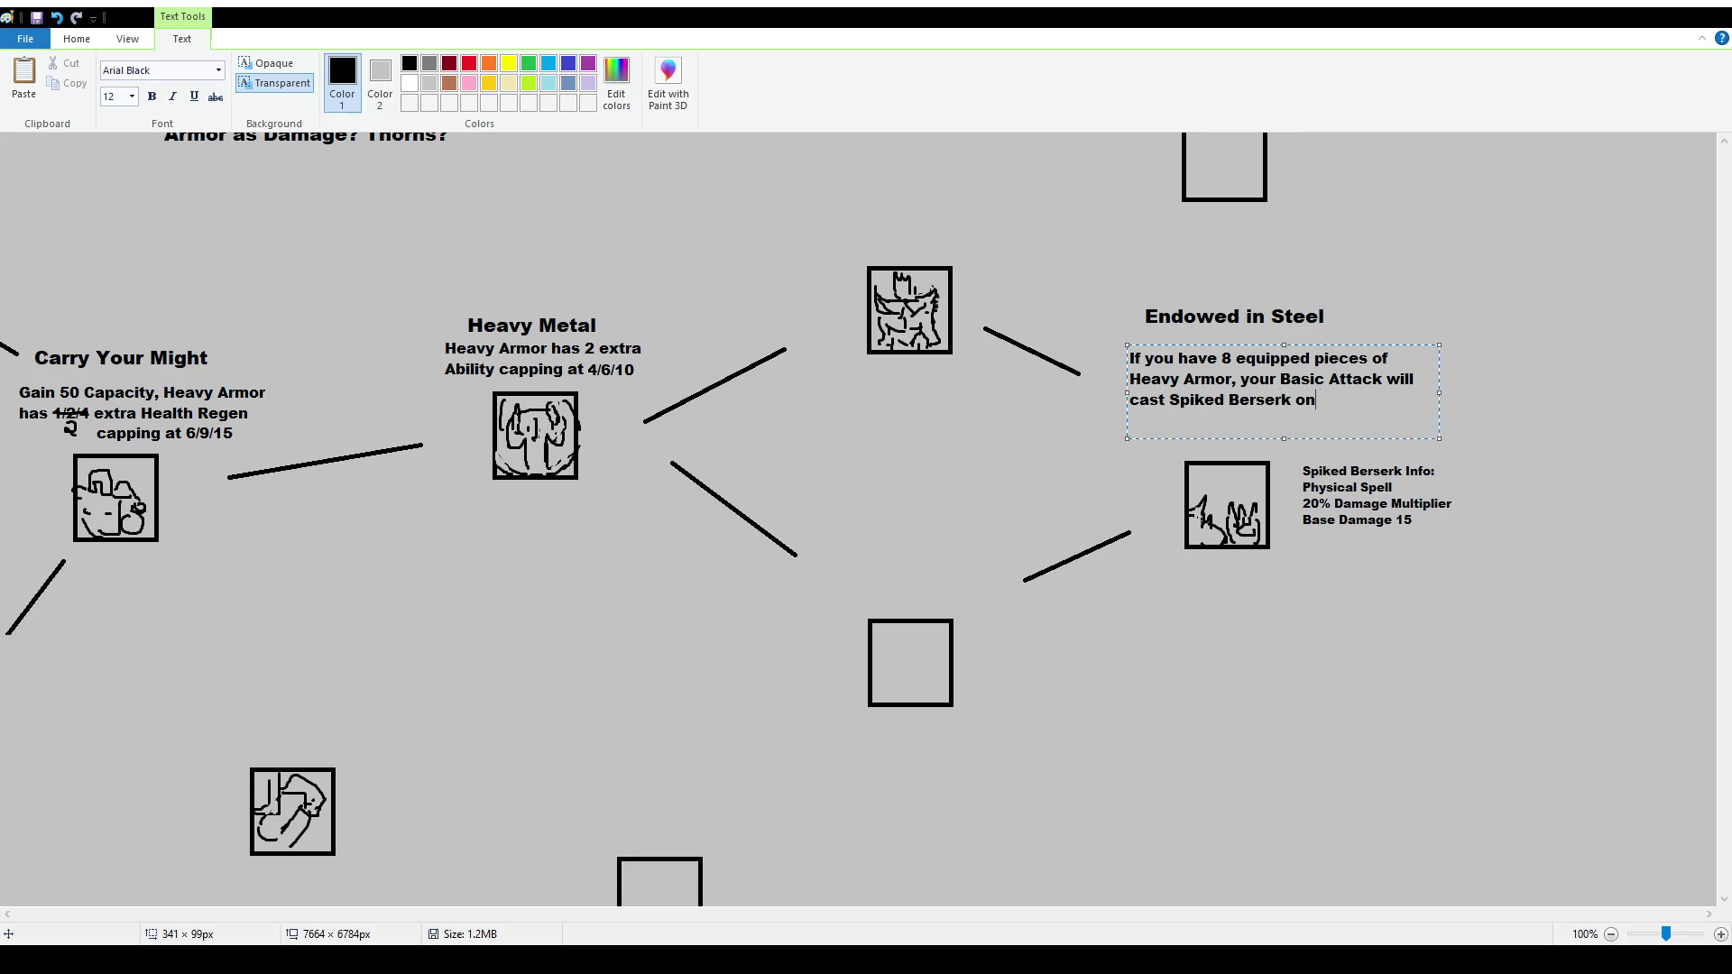
text( the target's location)
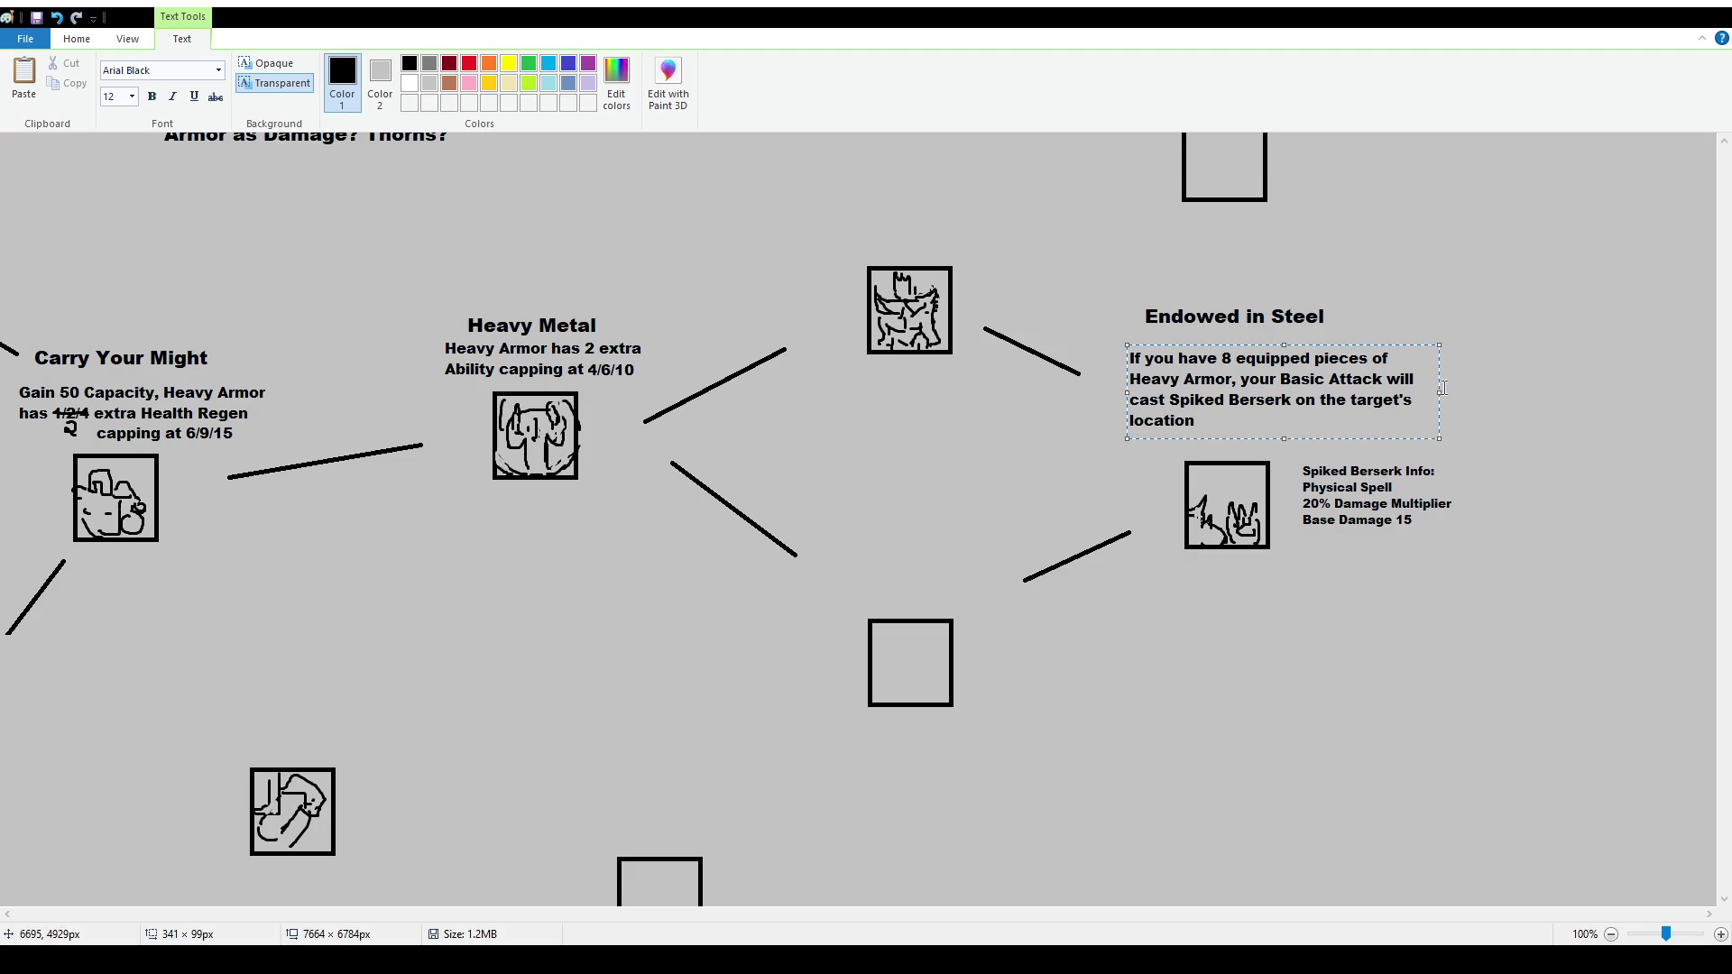
mouse_move(1439, 393)
mouse_down()
mouse_move(1359, 393)
mouse_move(1333, 333)
mouse_up()
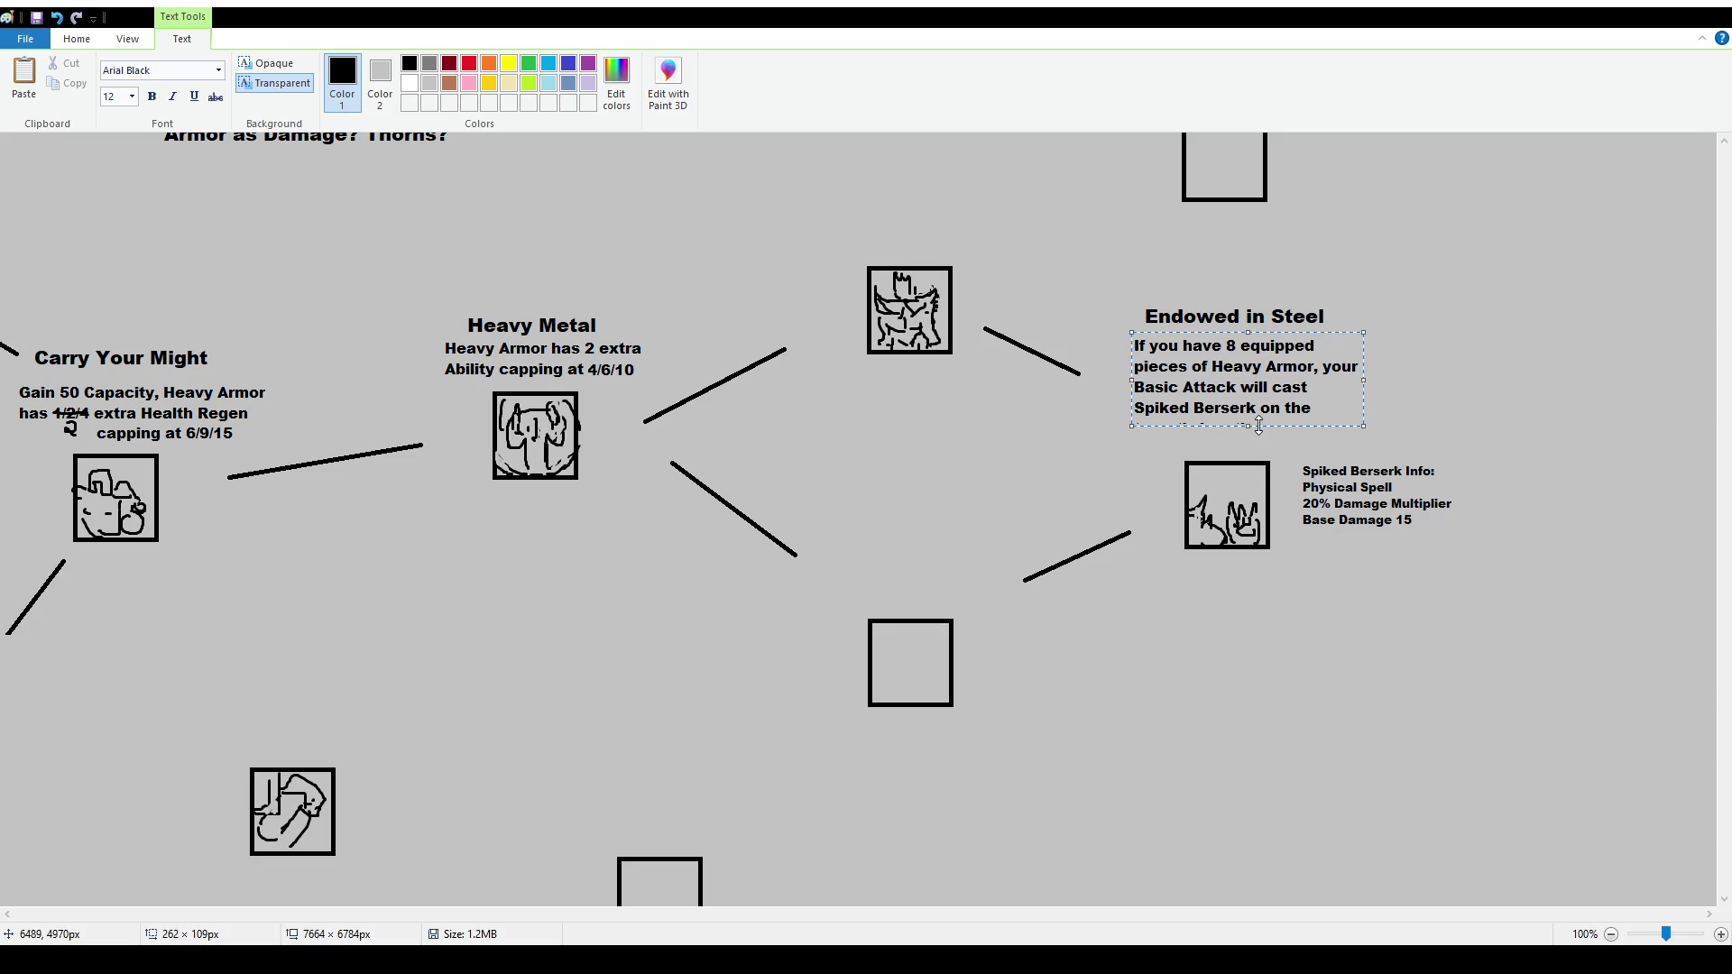
Commit the narrowed five-line description and return to the Select tool
click(1448, 420)
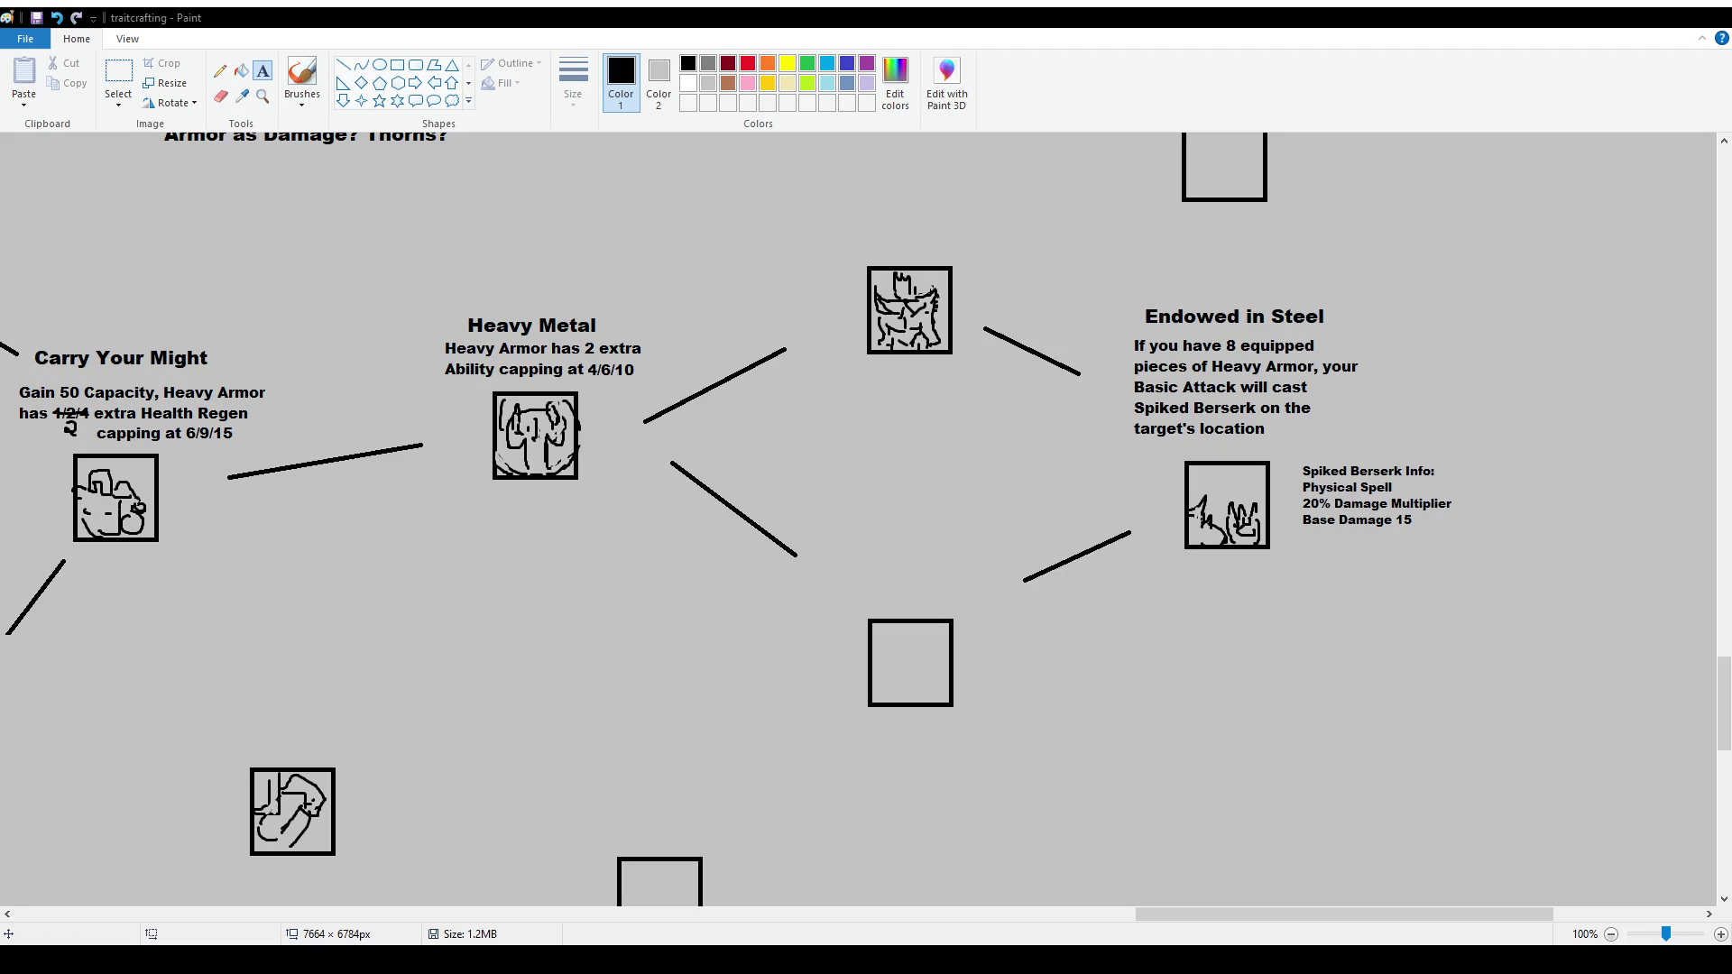
click(118, 77)
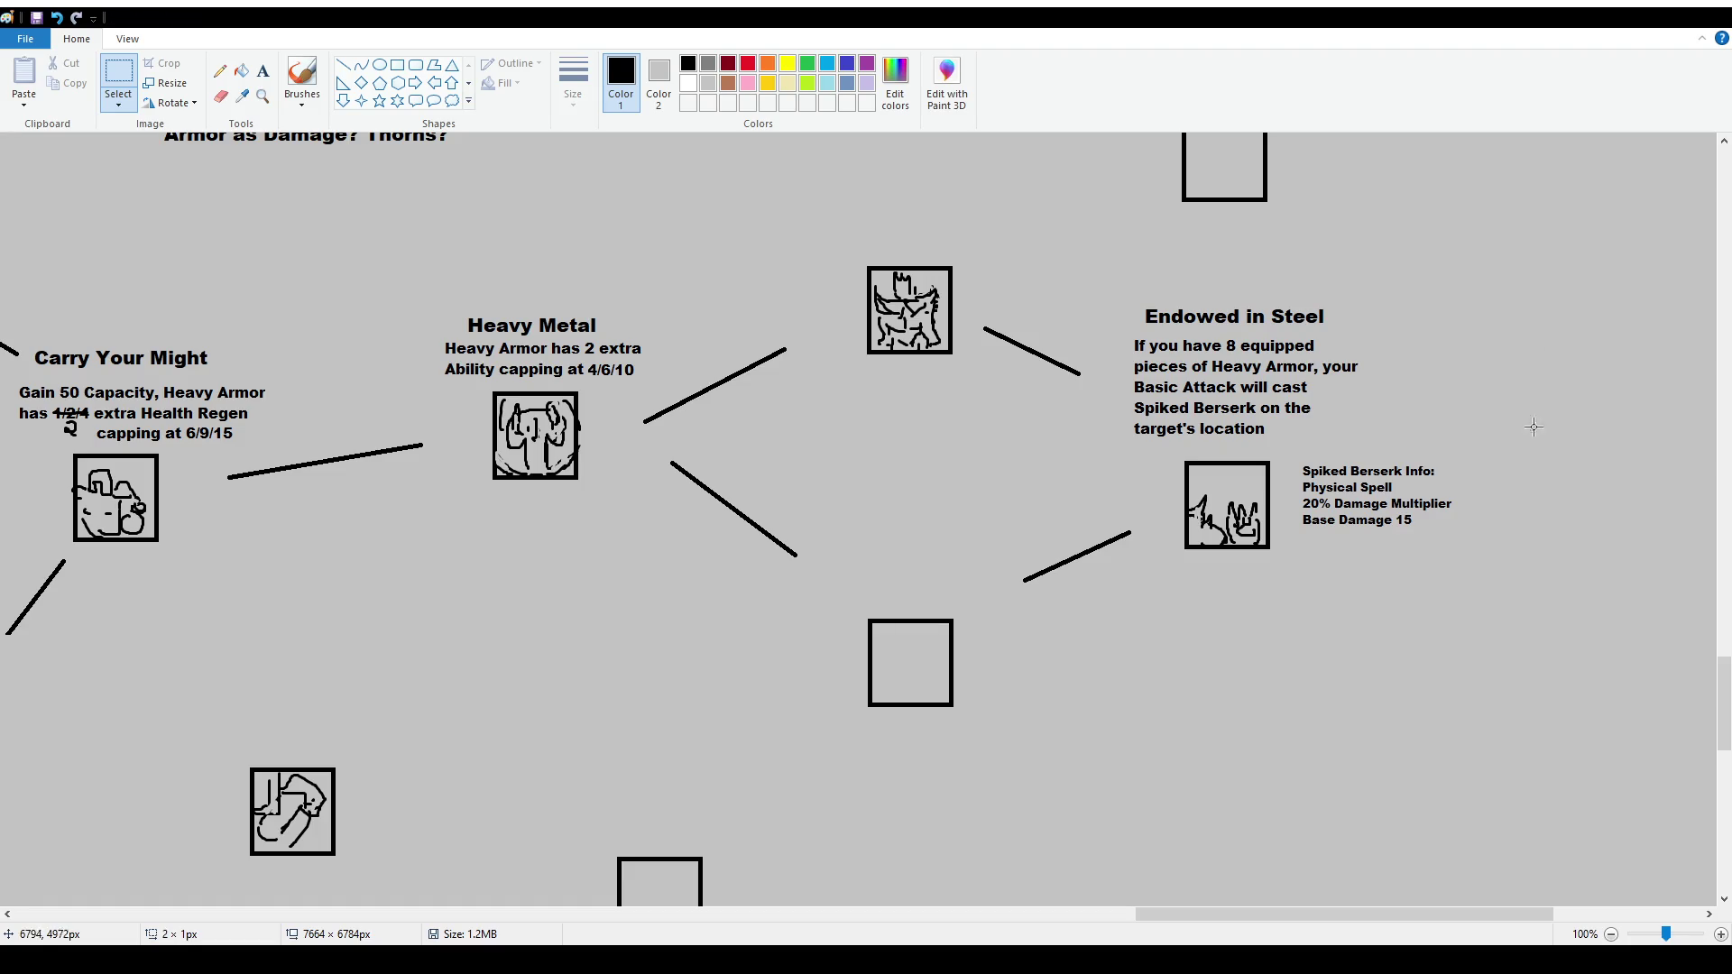
Erase the 8 in Endowed in Steel's description and write 6, aligned with the sentence
drag(1437, 258, 1441, 335)
drag(1224, 335, 1238, 357)
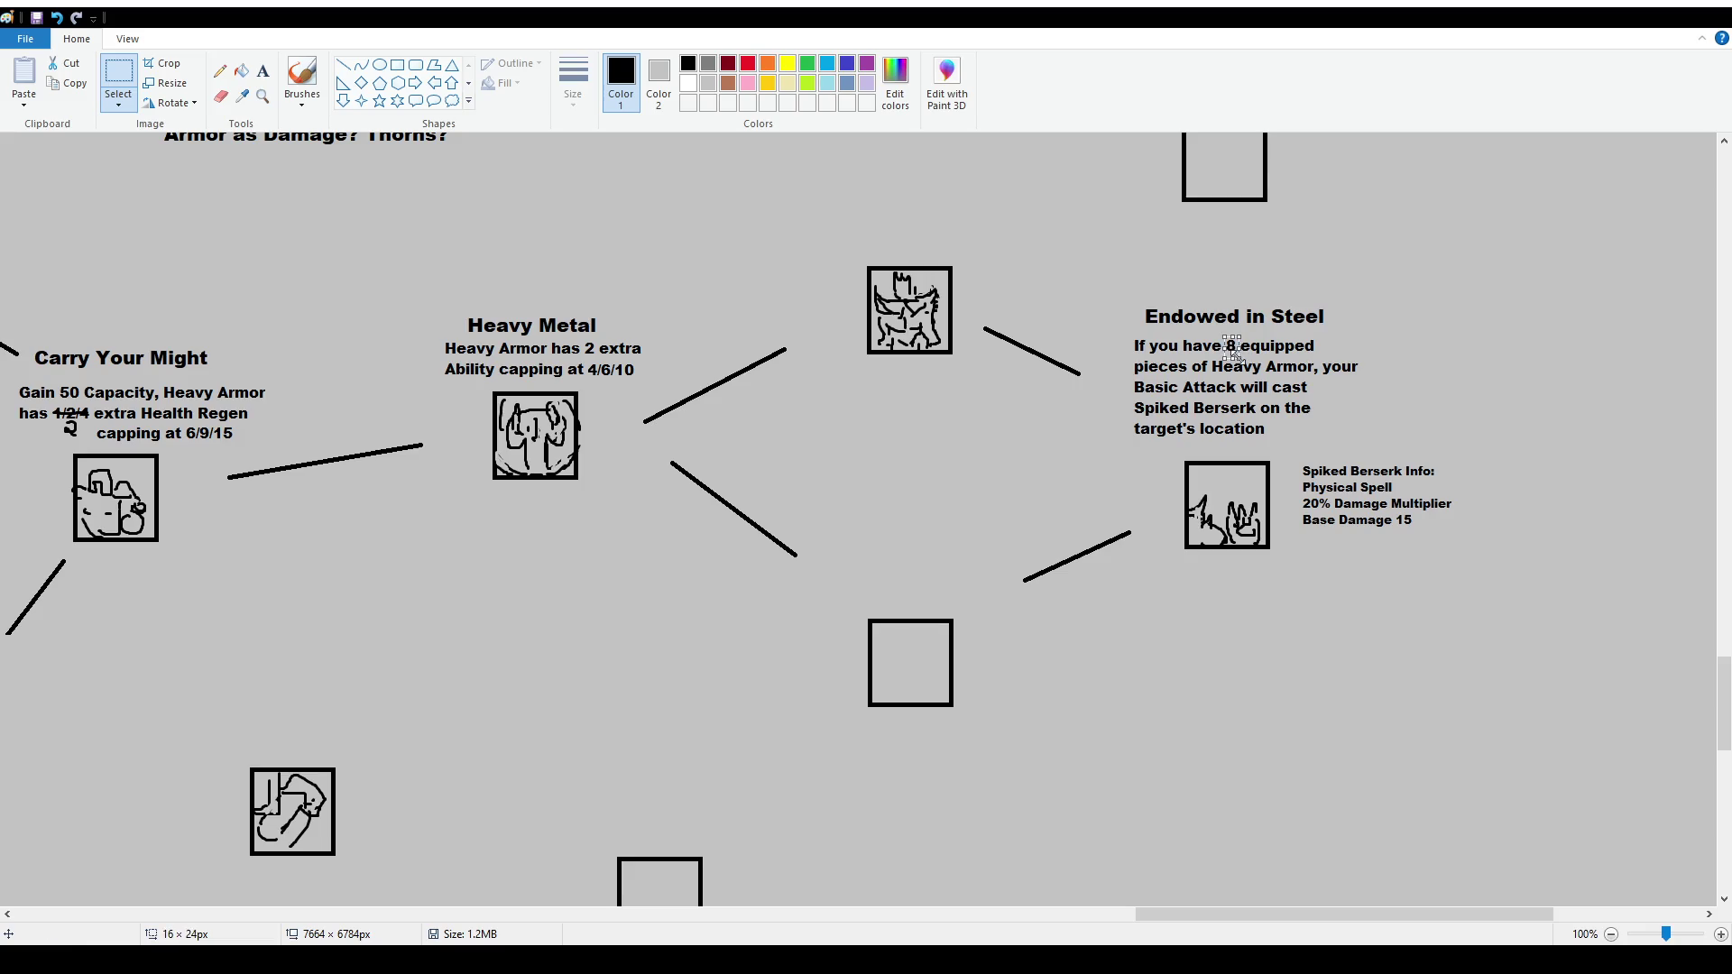
key(Delete)
click(262, 72)
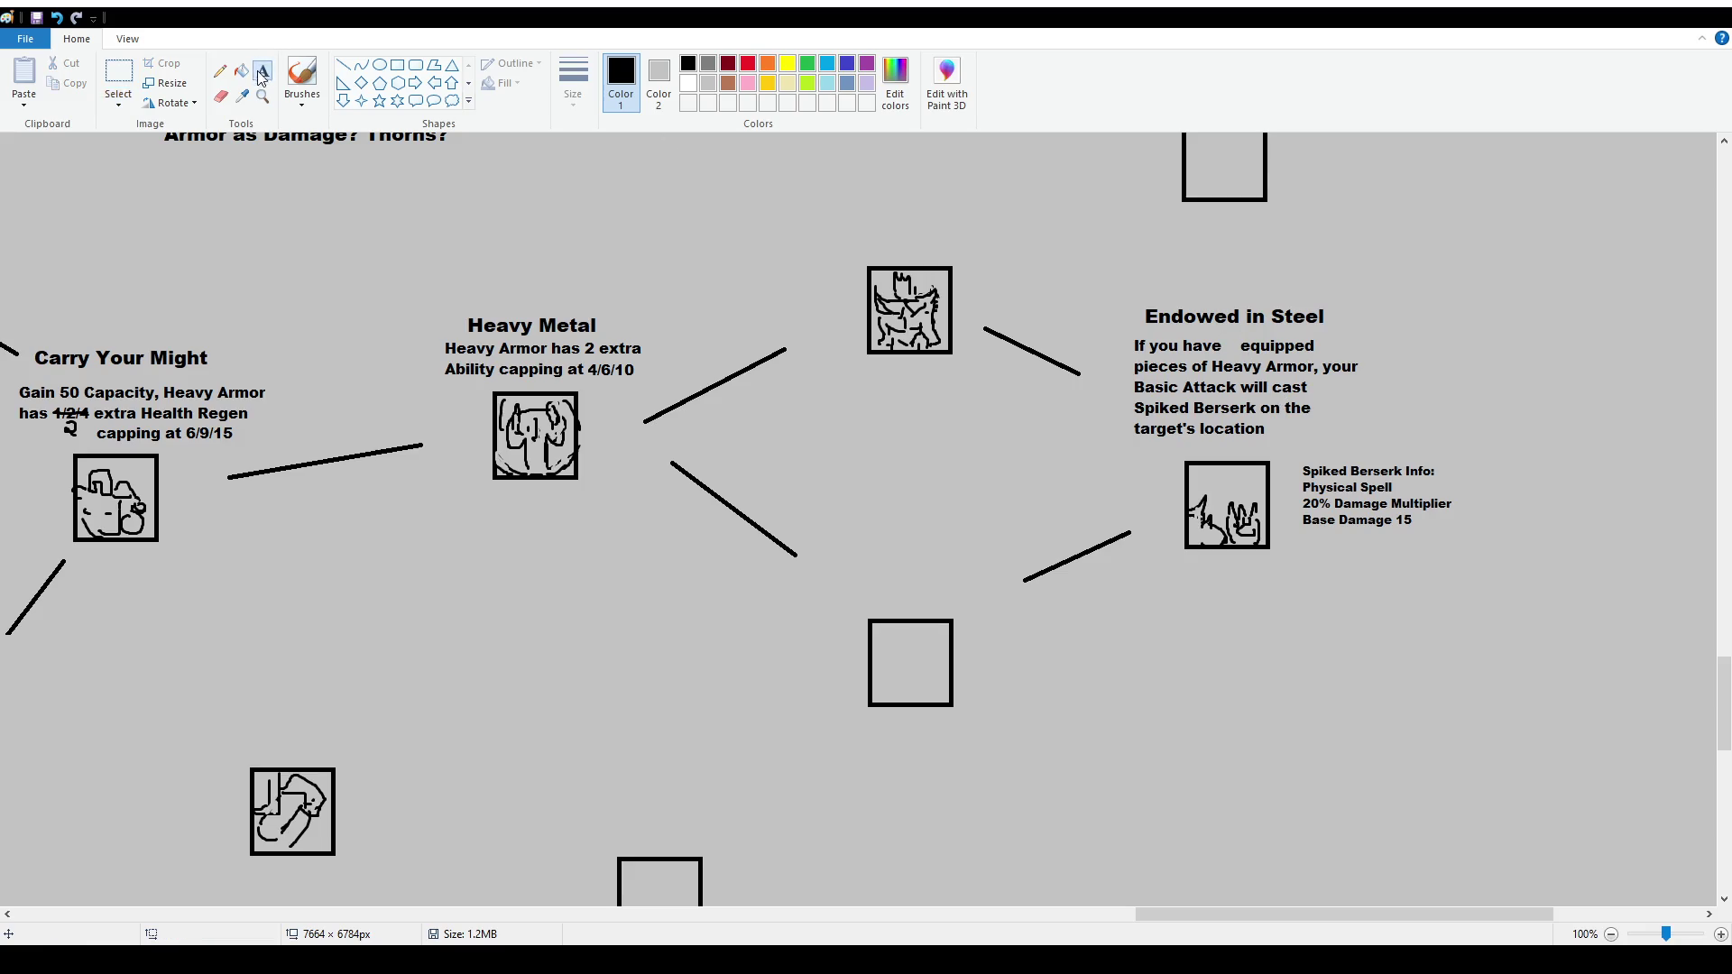
click(1221, 335)
text(6)
drag(1268, 332, 1270, 332)
click(1270, 331)
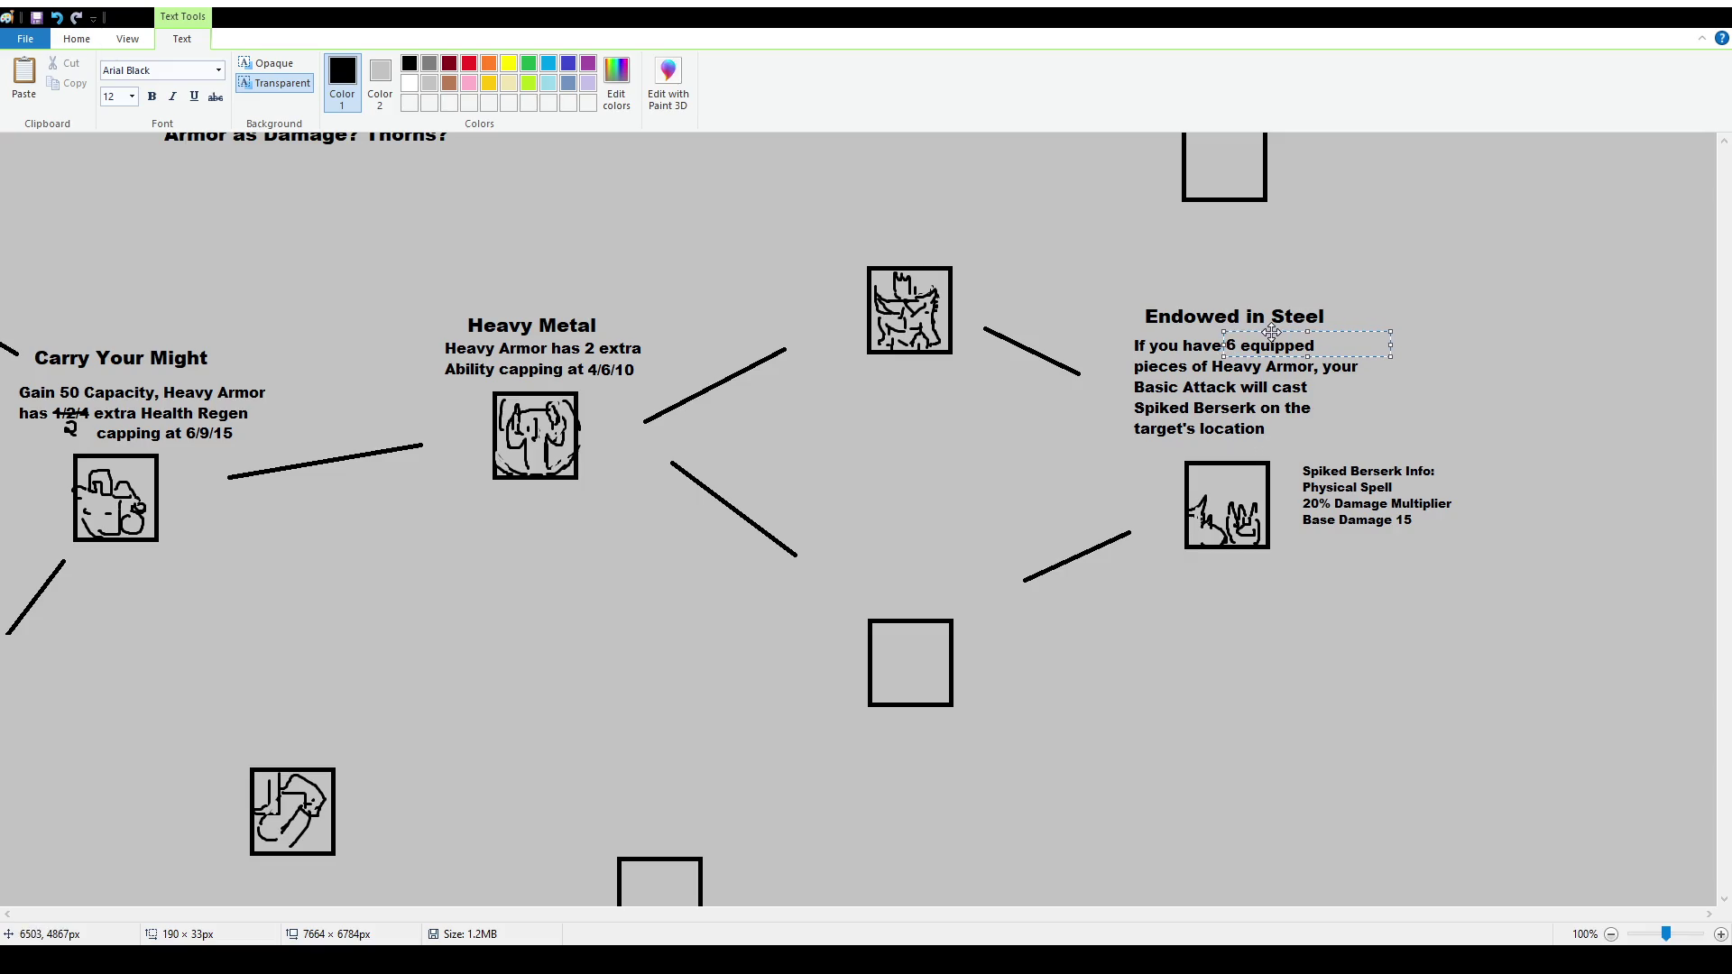
click(140, 74)
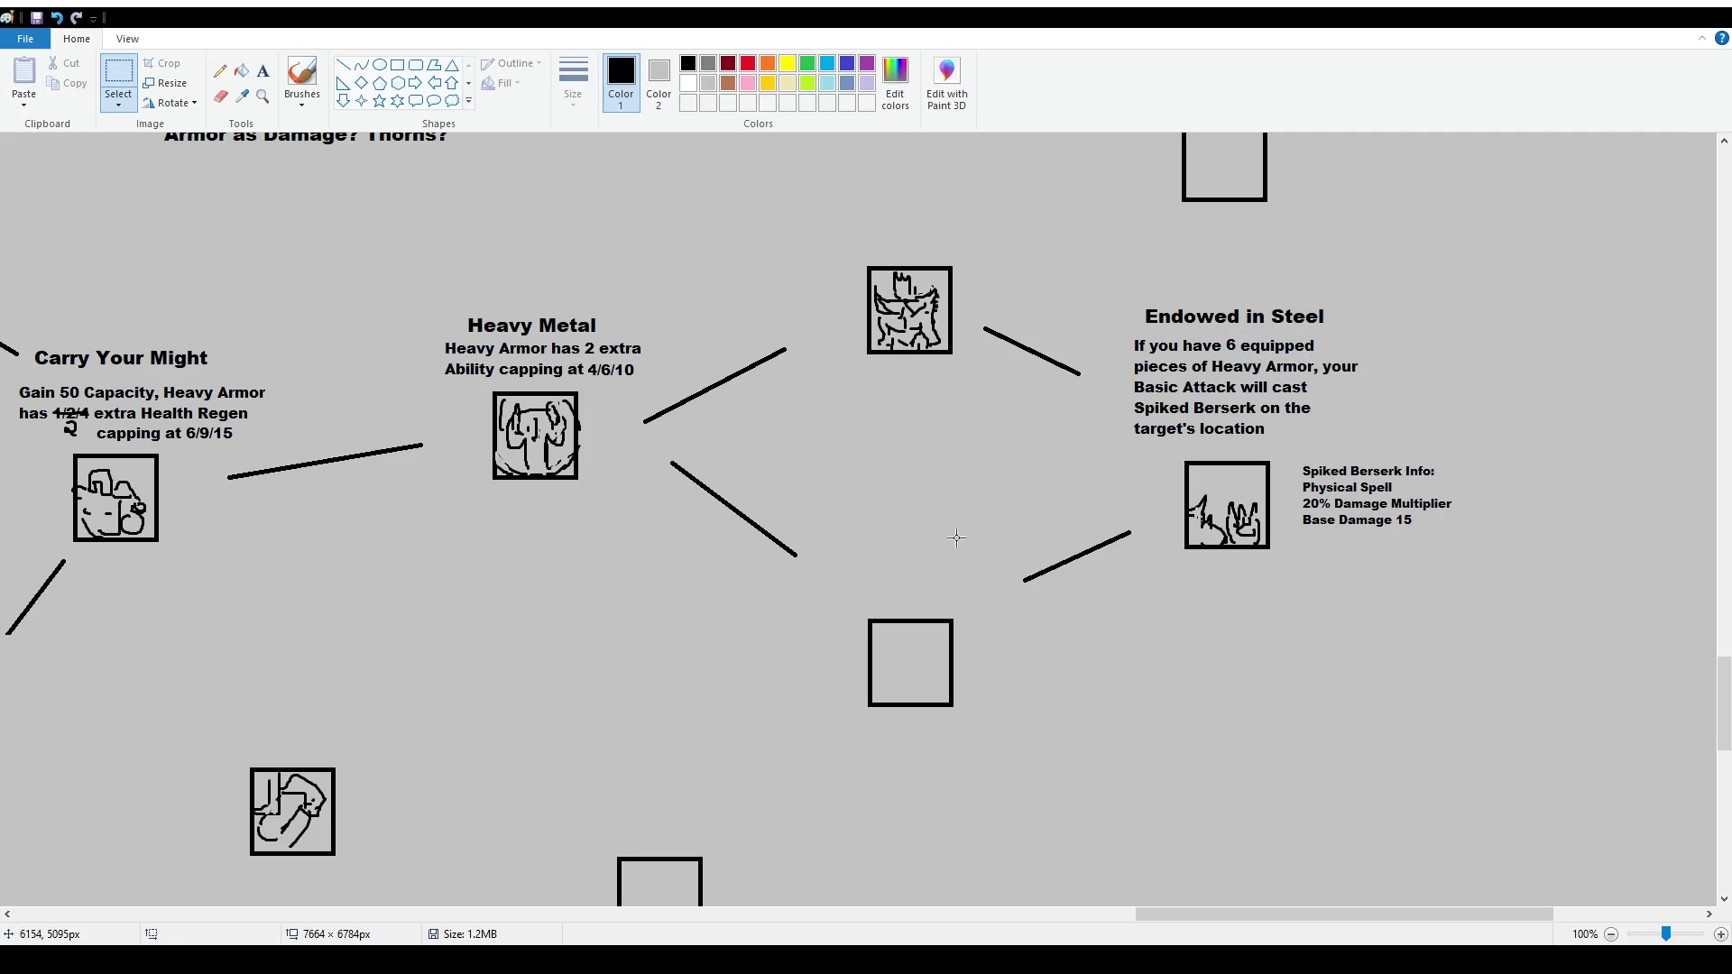